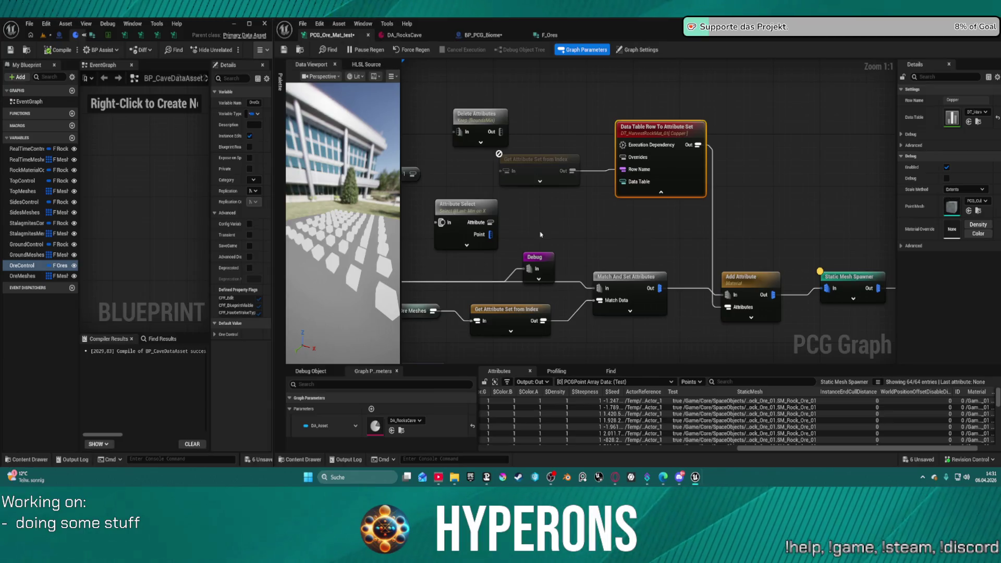
- Delete the Attribute Select node and reposition the Ore Control 1 node
{"action": "left_click", "coordinate": [505, 186]}
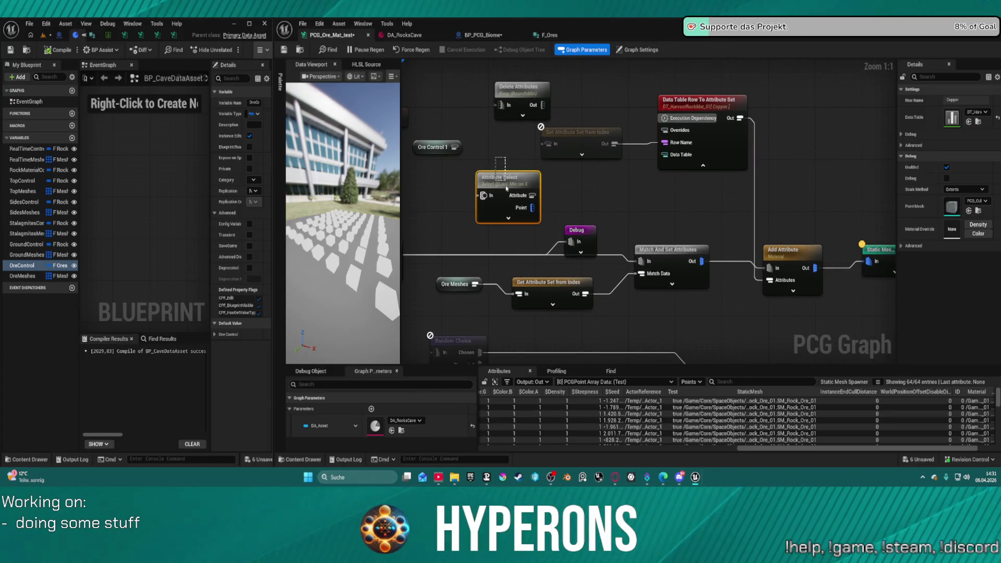
{"action": "key", "text": "Delete"}
{"action": "left_click_drag", "start_coordinate": [571, 149], "coordinate": [677, 224]}
{"action": "mouse_move", "coordinate": [529, 184]}
{"action": "left_mouse_down"}
{"action": "mouse_move", "coordinate": [570, 217]}
{"action": "mouse_move", "coordinate": [525, 192]}
{"action": "left_mouse_up"}
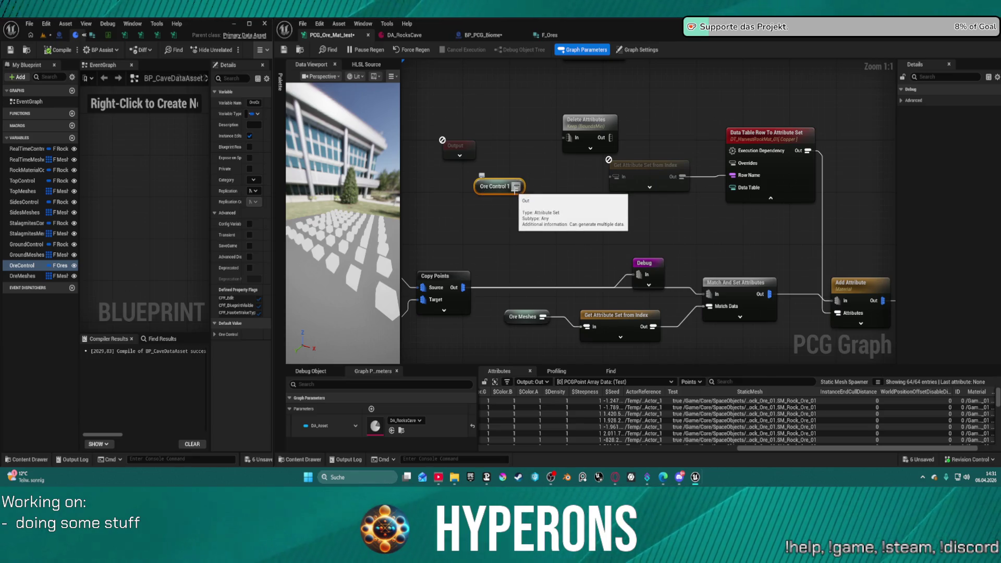
- Line up Delete Attributes and Get Attribute Set from Index beside Ore Control 1, and open F_Ores
{"action": "mouse_move", "coordinate": [574, 131]}
{"action": "left_mouse_down"}
{"action": "mouse_move", "coordinate": [540, 177]}
{"action": "mouse_move", "coordinate": [454, 185]}
{"action": "mouse_move", "coordinate": [626, 188]}
{"action": "mouse_move", "coordinate": [616, 176]}
{"action": "mouse_move", "coordinate": [546, 180]}
{"action": "left_mouse_up"}
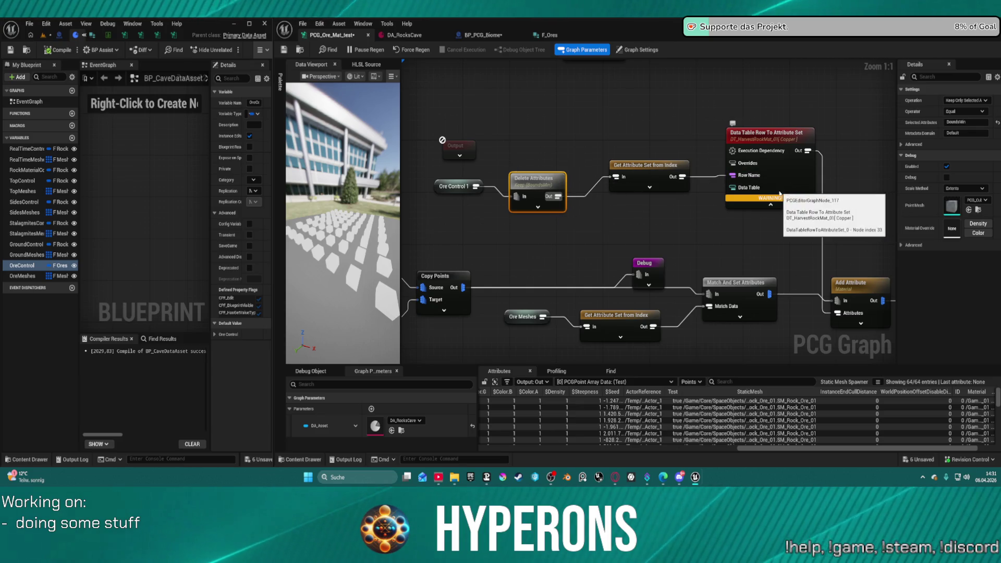
{"action": "left_click_drag", "start_coordinate": [546, 182], "coordinate": [551, 169]}
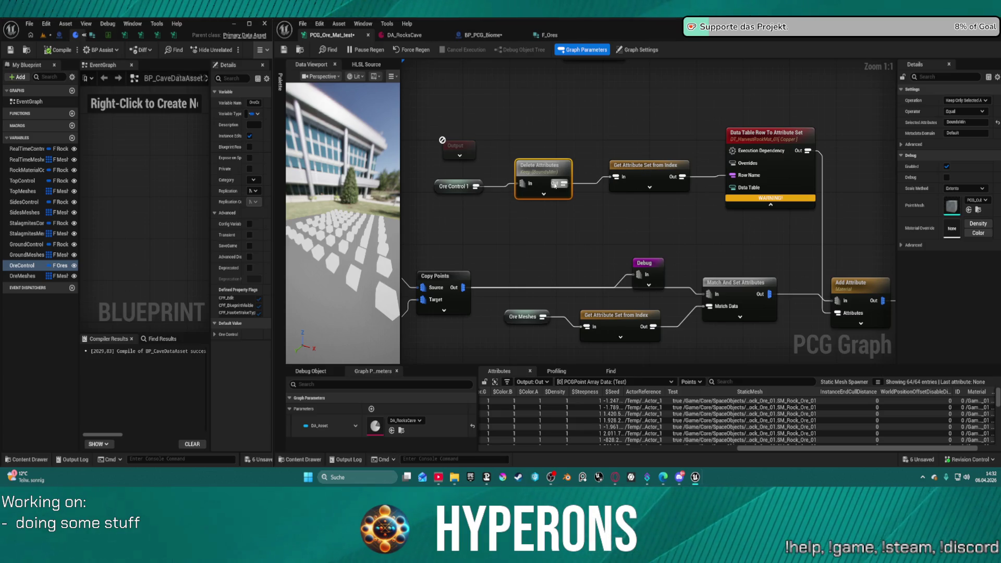
{"action": "left_click_drag", "start_coordinate": [646, 172], "coordinate": [628, 146]}
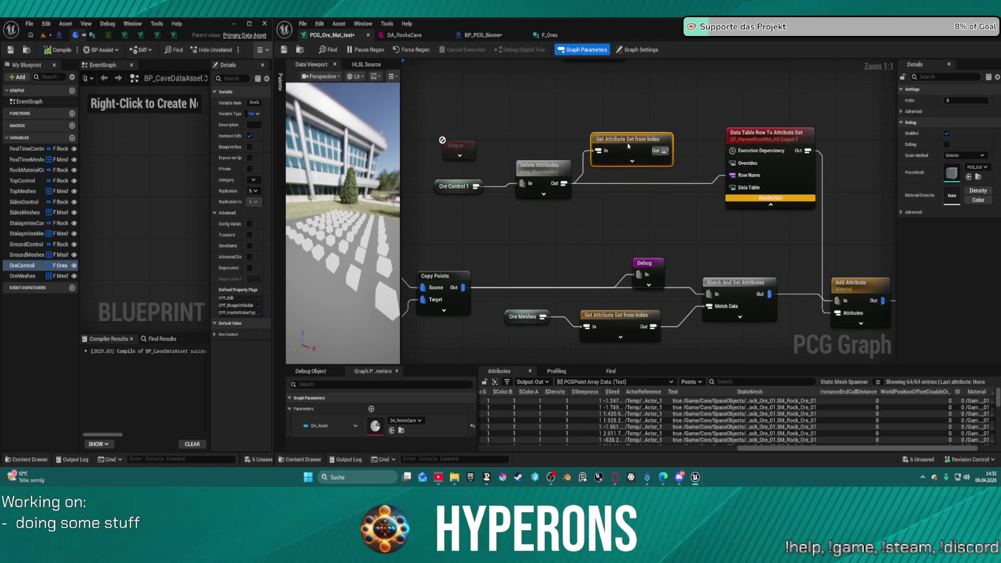
{"action": "key", "text": "ctrl+z"}
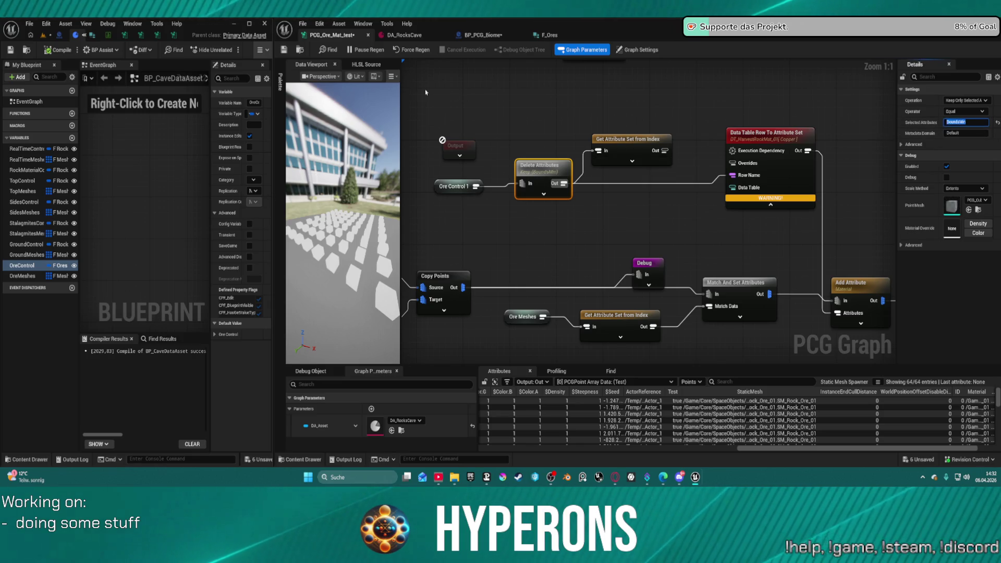
{"action": "left_click", "coordinate": [547, 35]}
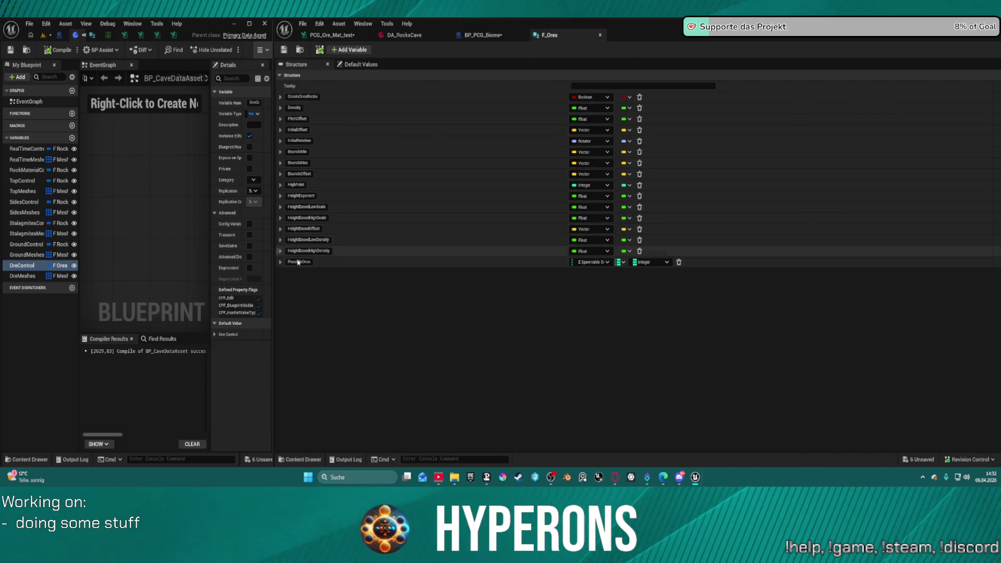
- Set Delete Attributes to keep only the PossibleOres attribute
{"action": "key", "text": "ctrl+a"}
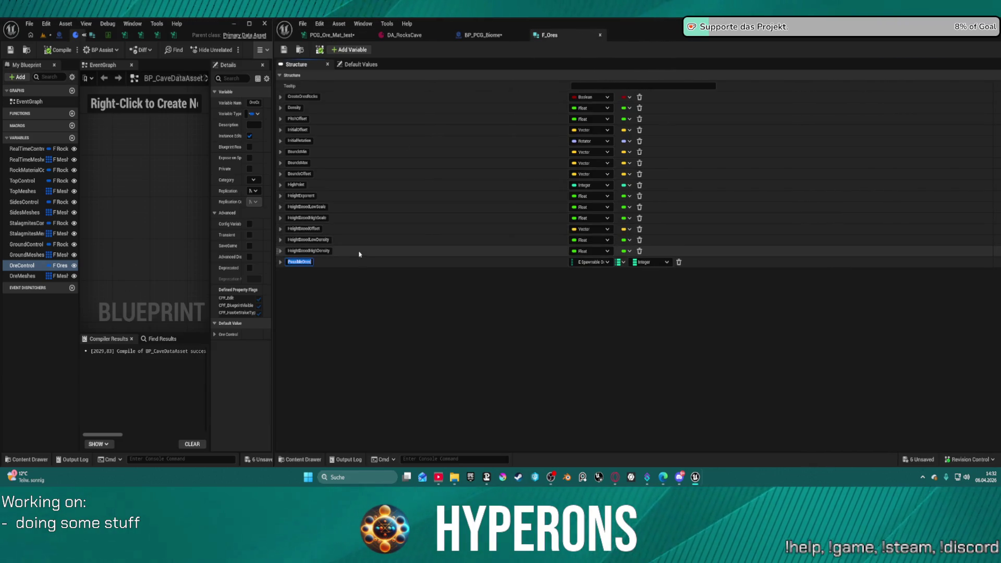
{"action": "left_click", "coordinate": [331, 35]}
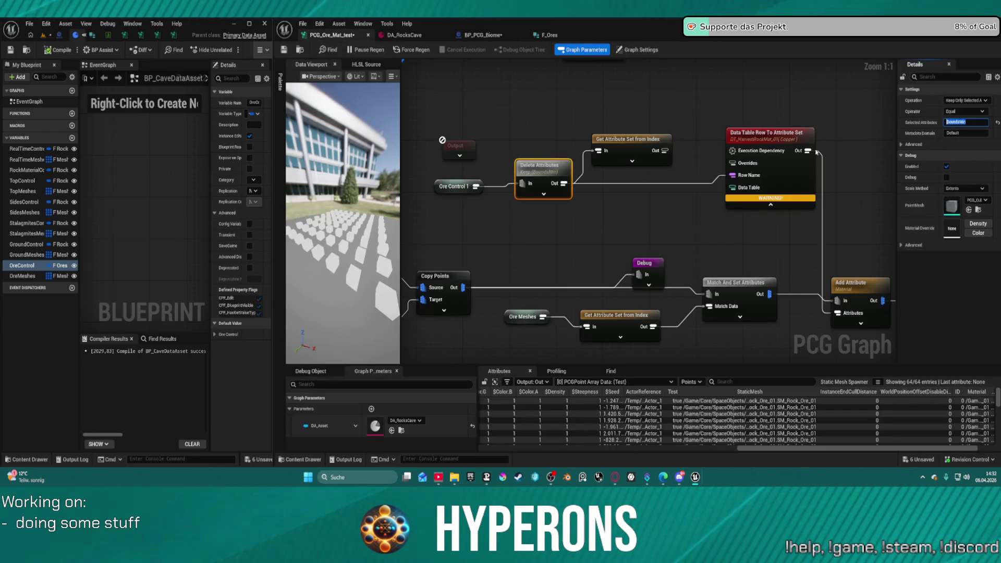
{"action": "left_click", "coordinate": [625, 232]}
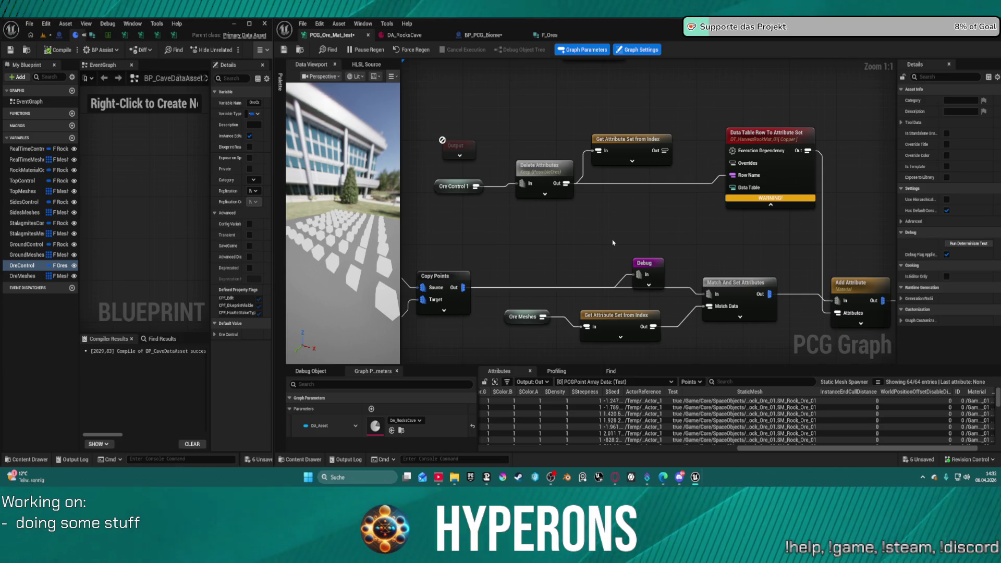
{"action": "left_click", "coordinate": [550, 181]}
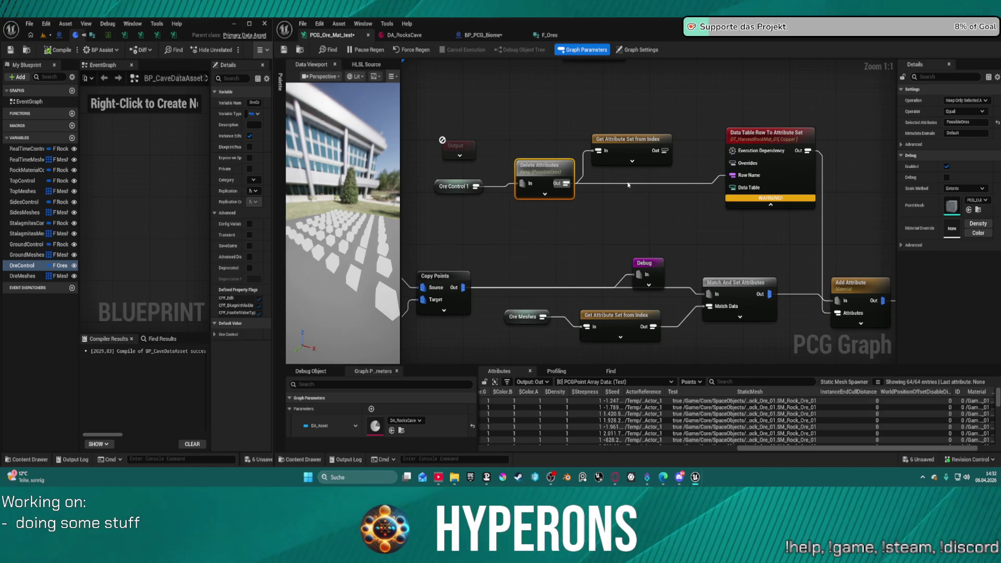
{"action": "left_click", "coordinate": [765, 140]}
{"action": "left_click", "coordinate": [651, 202]}
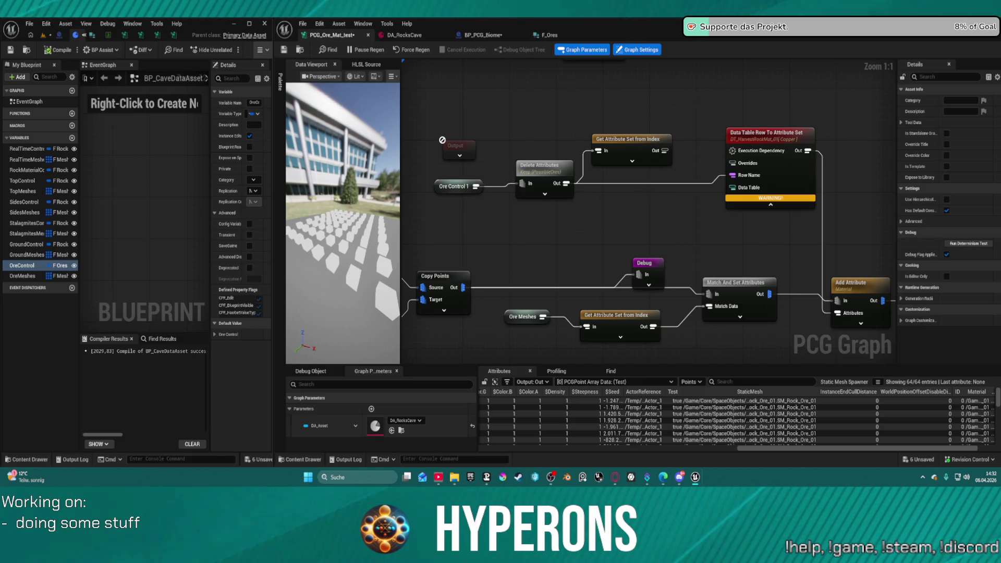
- Reposition the Attribute Select node, review its operation options, then delete it
{"action": "left_click_drag", "start_coordinate": [552, 148], "coordinate": [572, 188]}
{"action": "mouse_move", "coordinate": [583, 120]}
{"action": "left_mouse_down"}
{"action": "mouse_move", "coordinate": [600, 185]}
{"action": "mouse_move", "coordinate": [559, 275]}
{"action": "left_mouse_up"}
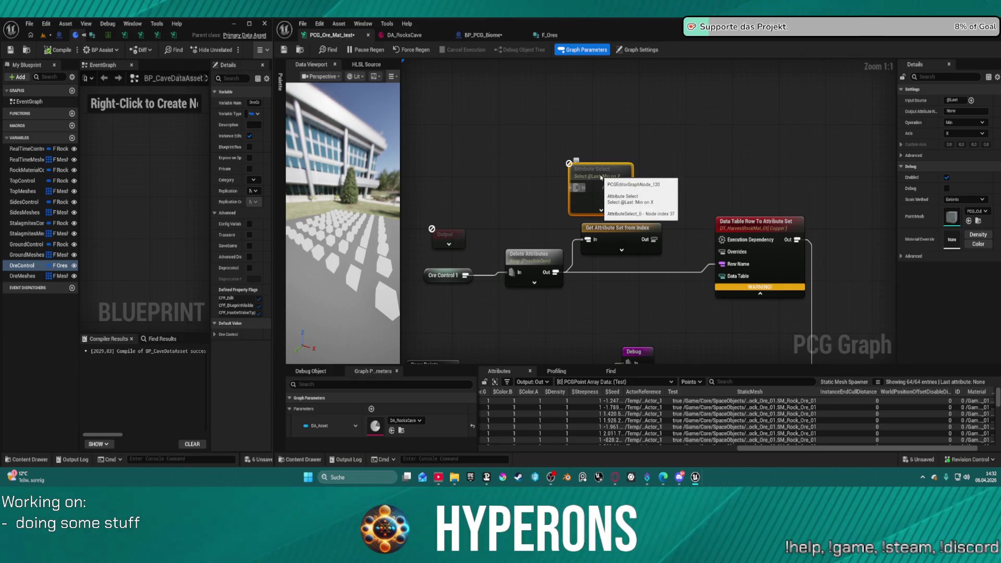
{"action": "left_click", "coordinate": [977, 111]}
{"action": "left_click", "coordinate": [983, 123]}
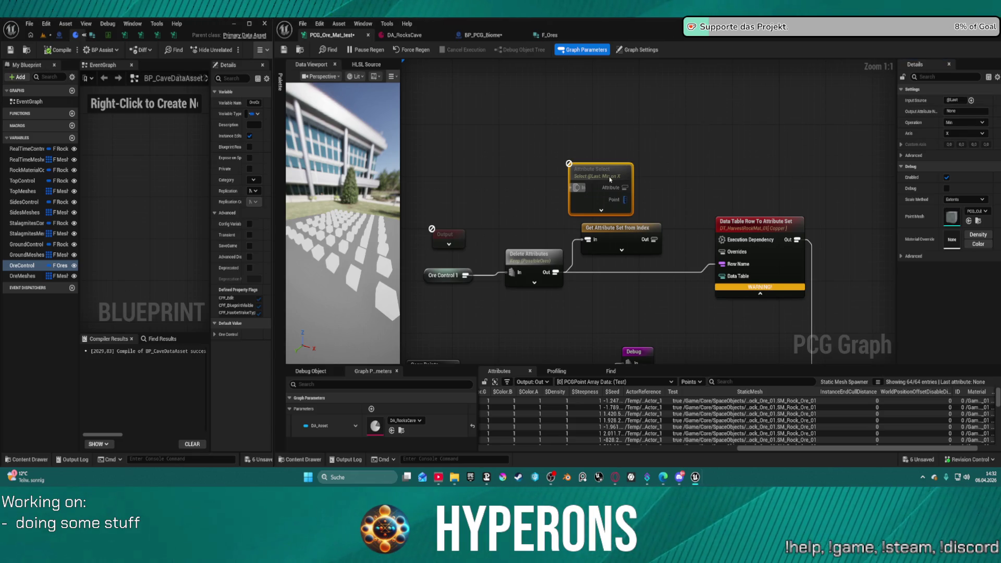
{"action": "key", "text": "Delete"}
- Wire Get Attribute Set from Index's Out to Row Name and tidy the node row
{"action": "left_click", "coordinate": [622, 238]}
{"action": "left_click_drag", "start_coordinate": [653, 239], "coordinate": [724, 266]}
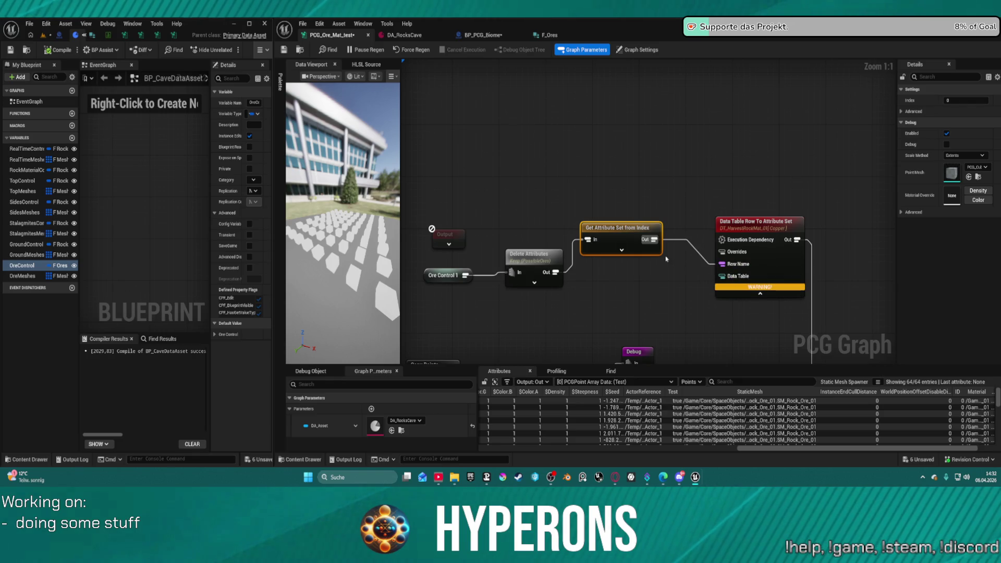
{"action": "left_click", "coordinate": [777, 284]}
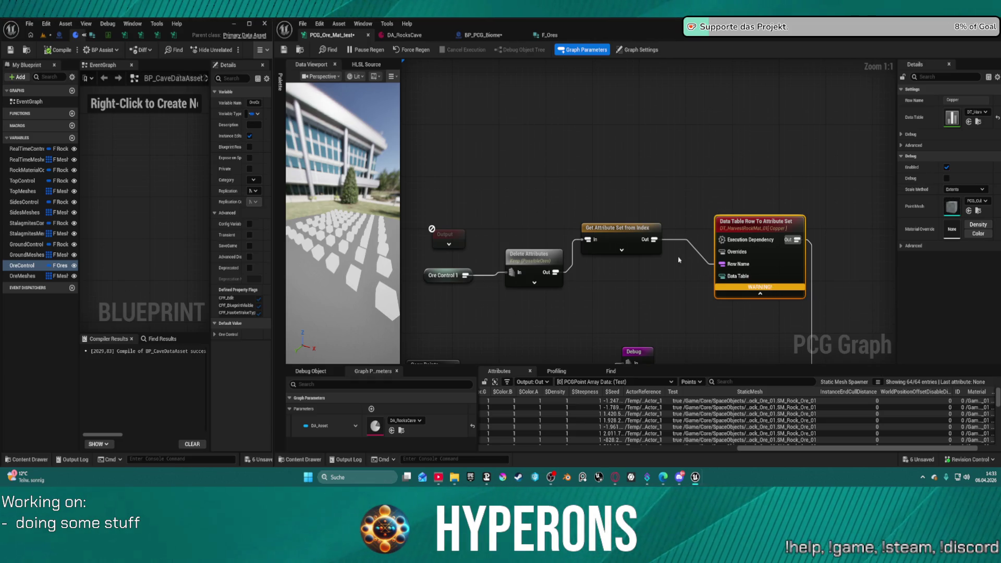
{"action": "left_click_drag", "start_coordinate": [614, 228], "coordinate": [619, 259]}
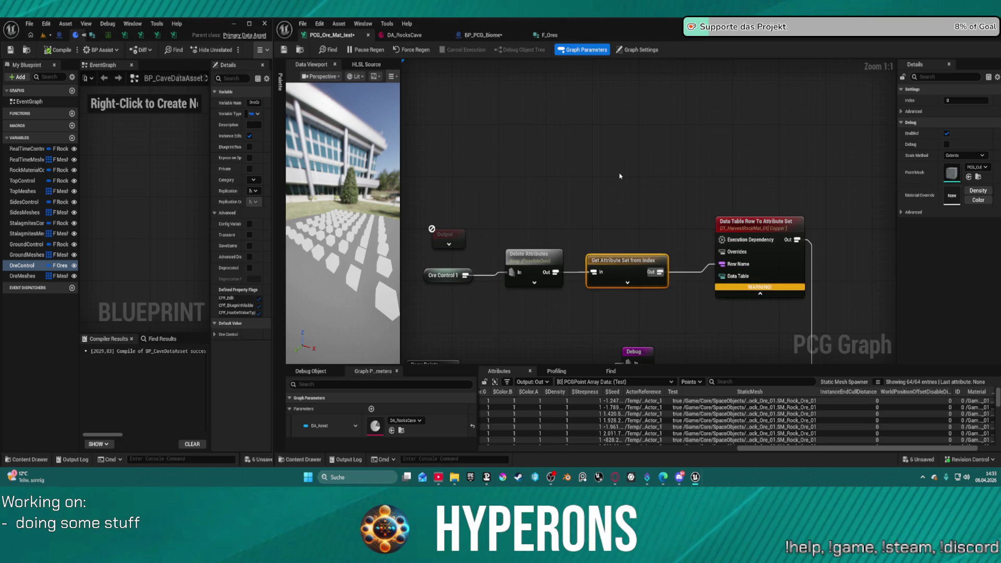
{"action": "left_click_drag", "start_coordinate": [655, 267], "coordinate": [656, 235]}
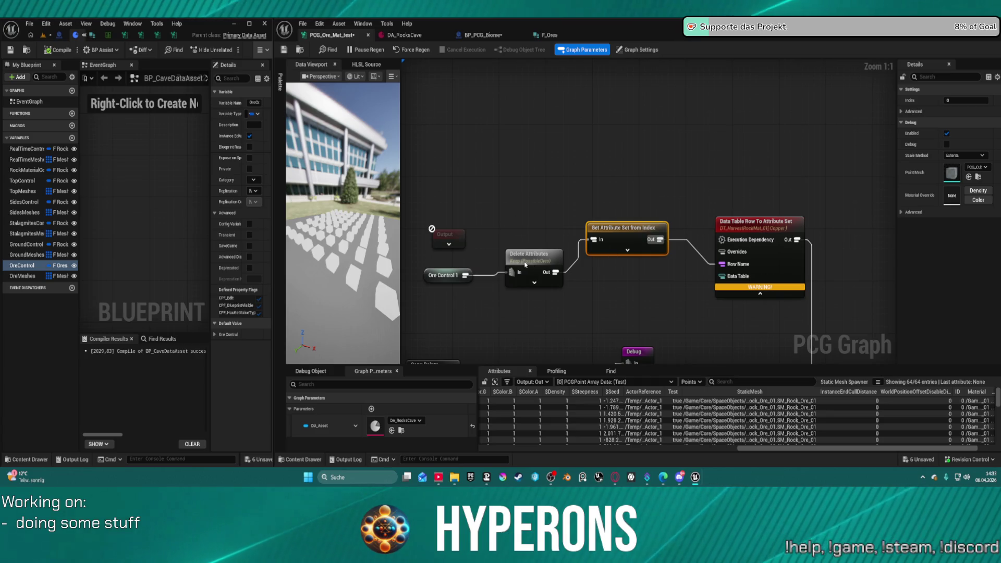
{"action": "left_click_drag", "start_coordinate": [551, 288], "coordinate": [552, 282]}
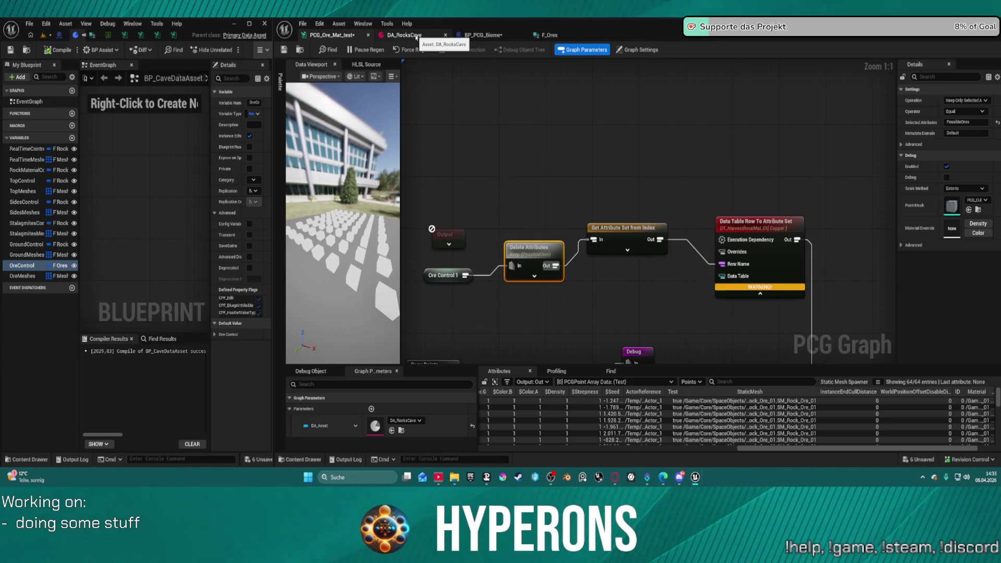
{"action": "left_click", "coordinate": [415, 36]}
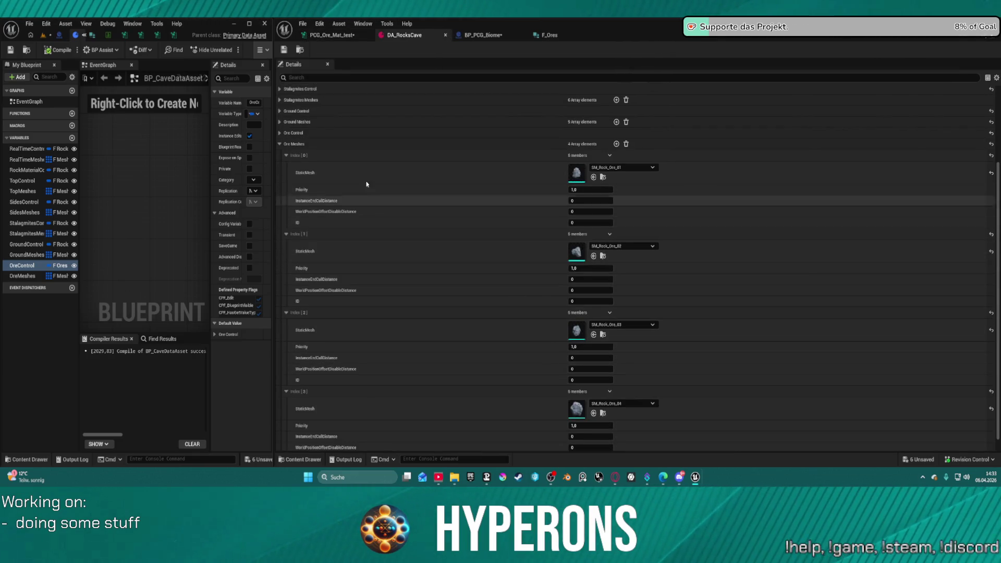
- Add a Uran entry to PossibleOres with a value, save DA_RocksCave, and view the rocks in the level
{"action": "left_click", "coordinate": [281, 144]}
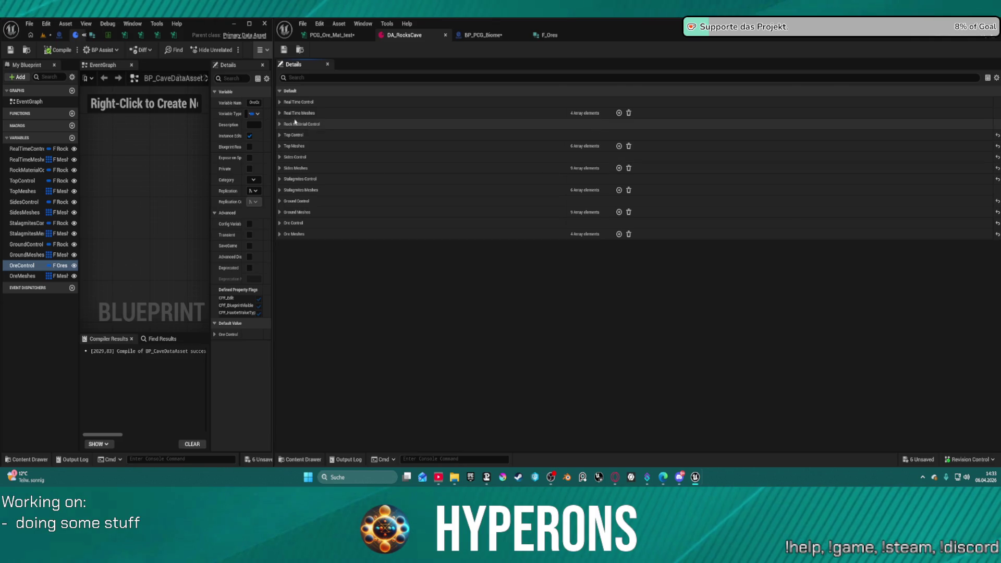
{"action": "left_click", "coordinate": [280, 223]}
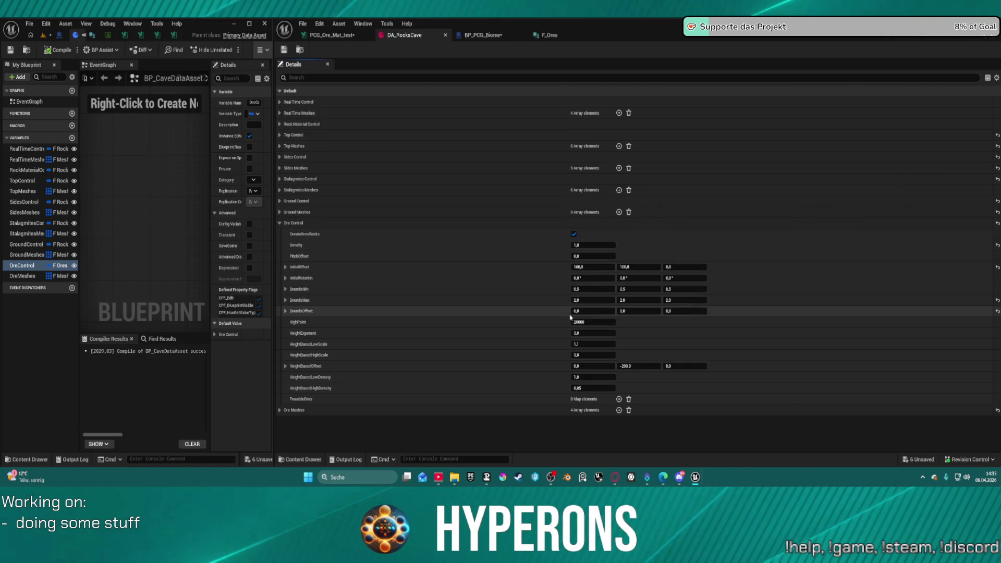
{"action": "left_click", "coordinate": [619, 399]}
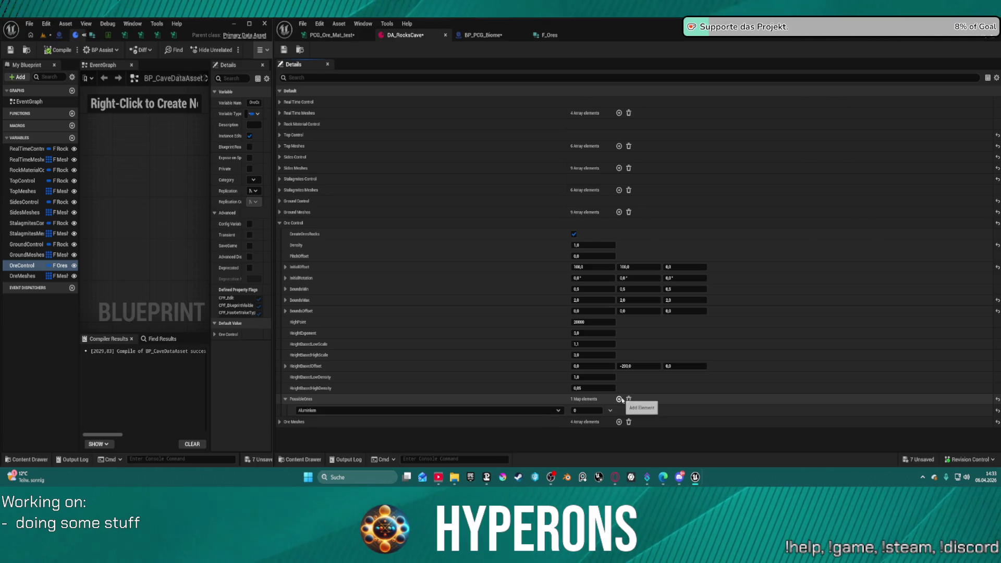
{"action": "left_click", "coordinate": [407, 410]}
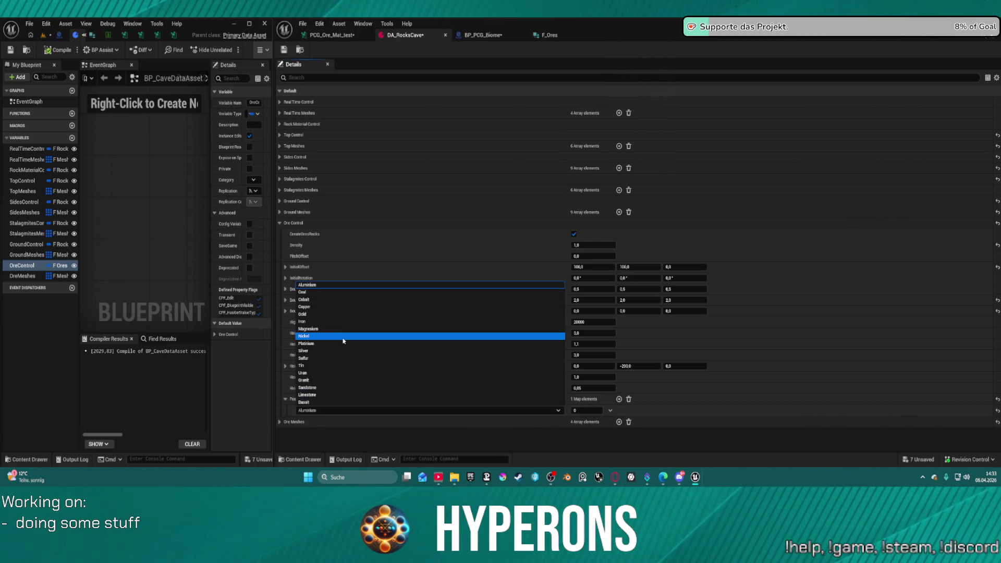
{"action": "left_click", "coordinate": [348, 373]}
{"action": "left_click", "coordinate": [585, 413]}
{"action": "type", "text": "20"}
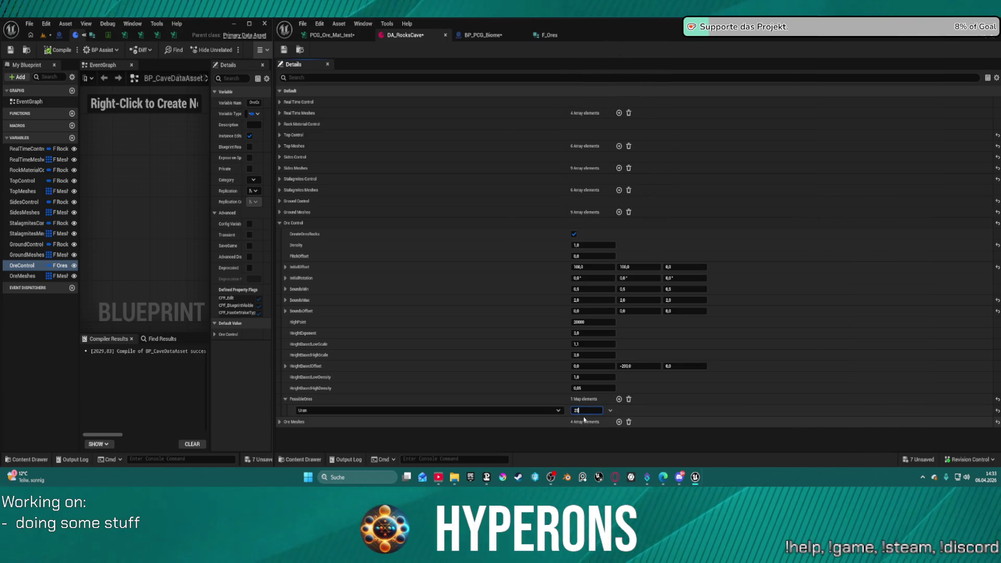
{"action": "type", "text": "25"}
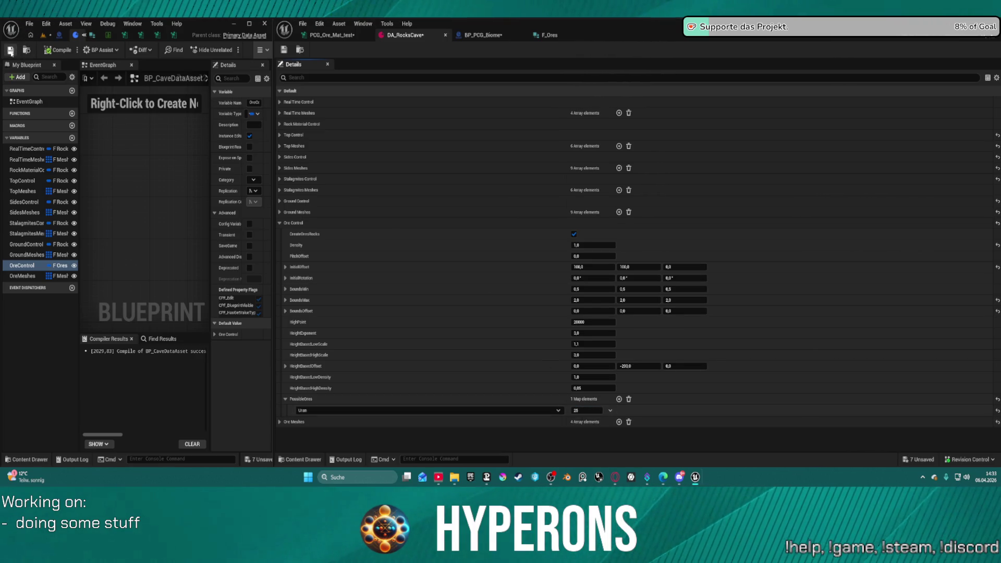
{"action": "left_click", "coordinate": [10, 51]}
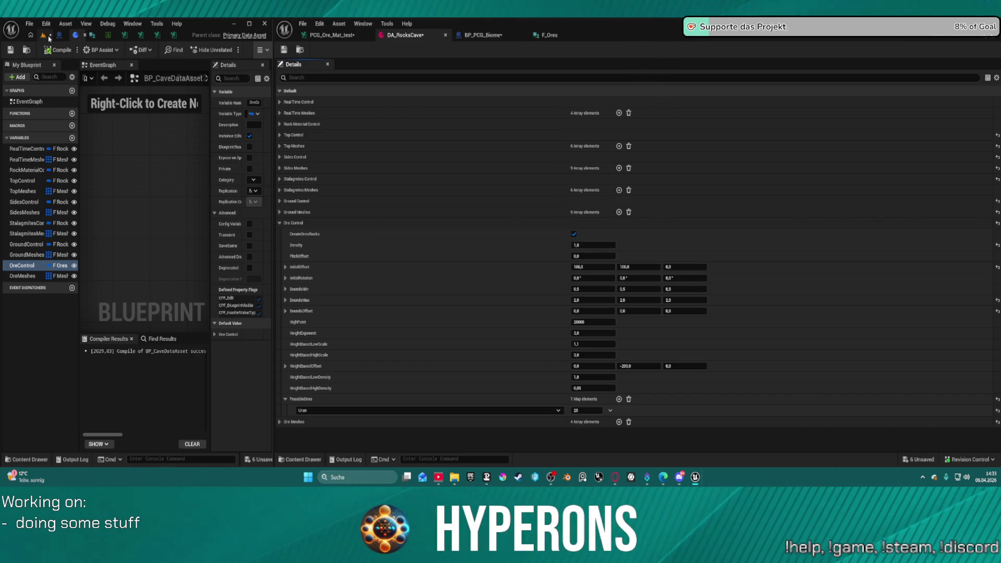
{"action": "left_click", "coordinate": [48, 37]}
{"action": "mouse_move", "coordinate": [155, 203]}
{"action": "left_mouse_down"}
{"action": "mouse_move", "coordinate": [131, 261]}
{"action": "mouse_move", "coordinate": [137, 198]}
{"action": "left_mouse_up"}
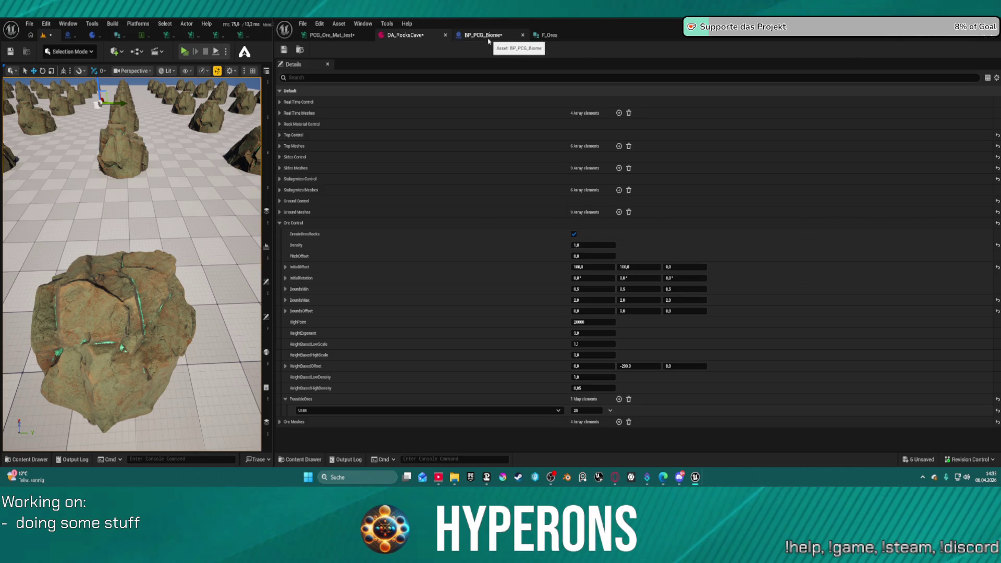
- Switch the PossibleOres ore through Copper and Coal, finally settling on Iron
{"action": "left_click", "coordinate": [382, 411]}
{"action": "left_click", "coordinate": [335, 307]}
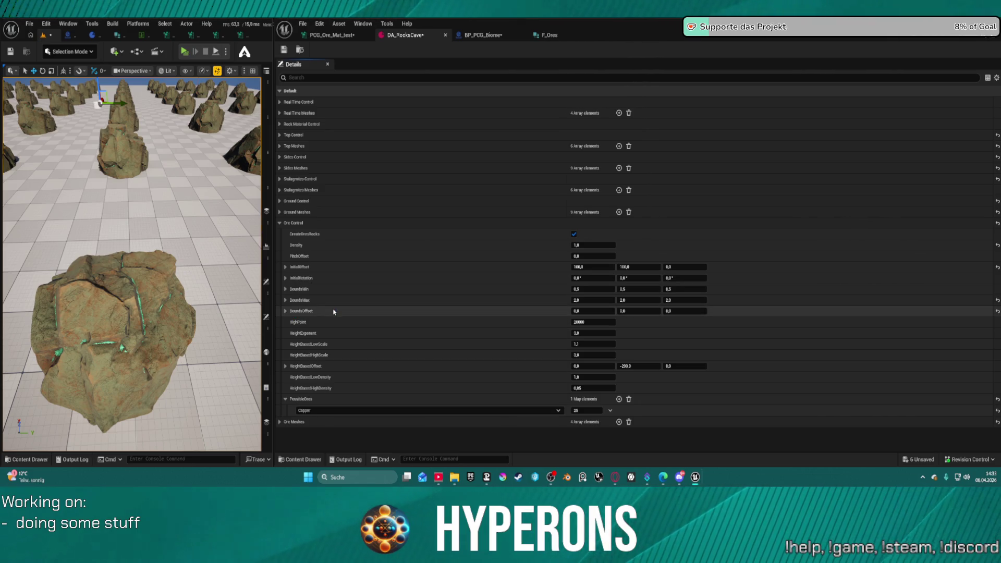
{"action": "left_click", "coordinate": [334, 410]}
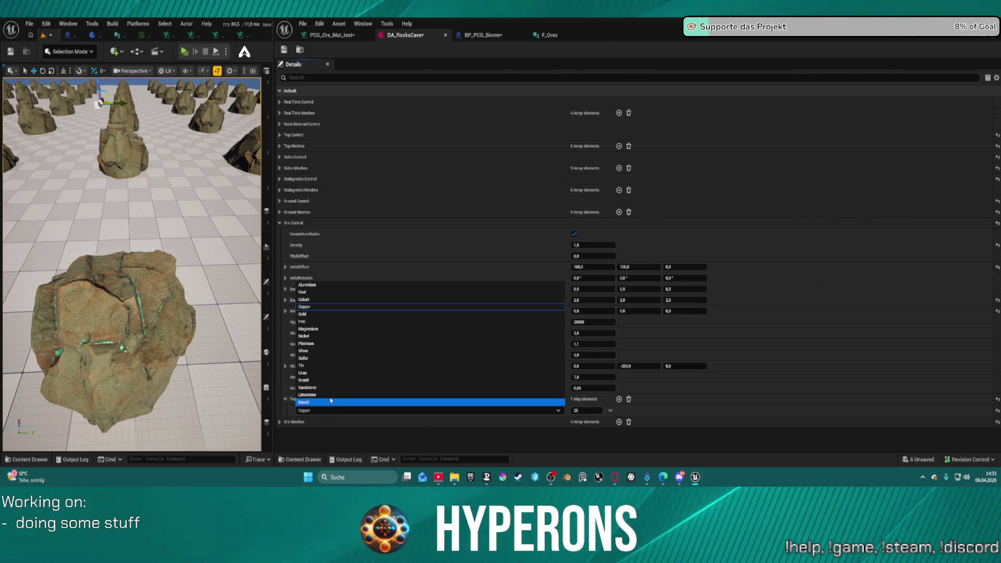
{"action": "left_click", "coordinate": [319, 292]}
{"action": "left_click", "coordinate": [325, 412]}
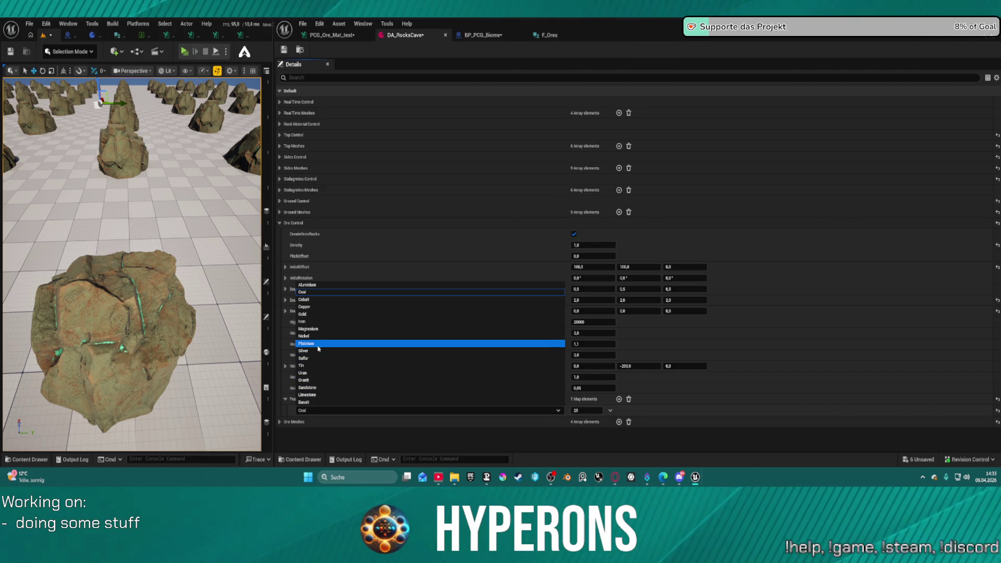
{"action": "left_click", "coordinate": [318, 322]}
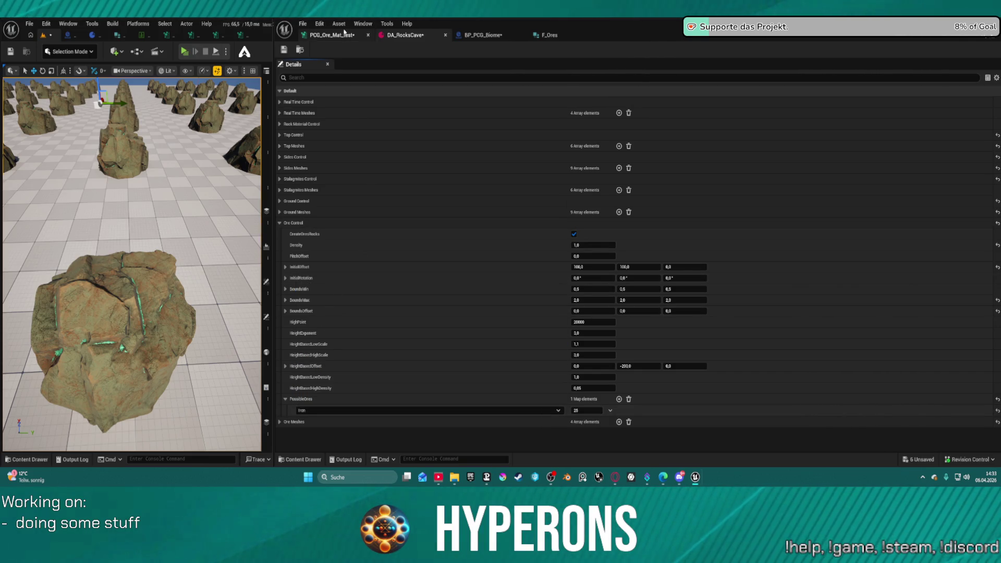
{"action": "left_click", "coordinate": [332, 35]}
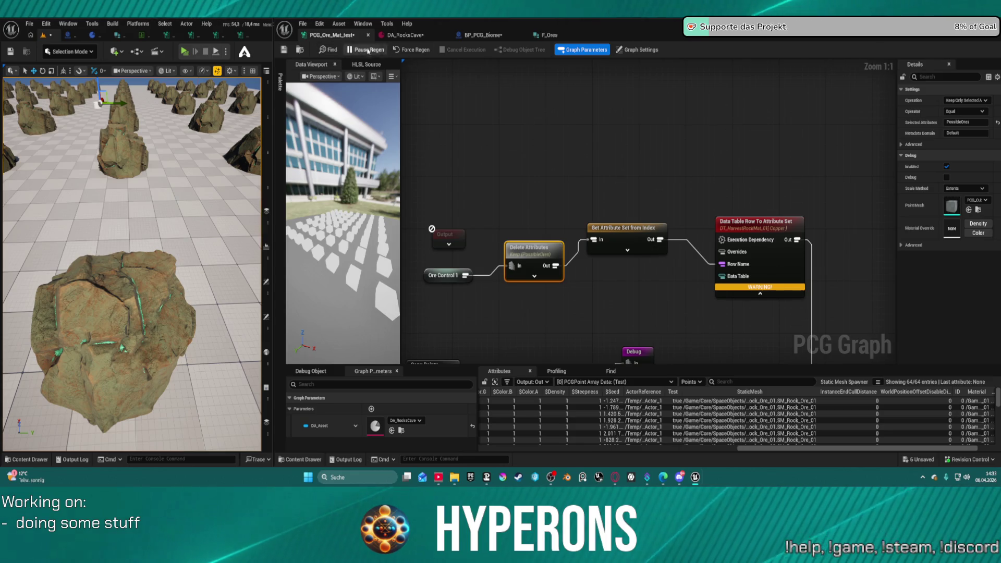
- Connect Delete Attributes' Out to the Row Name pin and nudge nearby nodes into line
{"action": "mouse_move", "coordinate": [555, 265]}
{"action": "left_mouse_down"}
{"action": "mouse_move", "coordinate": [641, 273]}
{"action": "mouse_move", "coordinate": [722, 263]}
{"action": "left_mouse_up"}
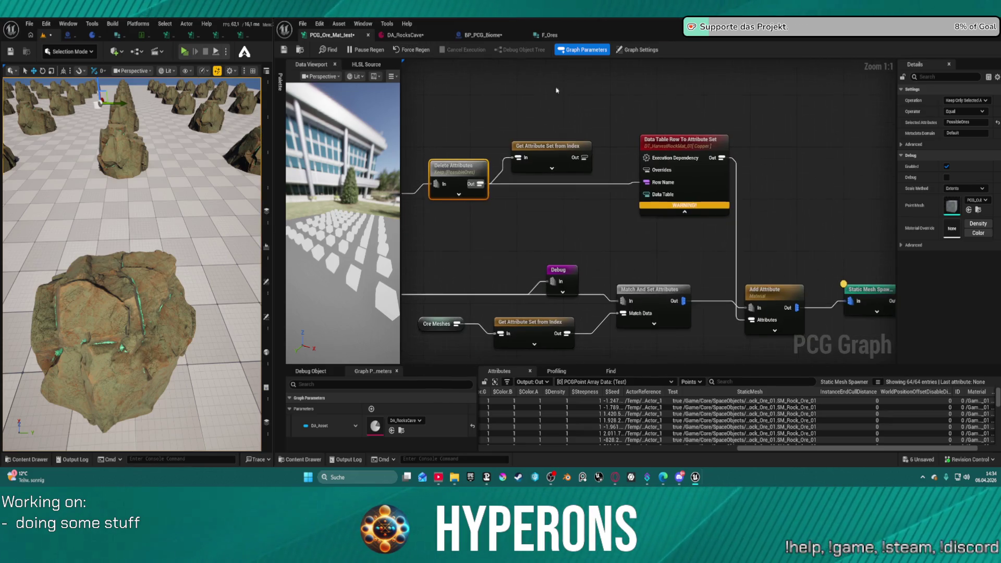
{"action": "left_click_drag", "start_coordinate": [646, 261], "coordinate": [651, 254]}
{"action": "left_click_drag", "start_coordinate": [541, 290], "coordinate": [545, 276]}
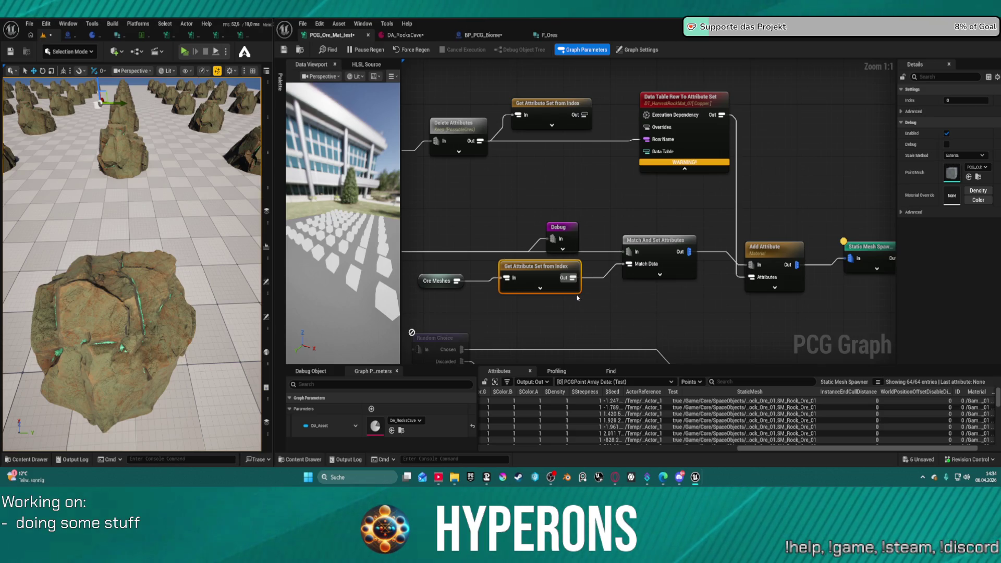
- Widen the attribute table's Material column and inspect the Data Table Row and Delete Attributes settings
{"action": "mouse_move", "coordinate": [573, 301]}
{"action": "left_mouse_down"}
{"action": "mouse_move", "coordinate": [652, 307]}
{"action": "mouse_move", "coordinate": [538, 239]}
{"action": "mouse_move", "coordinate": [441, 239]}
{"action": "left_mouse_up"}
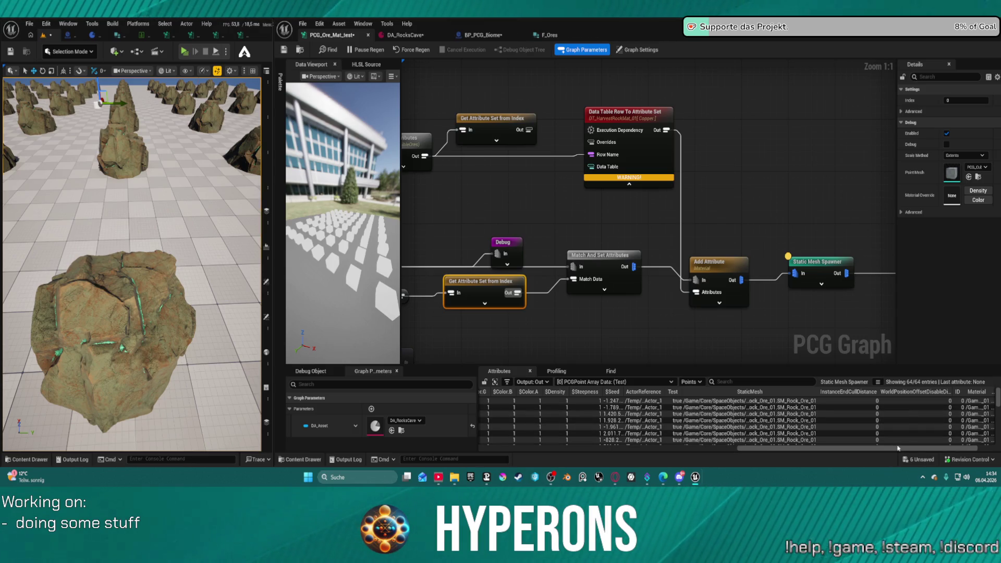
{"action": "left_click_drag", "start_coordinate": [898, 447], "coordinate": [921, 447]}
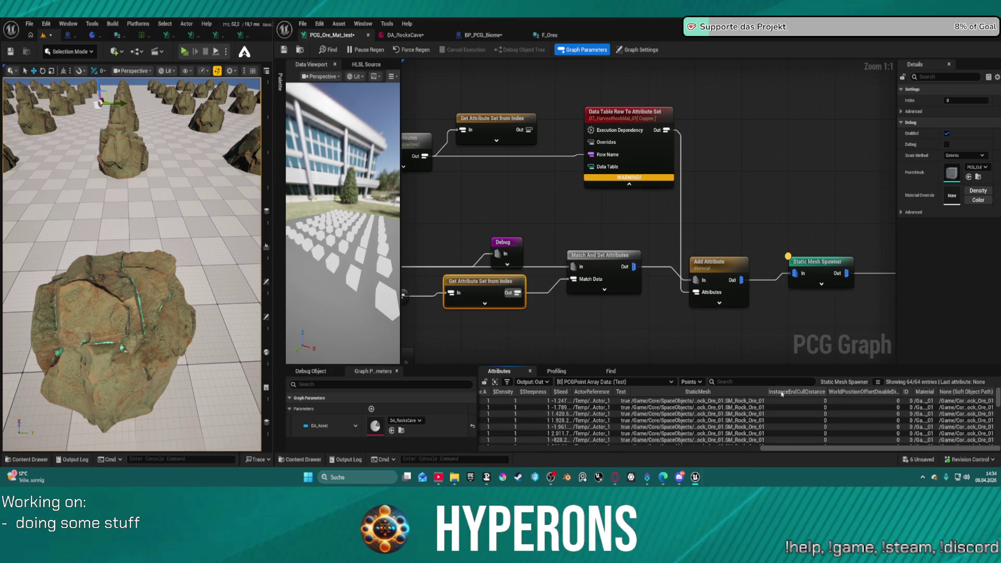
{"action": "left_click_drag", "start_coordinate": [937, 392], "coordinate": [973, 390]}
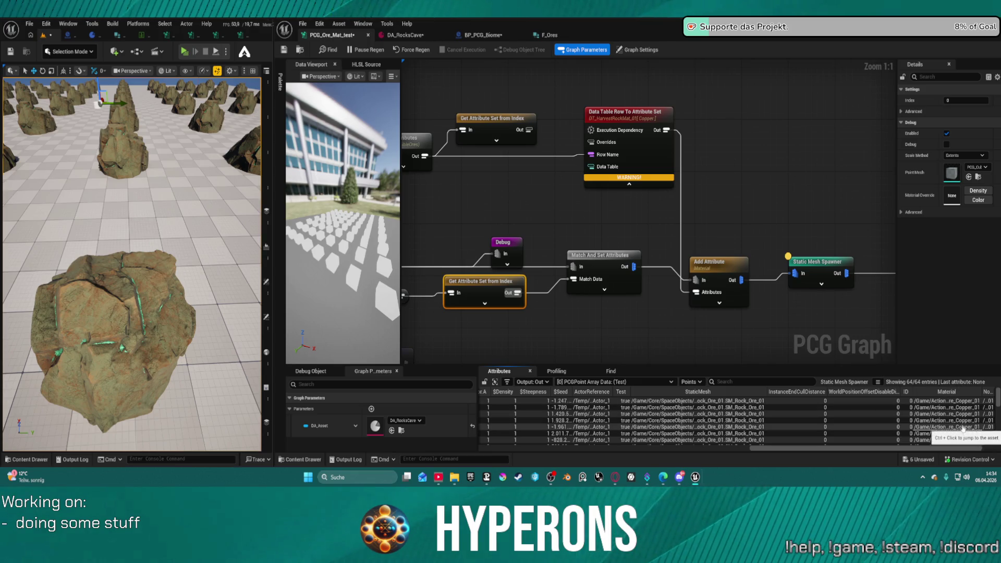
{"action": "left_click_drag", "start_coordinate": [664, 221], "coordinate": [743, 219]}
{"action": "left_click", "coordinate": [736, 159]}
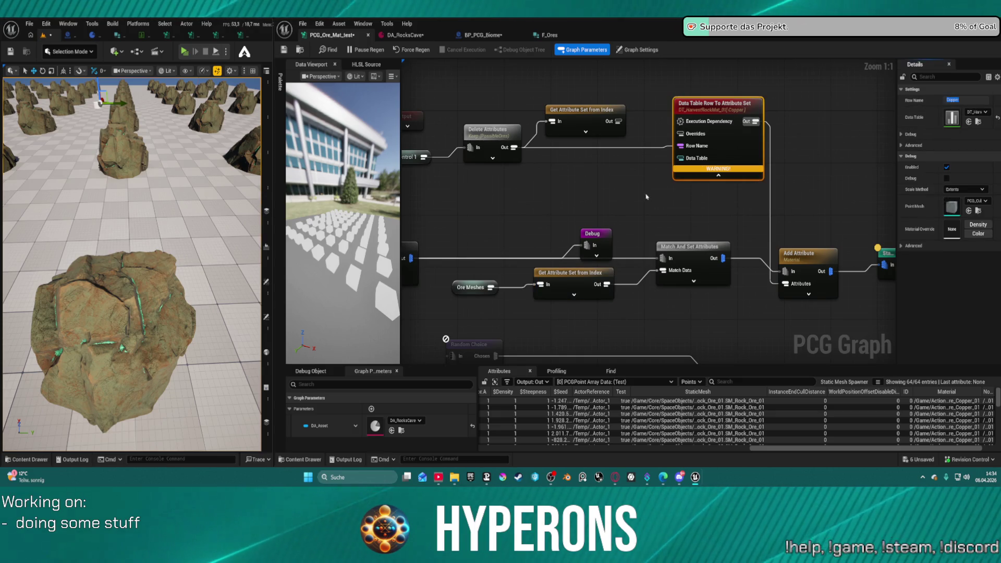
{"action": "left_click", "coordinate": [494, 134]}
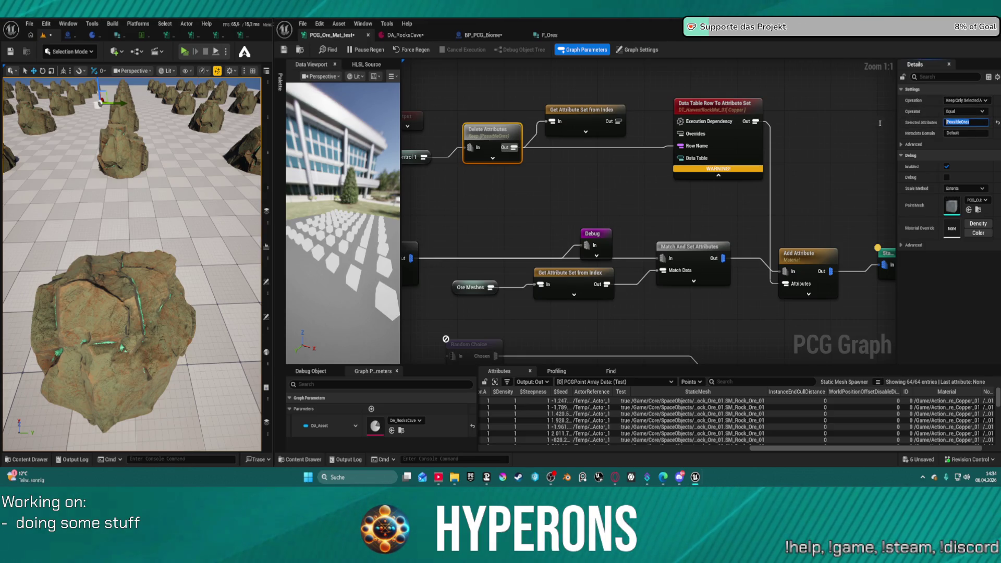
{"action": "left_click", "coordinate": [402, 35]}
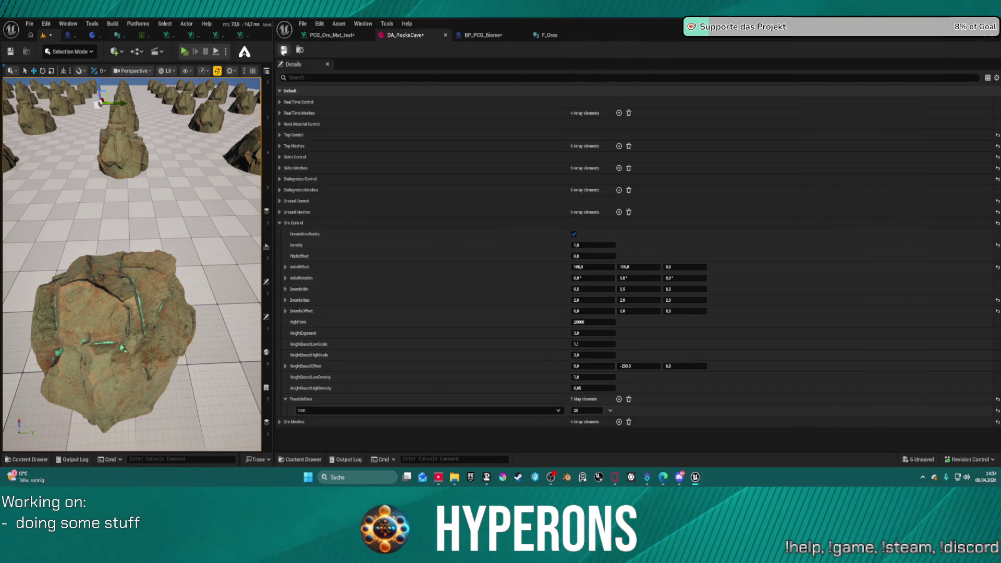
- Save DA_RocksCave and return to the PCG_Ore_Mat_test graph
{"action": "left_click", "coordinate": [284, 50]}
{"action": "left_click", "coordinate": [332, 35]}
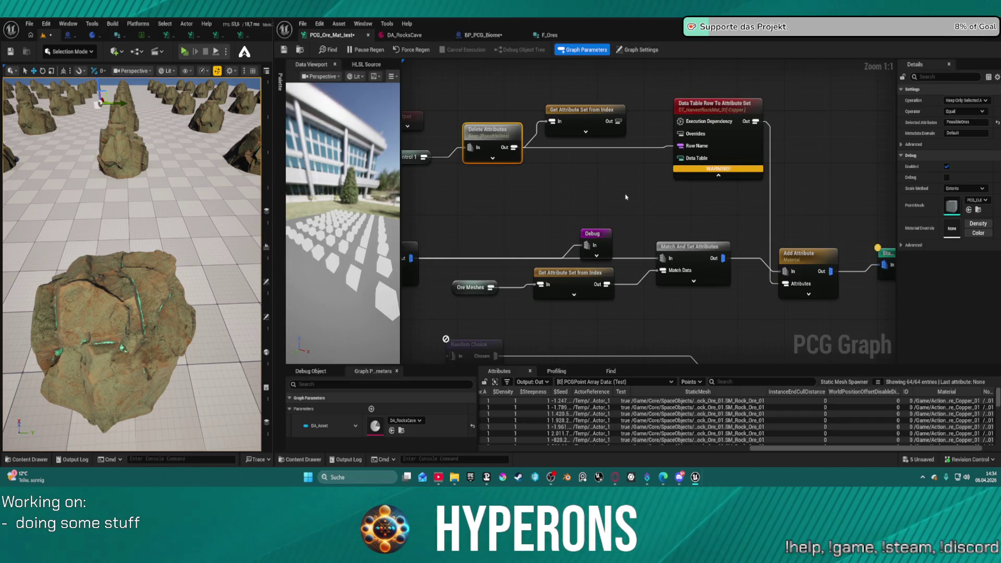
{"action": "left_click_drag", "start_coordinate": [601, 180], "coordinate": [631, 169]}
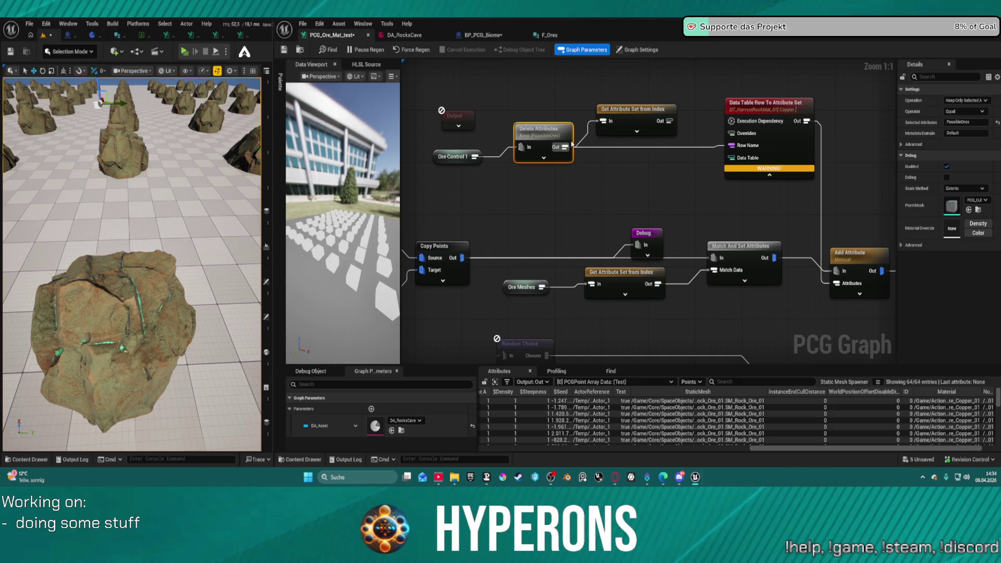
- Pull wires from Delete Attributes' output and search 'find' without adding a node
{"action": "mouse_move", "coordinate": [565, 146]}
{"action": "left_mouse_down"}
{"action": "mouse_move", "coordinate": [609, 171]}
{"action": "mouse_move", "coordinate": [692, 105]}
{"action": "left_mouse_up"}
{"action": "left_click", "coordinate": [693, 105]}
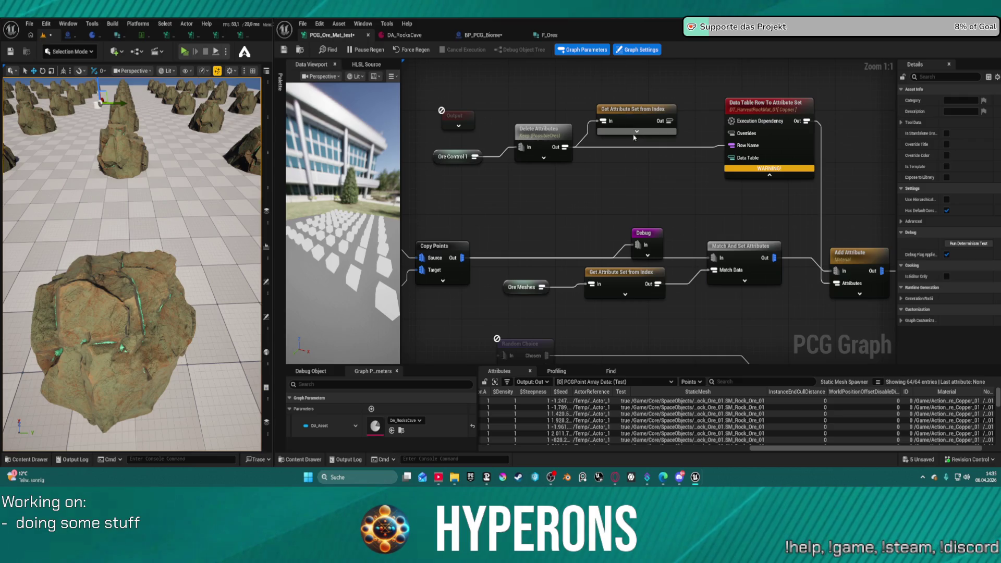
{"action": "mouse_move", "coordinate": [565, 147]}
{"action": "left_mouse_down"}
{"action": "mouse_move", "coordinate": [637, 179]}
{"action": "mouse_move", "coordinate": [629, 177]}
{"action": "left_mouse_up"}
{"action": "type", "text": "f"}
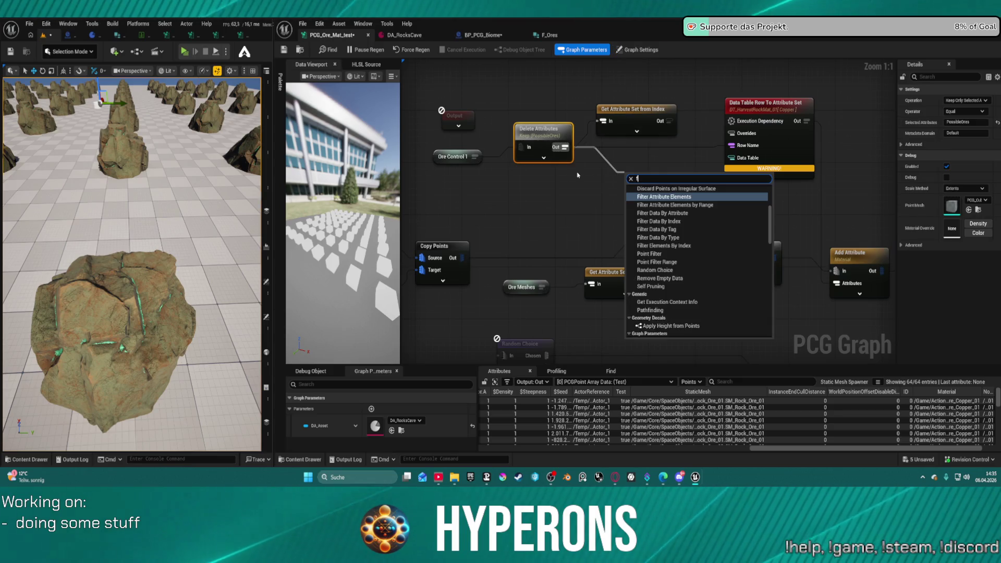
{"action": "type", "text": "ind"}
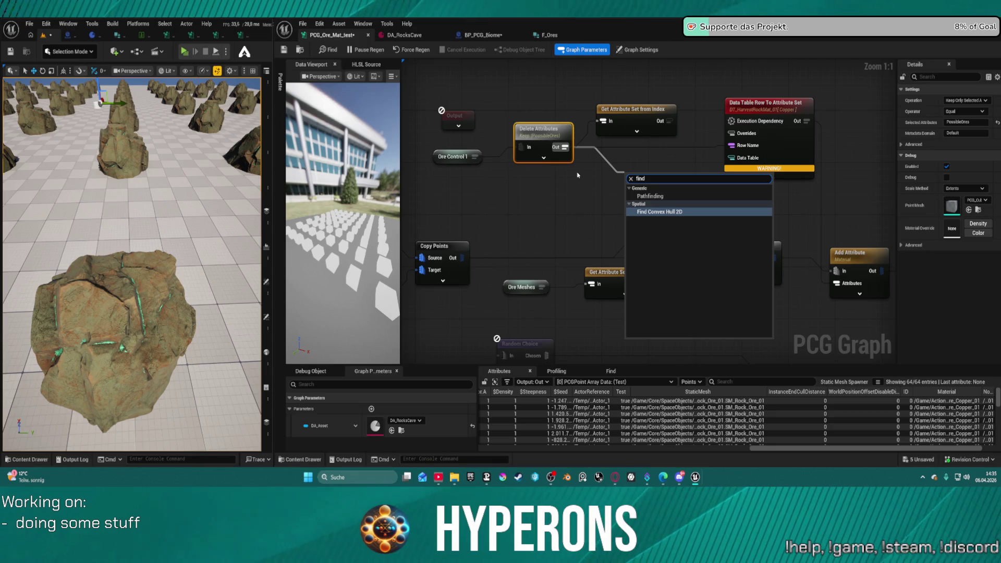
{"action": "left_click", "coordinate": [640, 160]}
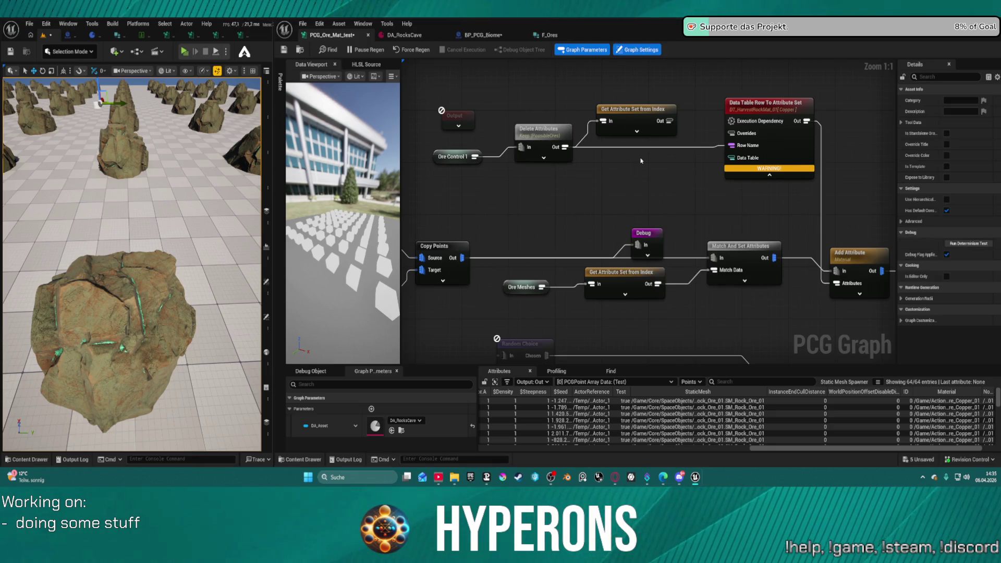
- Add an Execute Blueprint node to the PCG graph below Get Attribute Set
{"action": "left_click_drag", "start_coordinate": [461, 162], "coordinate": [468, 158]}
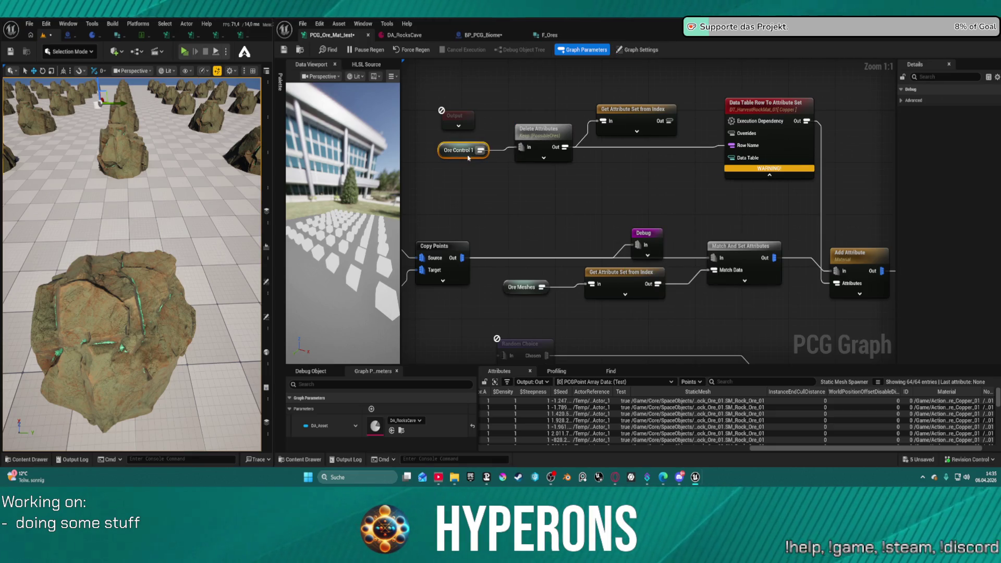
{"action": "right_click", "coordinate": [607, 180]}
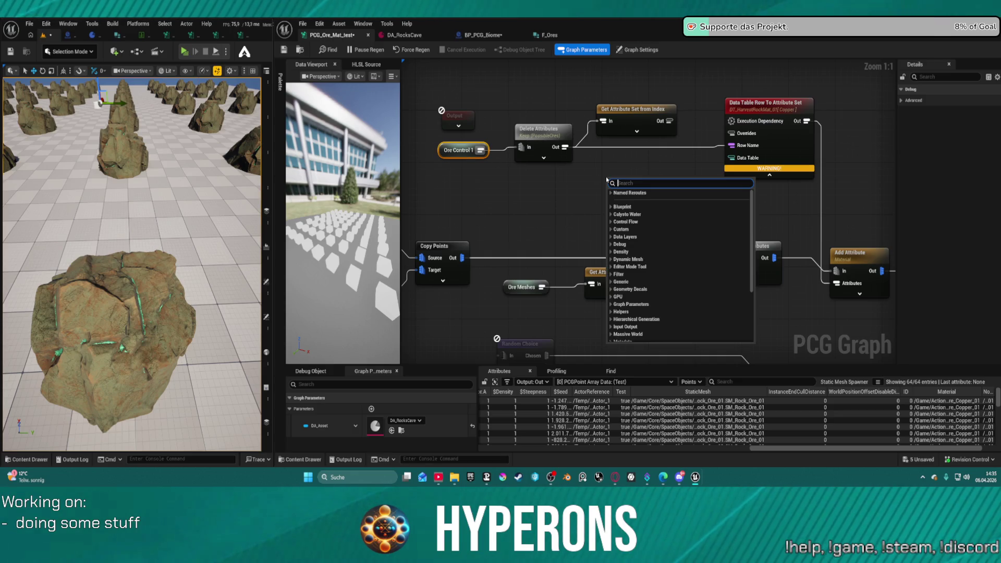
{"action": "left_click", "coordinate": [611, 208]}
{"action": "left_click", "coordinate": [638, 215]}
{"action": "left_click_drag", "start_coordinate": [642, 183], "coordinate": [642, 154]}
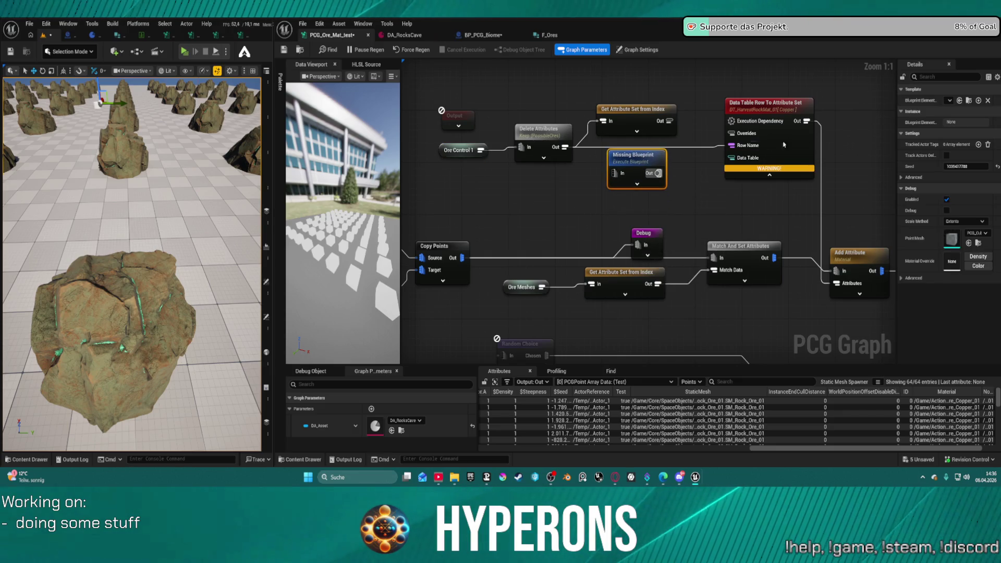
- Start a new blueprint for the node and choose the PCG_Tools CustomNodes folder
{"action": "left_click", "coordinate": [979, 101]}
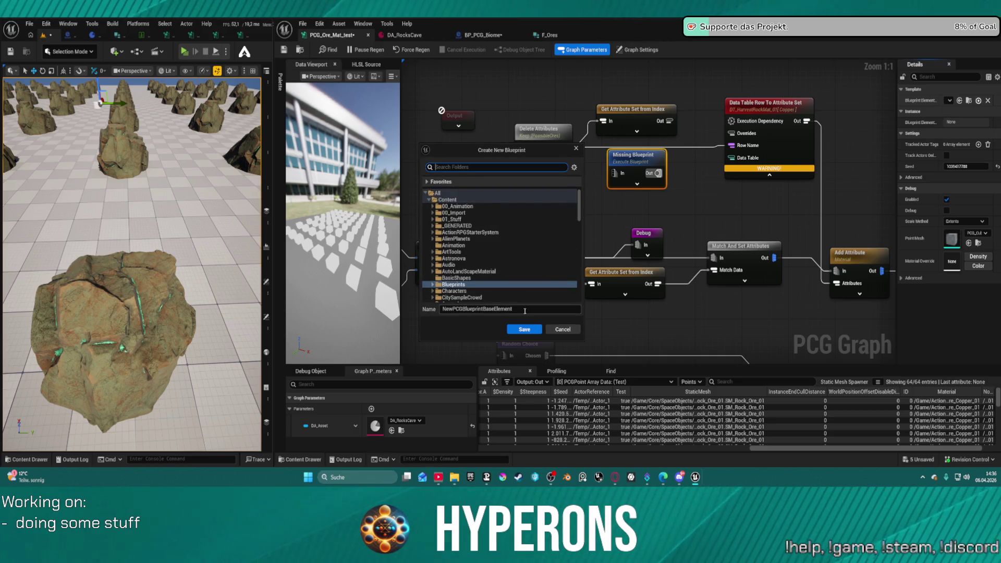
{"action": "scroll", "coordinate": [453, 245], "scroll_direction": "down", "scroll_amount": 5}
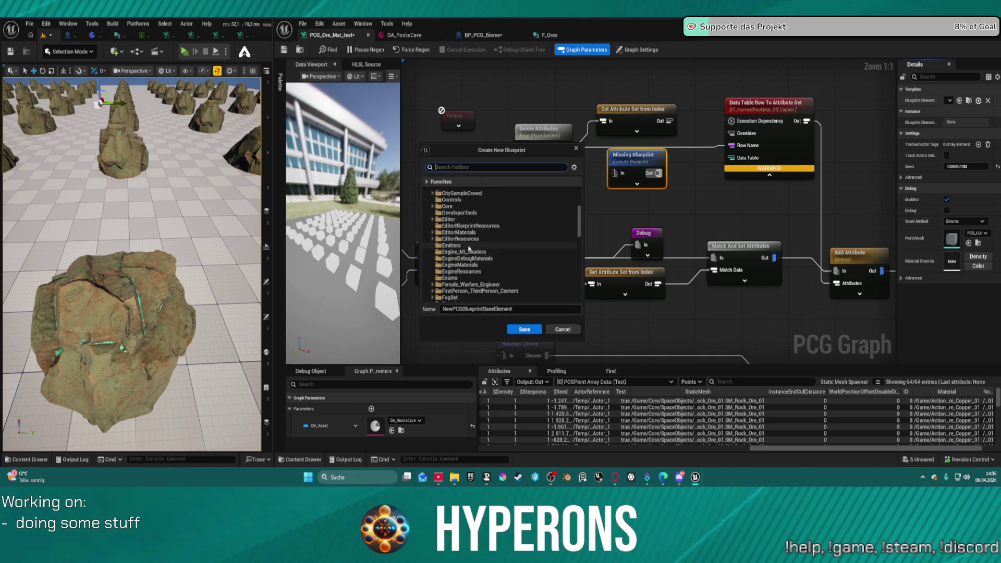
{"action": "scroll", "coordinate": [451, 226], "scroll_direction": "down", "scroll_amount": 10}
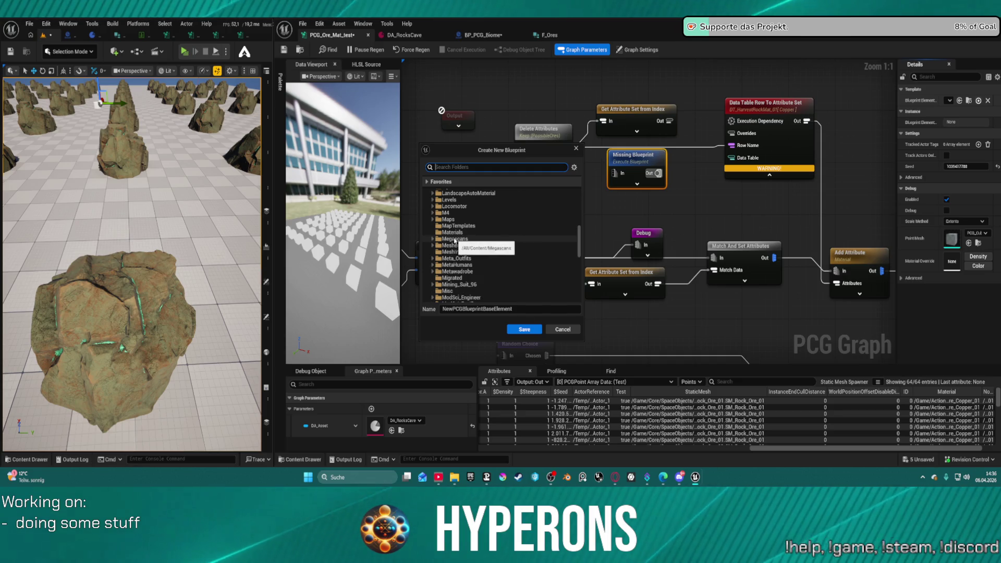
{"action": "scroll", "coordinate": [456, 244], "scroll_direction": "up", "scroll_amount": 12}
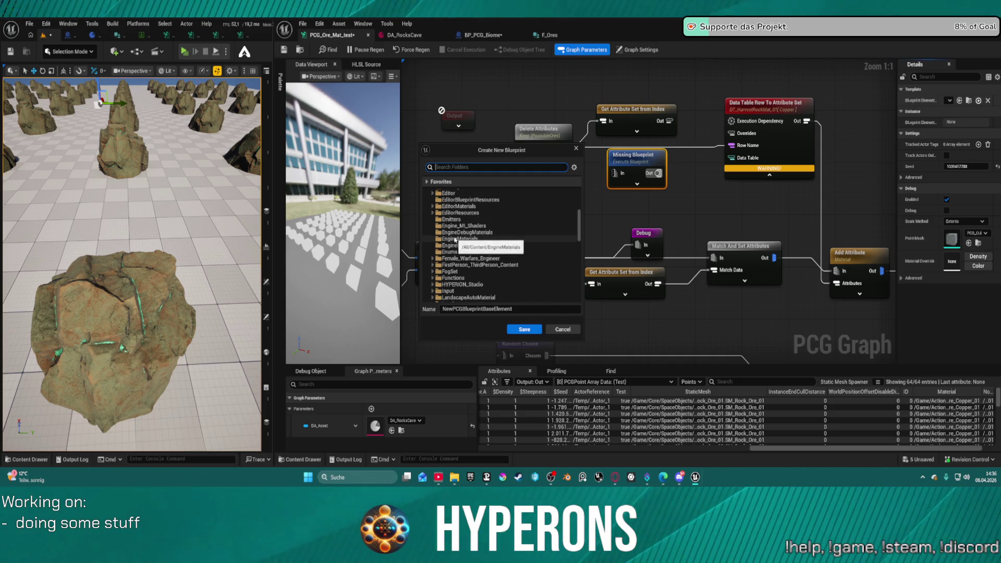
{"action": "scroll", "coordinate": [457, 247], "scroll_direction": "down", "scroll_amount": 8}
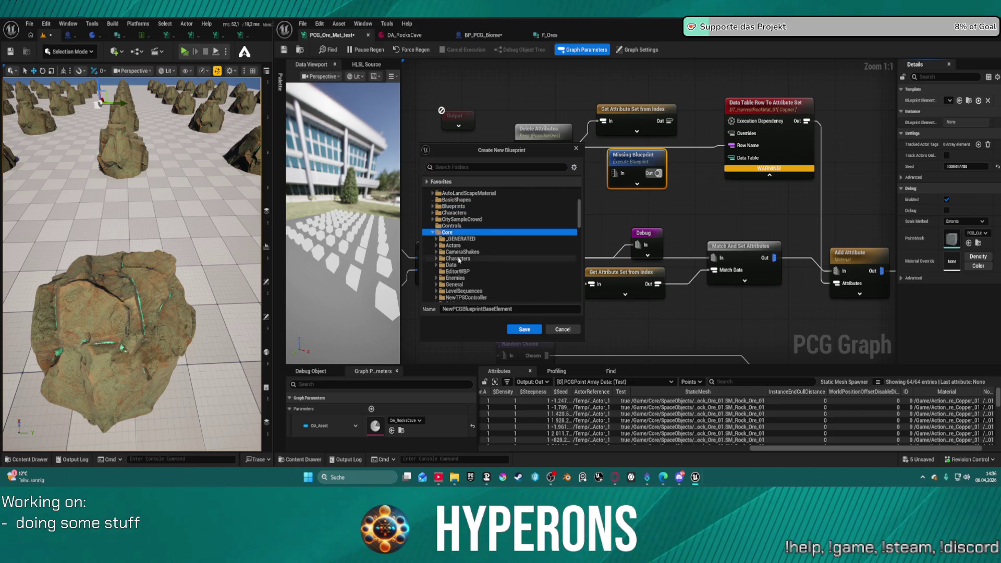
{"action": "scroll", "coordinate": [459, 269], "scroll_direction": "down", "scroll_amount": 2}
{"action": "double_click", "coordinate": [455, 232]}
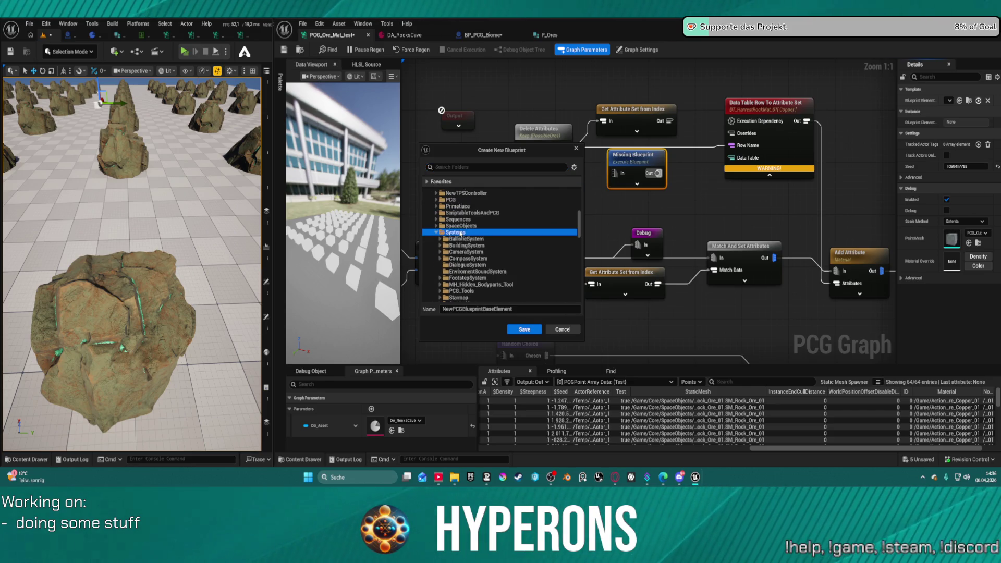
{"action": "scroll", "coordinate": [469, 264], "scroll_direction": "down", "scroll_amount": 2}
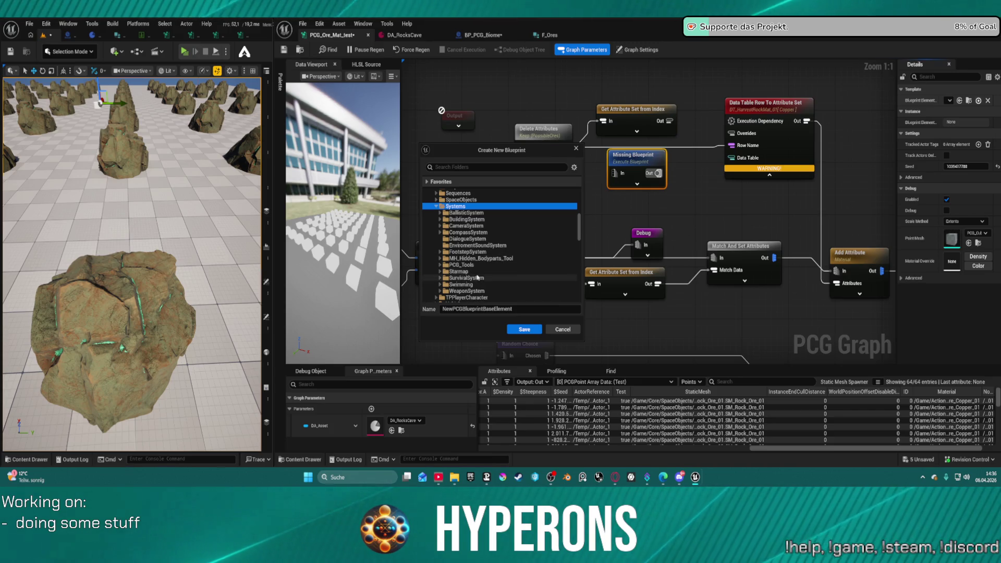
{"action": "double_click", "coordinate": [451, 267]}
{"action": "scroll", "coordinate": [459, 245], "scroll_direction": "down", "scroll_amount": 5}
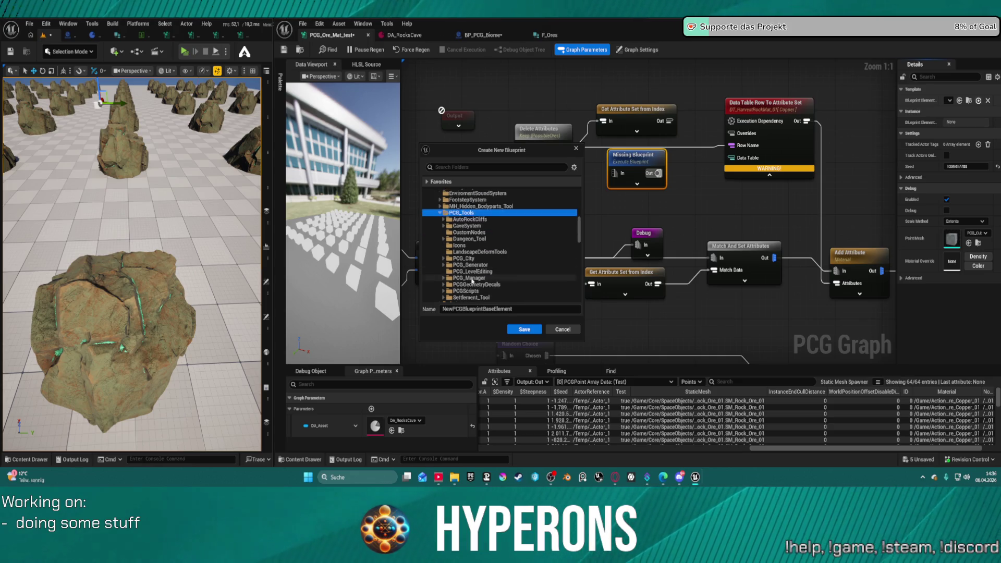
{"action": "scroll", "coordinate": [463, 232], "scroll_direction": "up", "scroll_amount": 3}
{"action": "left_click", "coordinate": [485, 219]}
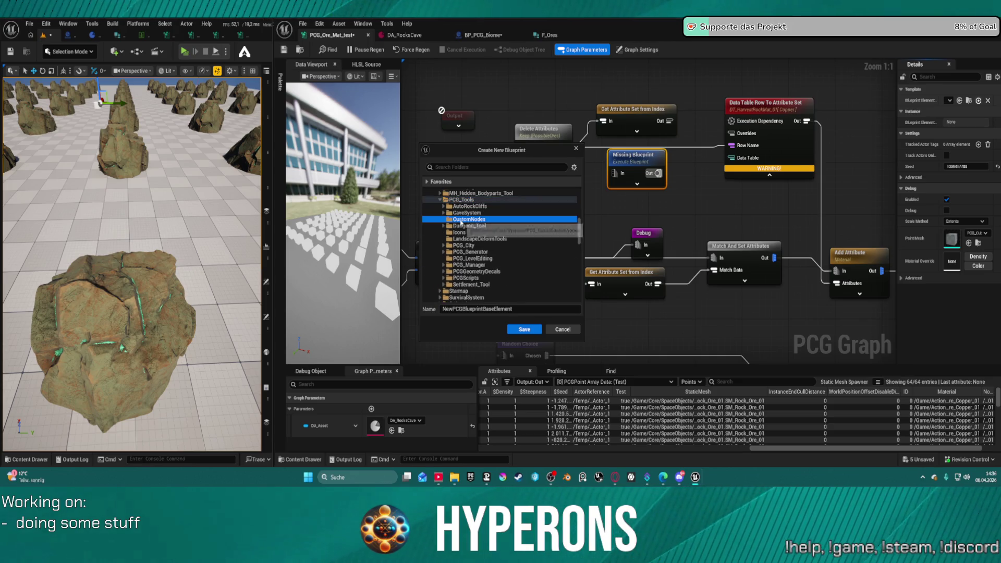
- Name the blueprint BP_PCG_FindInMap and create it
{"action": "left_click", "coordinate": [443, 309]}
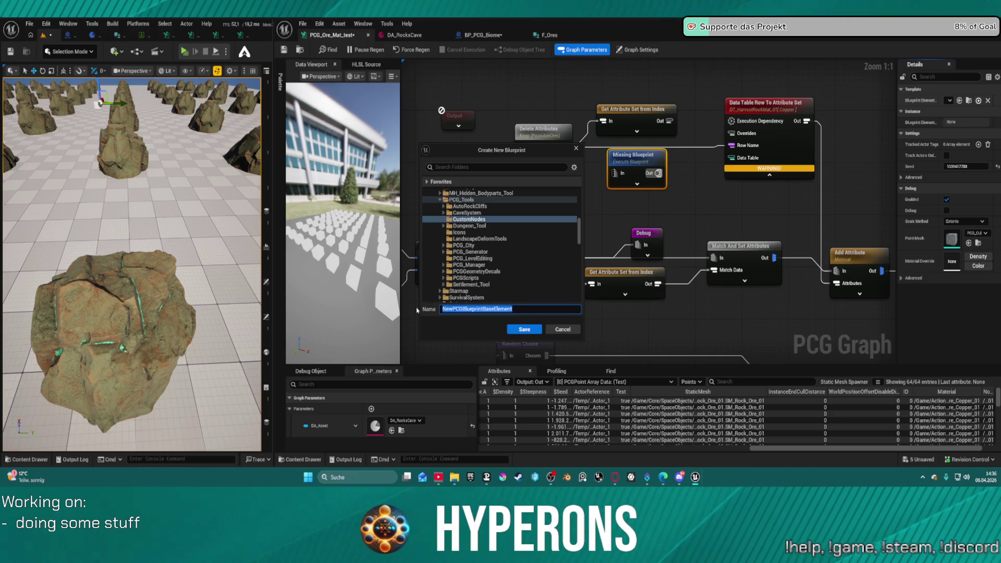
{"action": "type", "text": "M"}
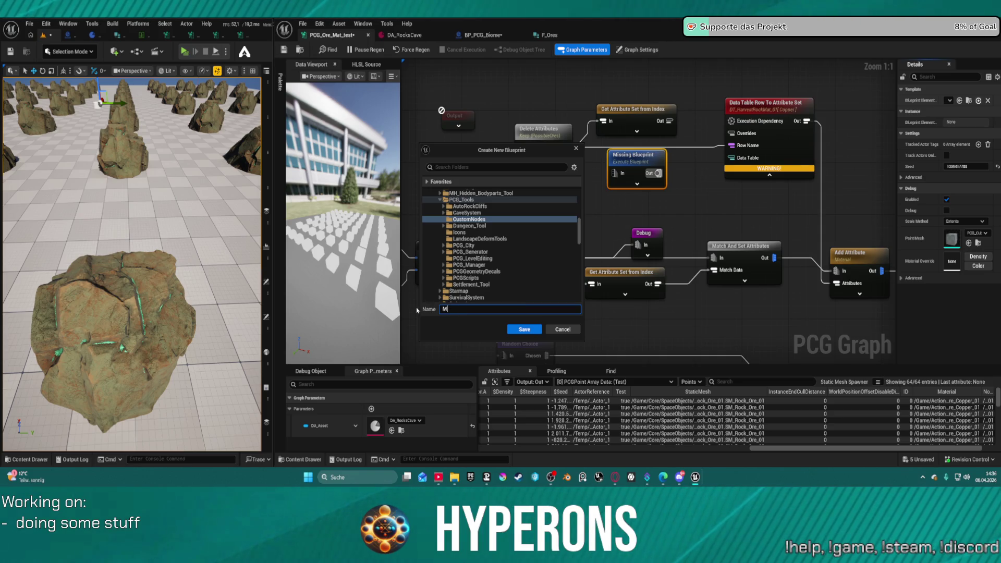
{"action": "type", "text": "BP_"}
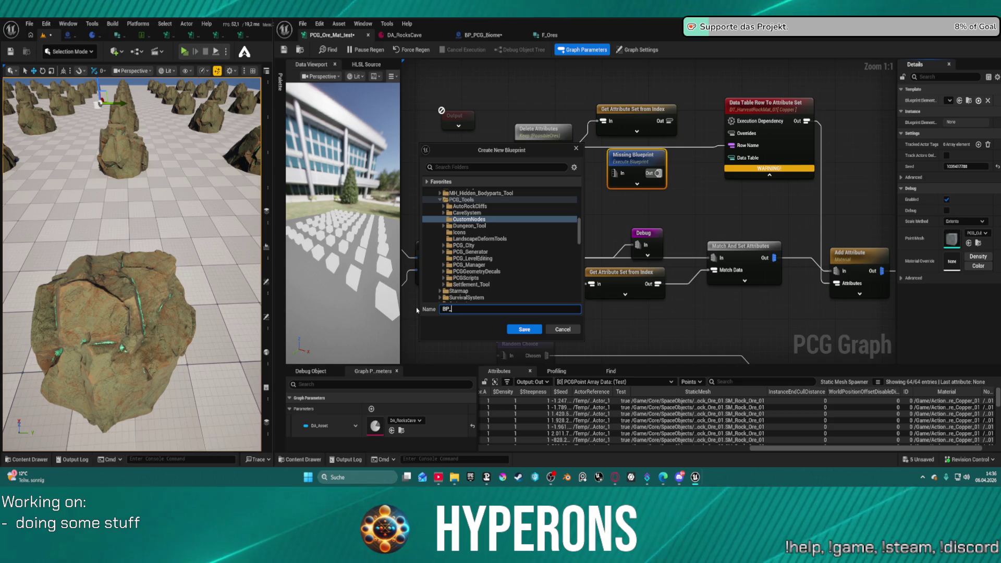
{"action": "type", "text": "PCG_MA"}
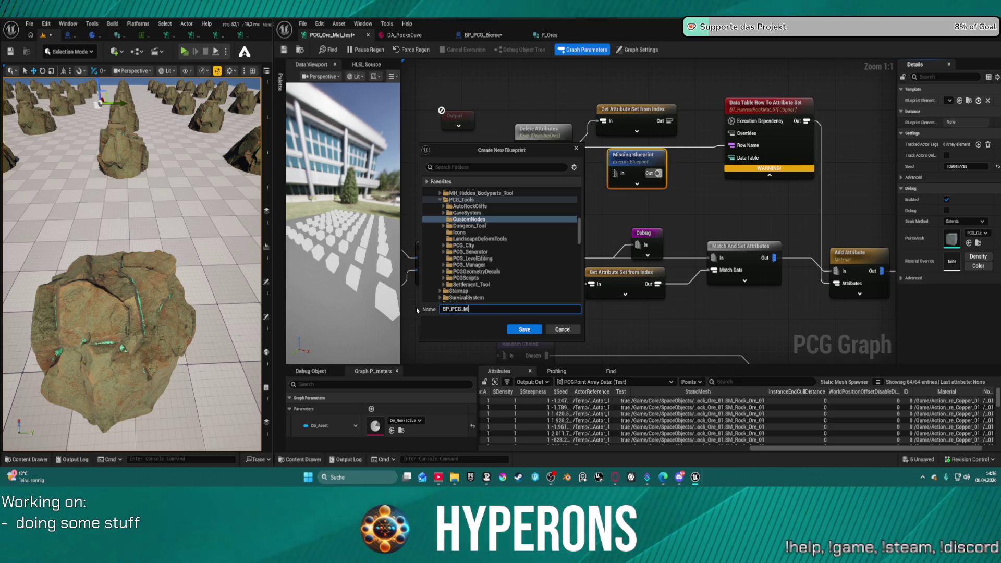
{"action": "key", "text": "BackSpace"}
{"action": "key", "text": "BackSpace"}
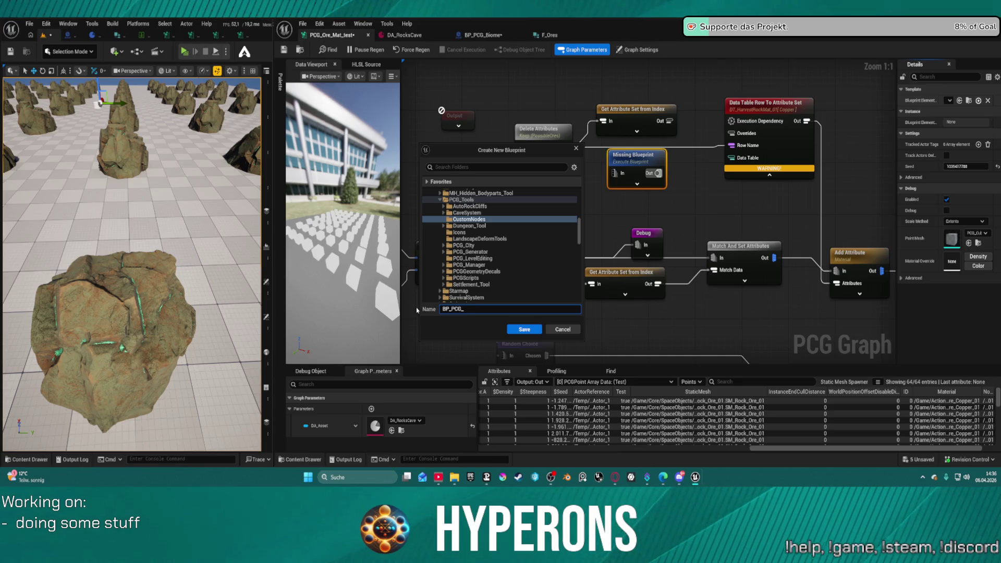
{"action": "type", "text": "Fin"}
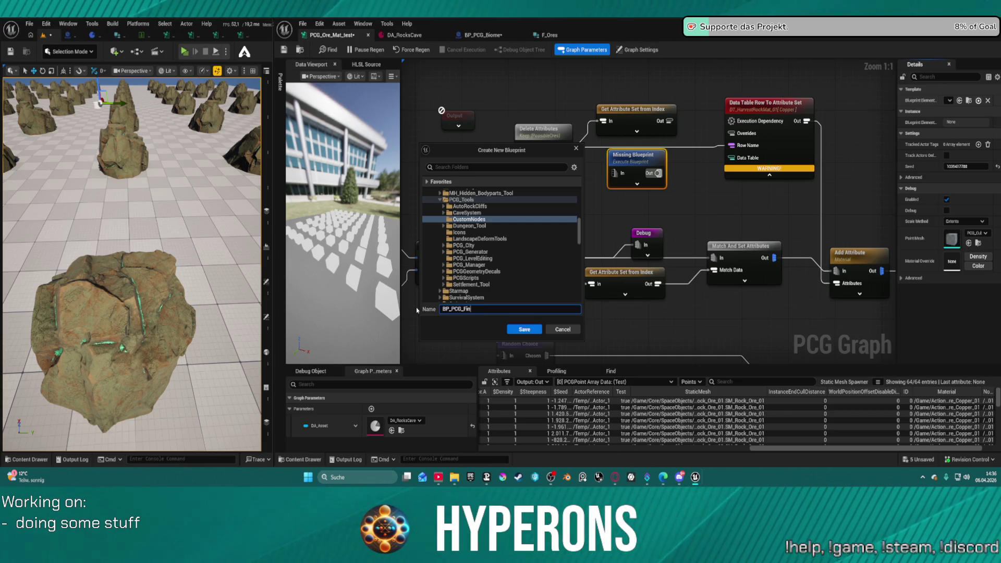
{"action": "type", "text": "dInMap"}
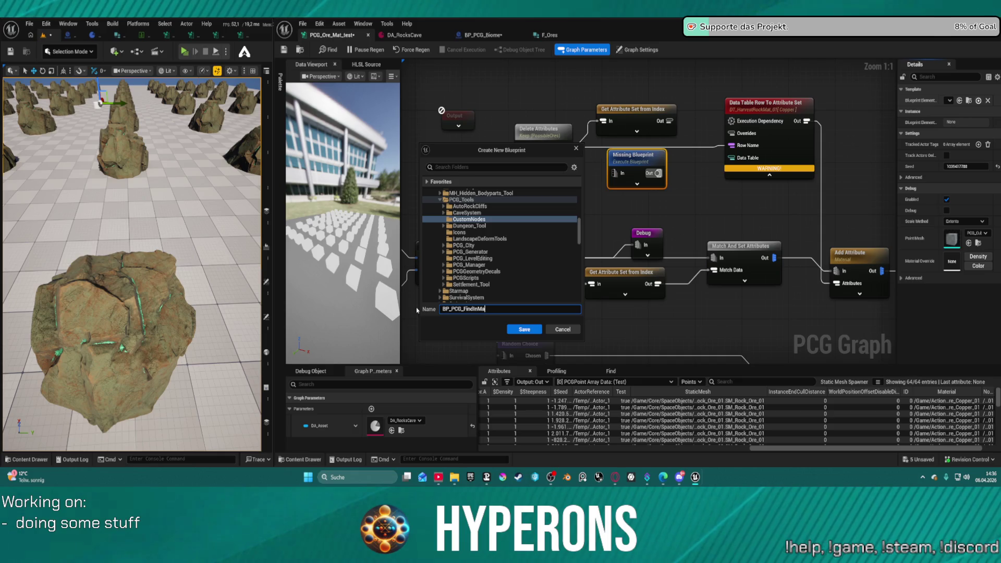
{"action": "left_click", "coordinate": [534, 330]}
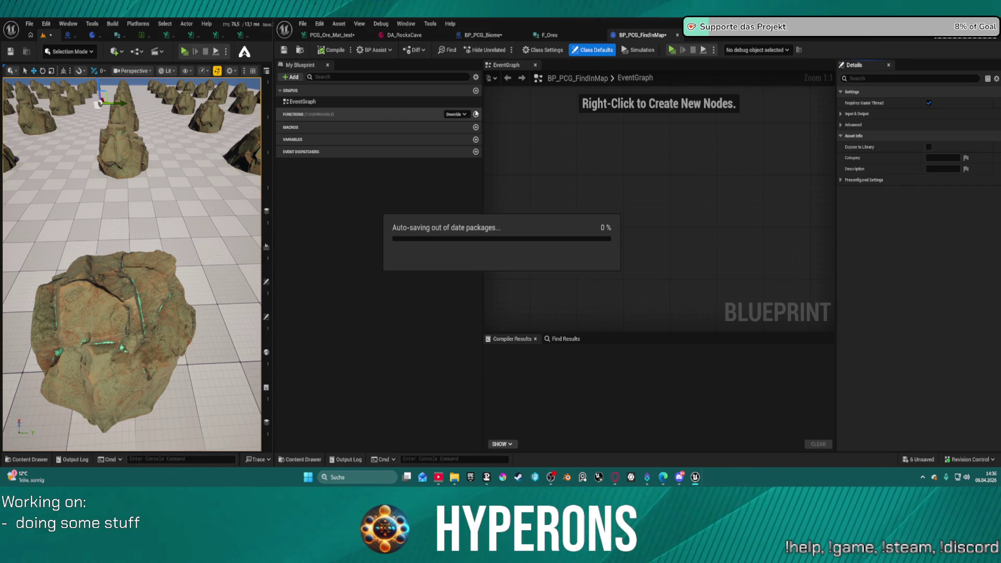
- Add a throwaway NewFunction, delete it, and bring up the Functions Override list
{"action": "left_click", "coordinate": [476, 114]}
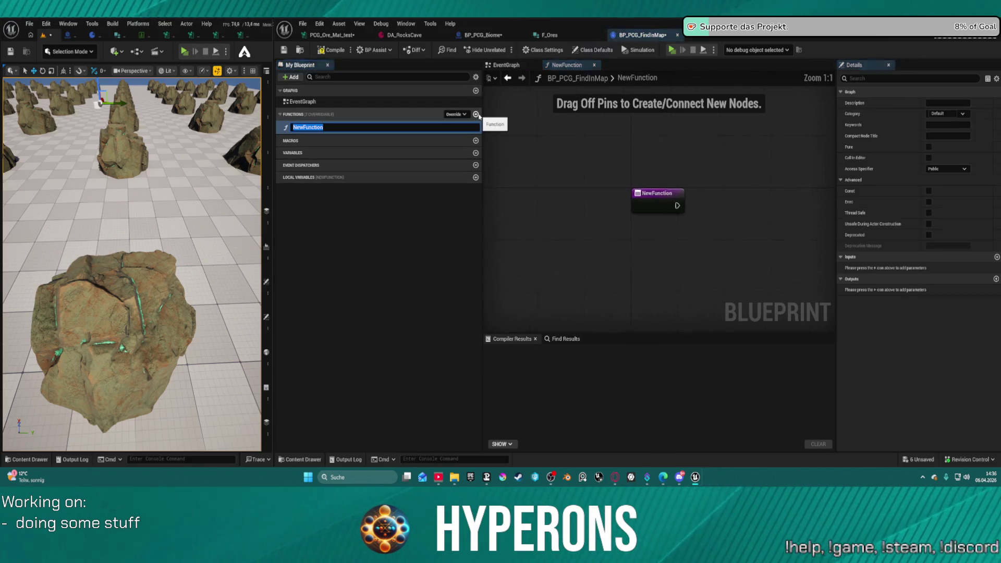
{"action": "key", "text": "Return"}
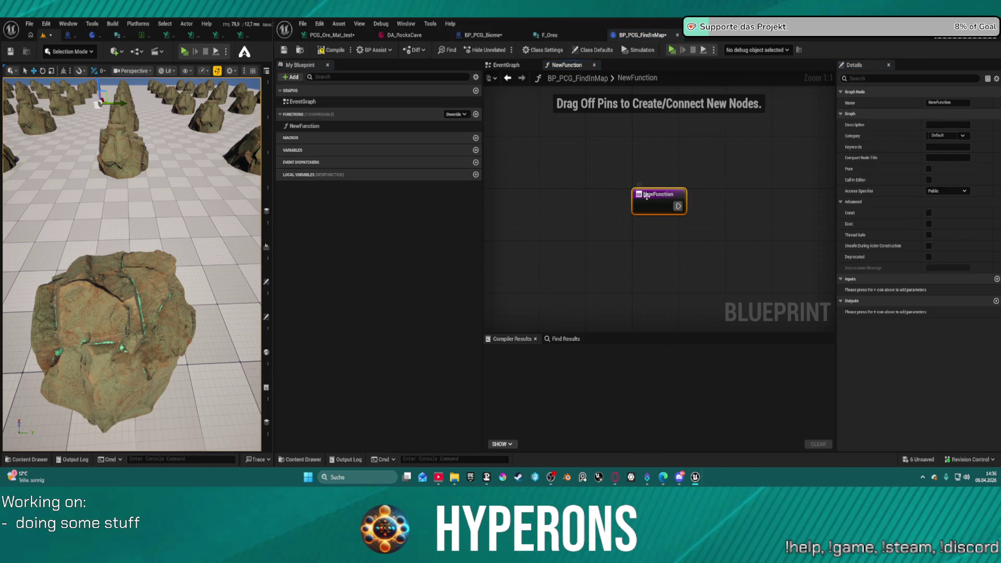
{"action": "left_click", "coordinate": [305, 126]}
{"action": "key", "text": "Delete"}
{"action": "left_click", "coordinate": [455, 114]}
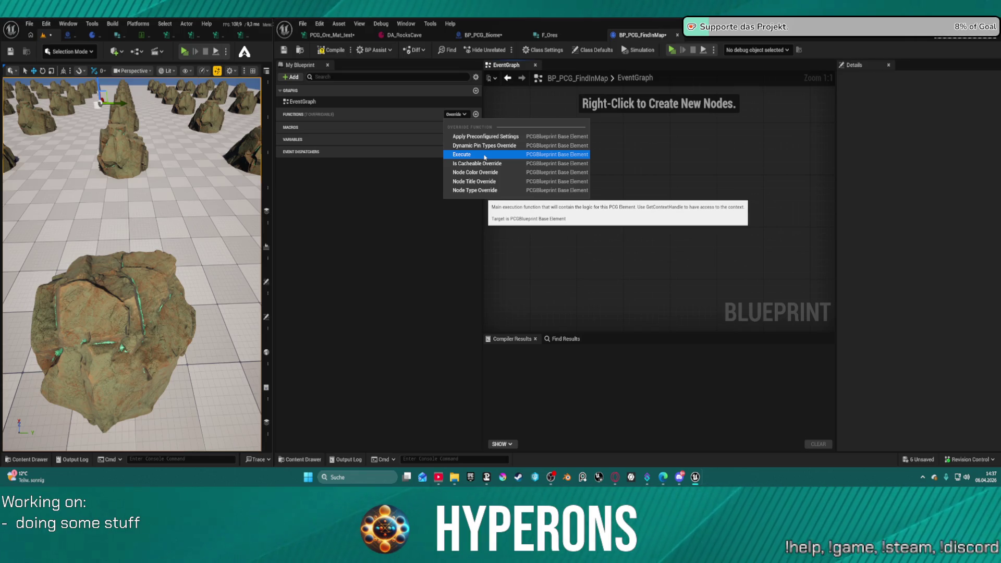
- Override Execute and add a Break PCGData Collection node from the parent's Output
{"action": "left_click", "coordinate": [485, 155]}
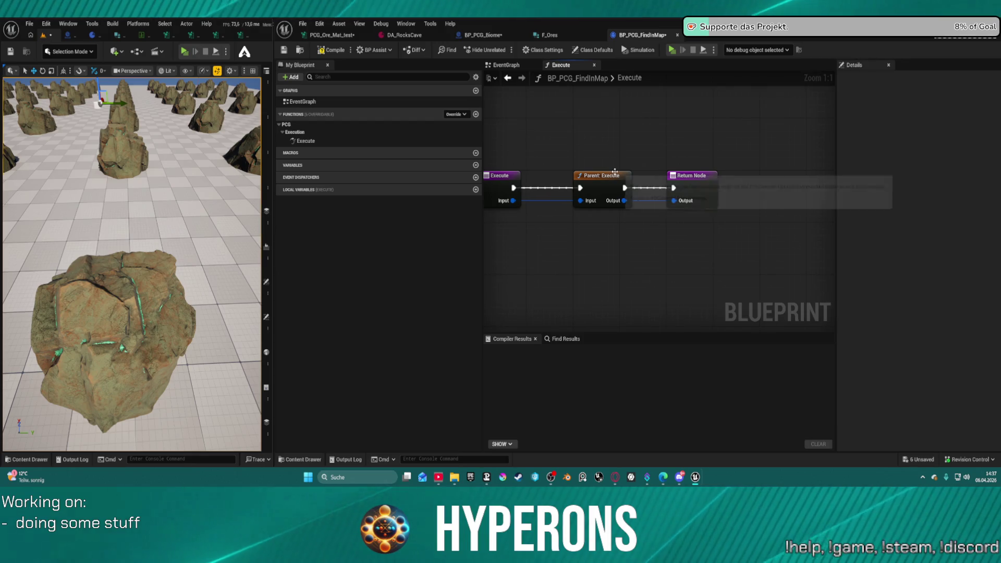
{"action": "mouse_move", "coordinate": [605, 175]}
{"action": "left_mouse_down"}
{"action": "mouse_move", "coordinate": [558, 176]}
{"action": "mouse_move", "coordinate": [791, 167]}
{"action": "mouse_move", "coordinate": [813, 155]}
{"action": "left_mouse_up"}
{"action": "left_click_drag", "start_coordinate": [612, 208], "coordinate": [653, 228]}
{"action": "type", "text": "break"}
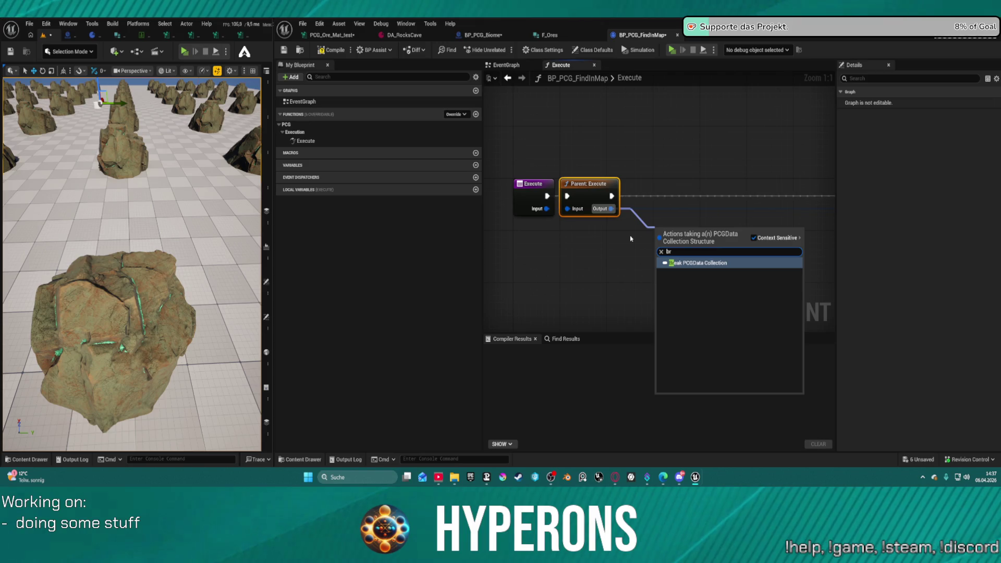
{"action": "key", "text": "Return"}
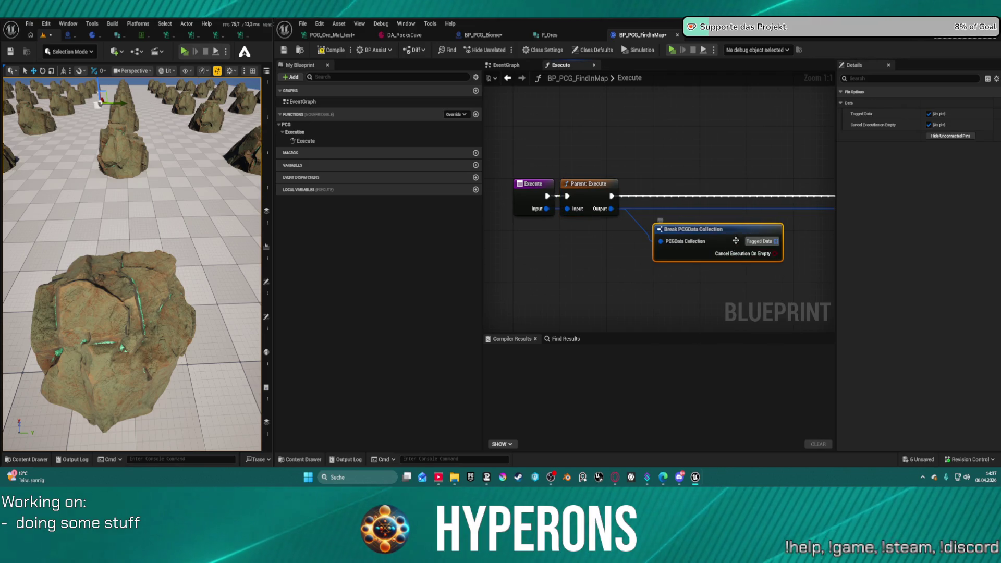
{"action": "mouse_move", "coordinate": [766, 239]}
{"action": "left_mouse_down"}
{"action": "mouse_move", "coordinate": [661, 229]}
{"action": "mouse_move", "coordinate": [688, 227]}
{"action": "left_mouse_up"}
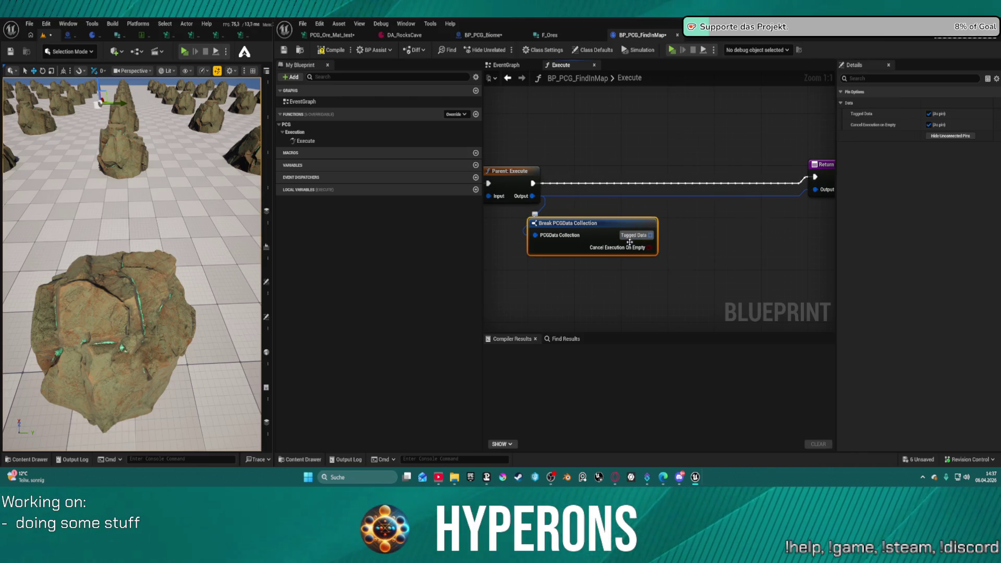
- Add a For Each Loop over Tagged Data and wire its execution from Parent: Execute
{"action": "left_click_drag", "start_coordinate": [651, 238], "coordinate": [689, 242]}
{"action": "type", "text": "get"}
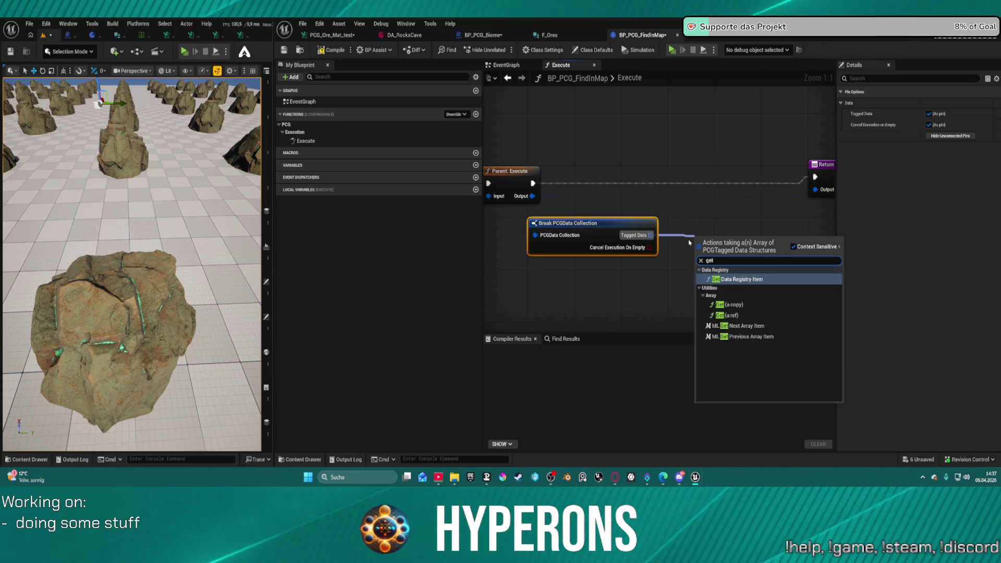
{"action": "key", "text": "BackSpace"}
{"action": "key", "text": "BackSpace"}
{"action": "key", "text": "BackSpace"}
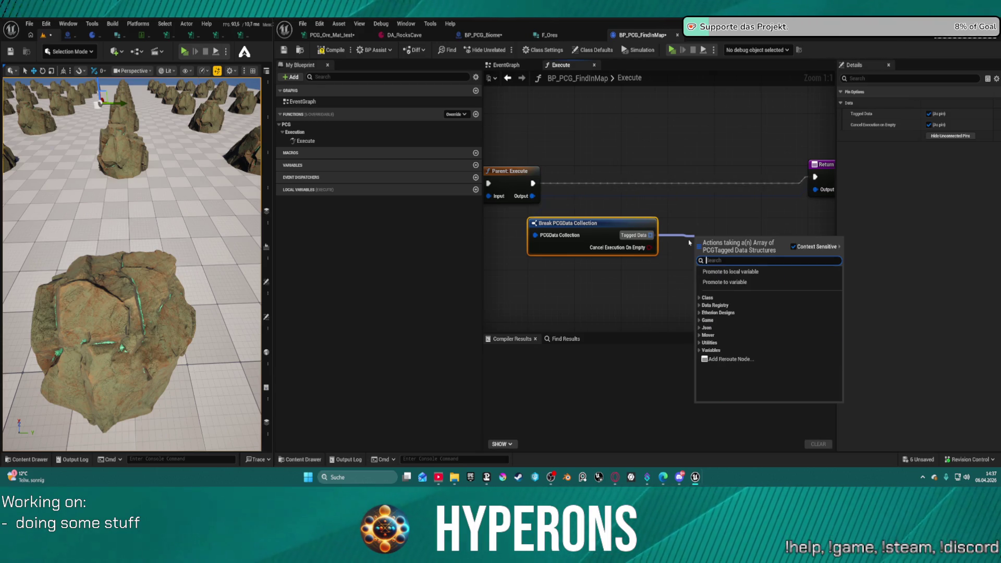
{"action": "type", "text": "for"}
{"action": "key", "text": "Return"}
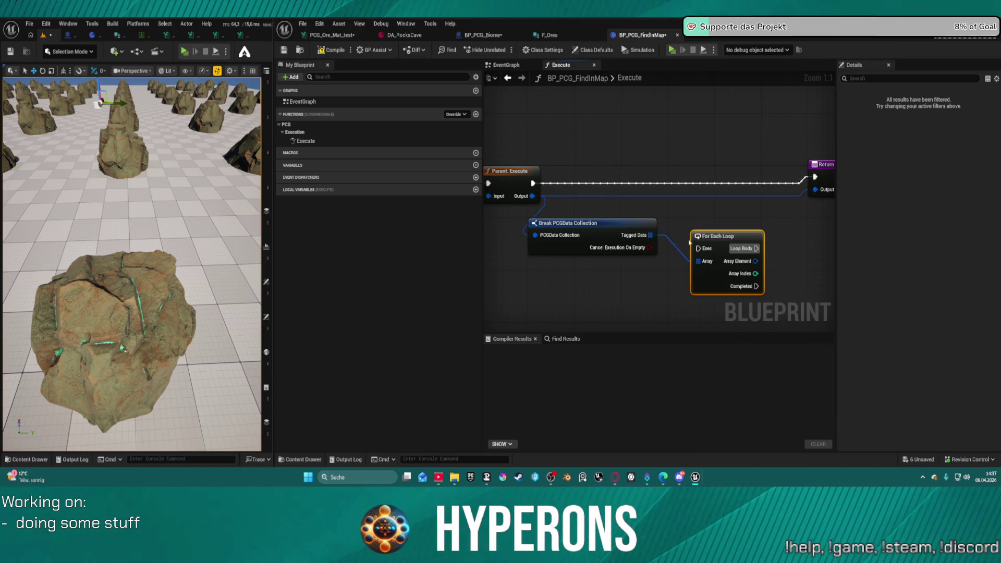
{"action": "left_click_drag", "start_coordinate": [699, 248], "coordinate": [533, 183]}
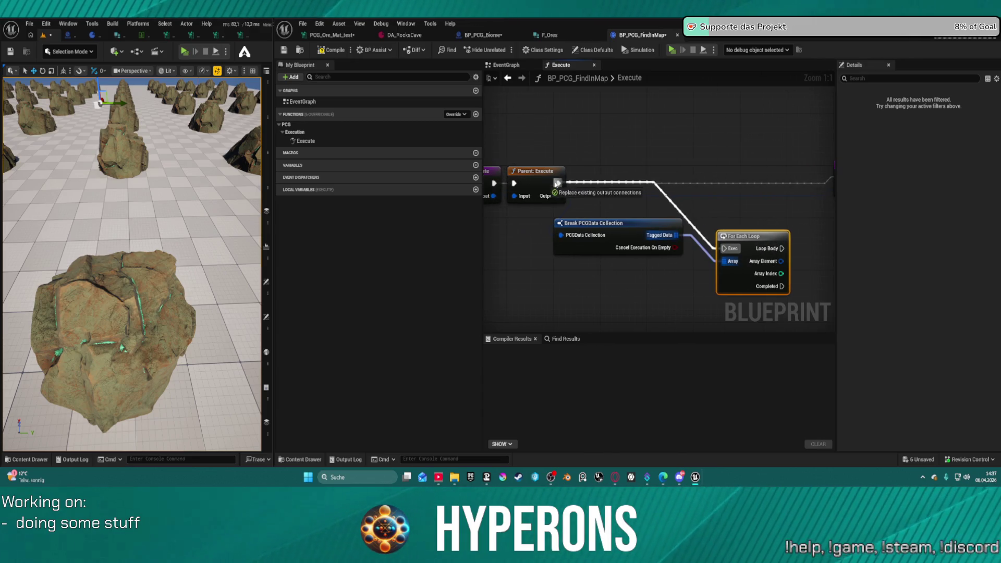
- Add a Break Tagged Data node from the For Each Loop's Array Element
{"action": "mouse_move", "coordinate": [691, 179]}
{"action": "left_mouse_down"}
{"action": "mouse_move", "coordinate": [544, 172]}
{"action": "mouse_move", "coordinate": [787, 170]}
{"action": "left_mouse_up"}
{"action": "left_click_drag", "start_coordinate": [519, 194], "coordinate": [586, 231]}
{"action": "type", "text": "break"}
{"action": "key", "text": "Return"}
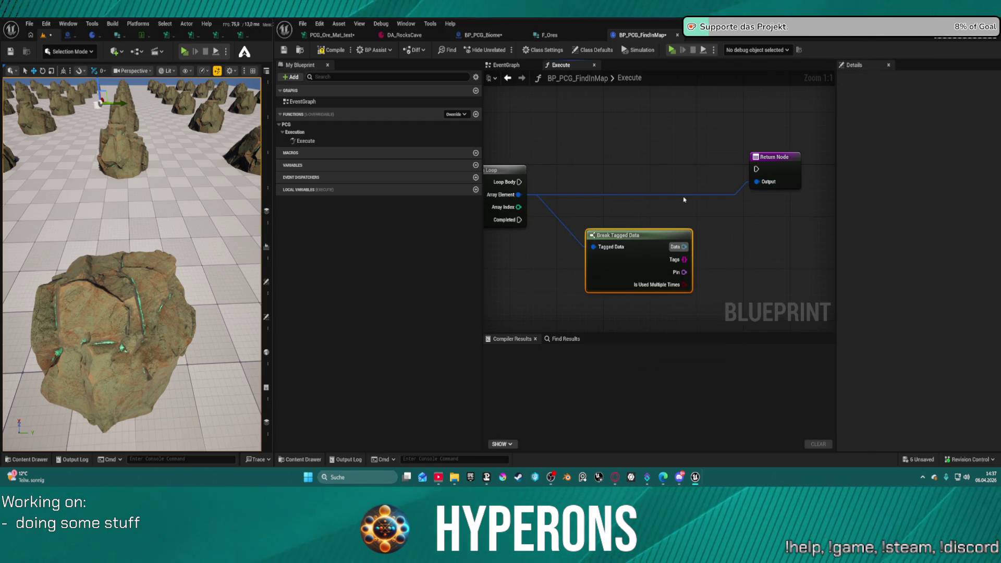
{"action": "left_click_drag", "start_coordinate": [688, 208], "coordinate": [730, 219]}
{"action": "mouse_move", "coordinate": [677, 266]}
{"action": "left_mouse_down"}
{"action": "mouse_move", "coordinate": [594, 266]}
{"action": "mouse_move", "coordinate": [686, 273]}
{"action": "left_mouse_up"}
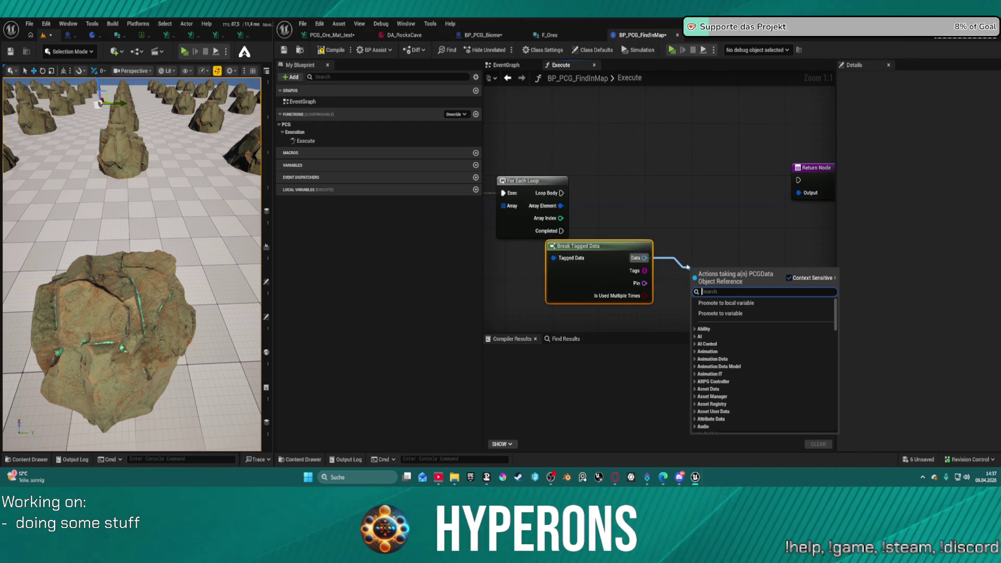
{"action": "left_click_drag", "start_coordinate": [709, 229], "coordinate": [644, 231]}
{"action": "left_click_drag", "start_coordinate": [596, 252], "coordinate": [658, 266]}
- Cancel a 'get data' search from the Data pin and tidy the Break Tagged Data and Return nodes
{"action": "type", "text": "get"}
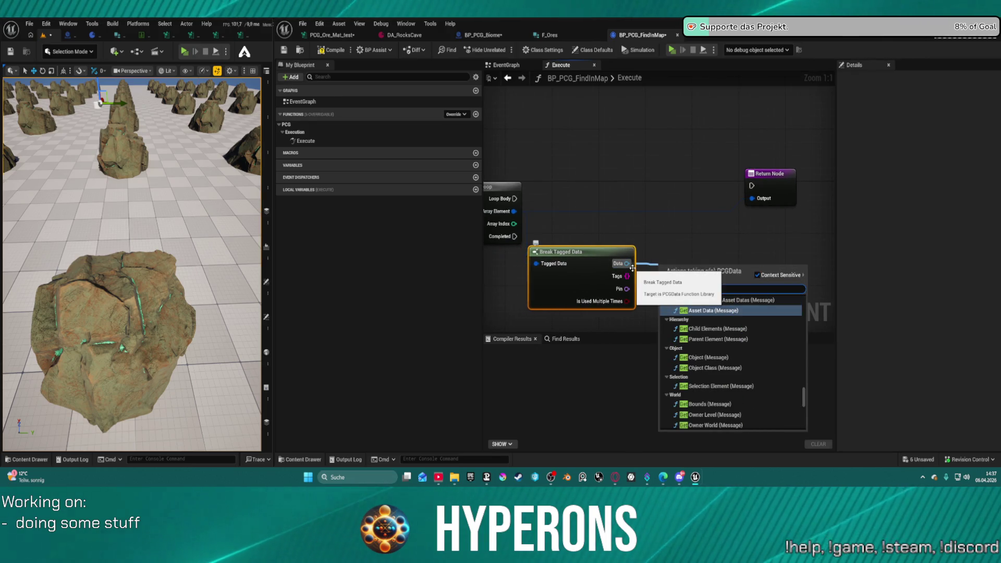
{"action": "type", "text": " data"}
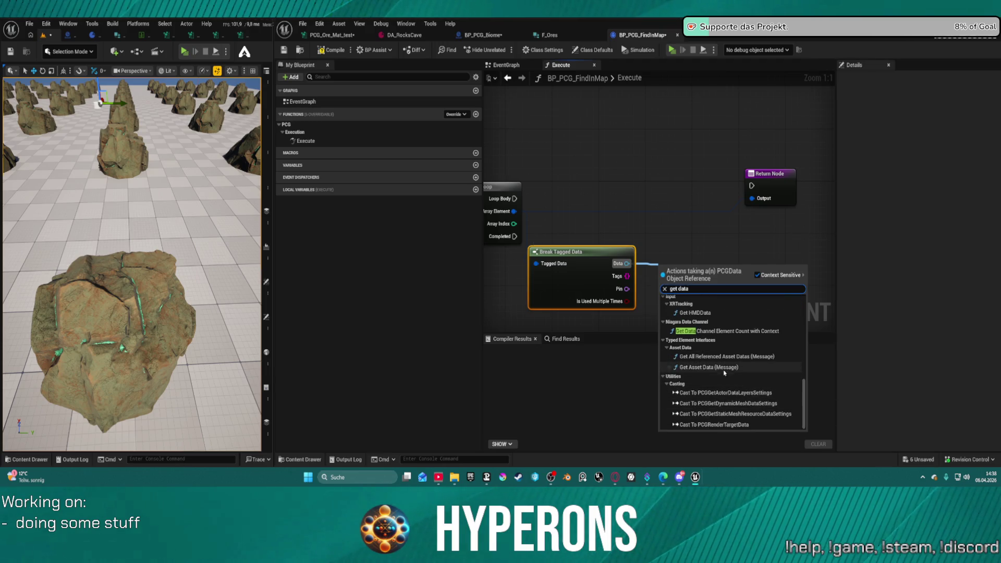
{"action": "scroll", "coordinate": [725, 362], "scroll_direction": "up", "scroll_amount": 10}
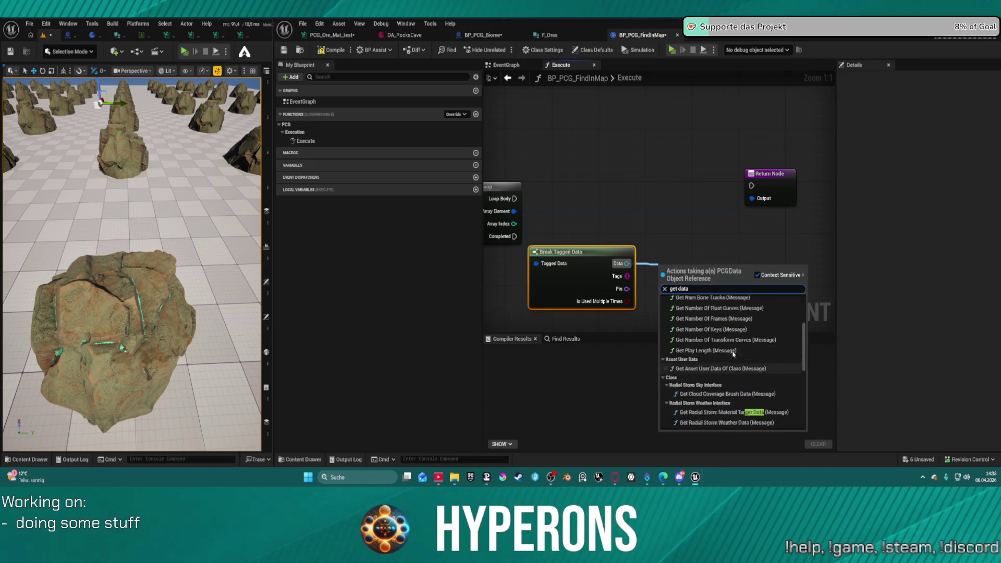
{"action": "left_click", "coordinate": [607, 202]}
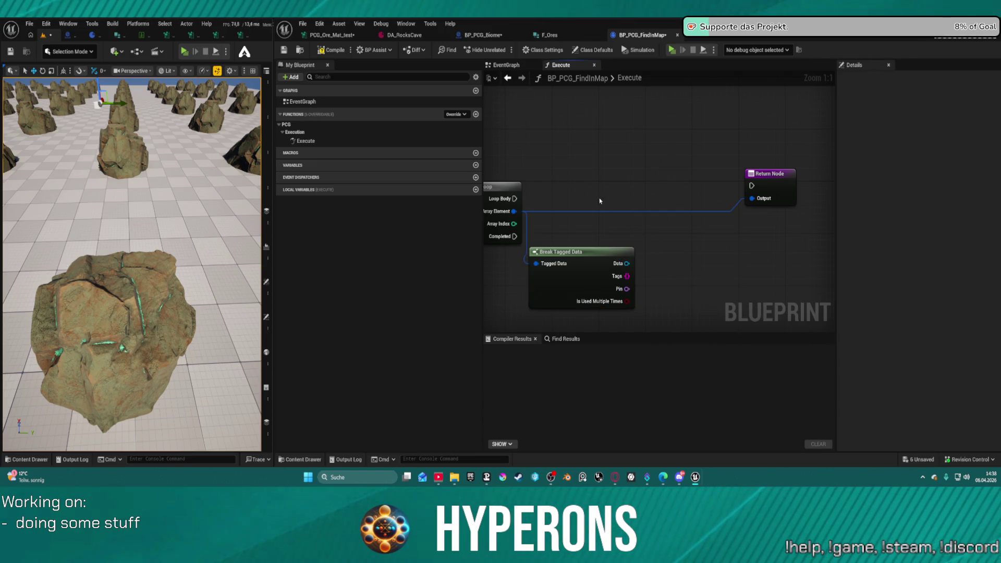
{"action": "left_click_drag", "start_coordinate": [600, 254], "coordinate": [605, 255]}
{"action": "left_click_drag", "start_coordinate": [791, 180], "coordinate": [788, 184]}
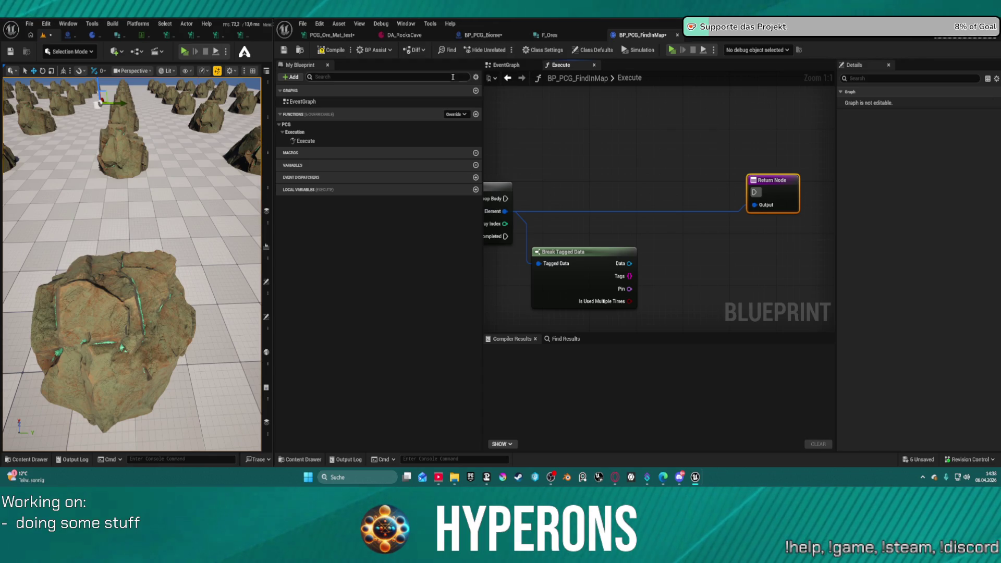
{"action": "left_click", "coordinate": [456, 114]}
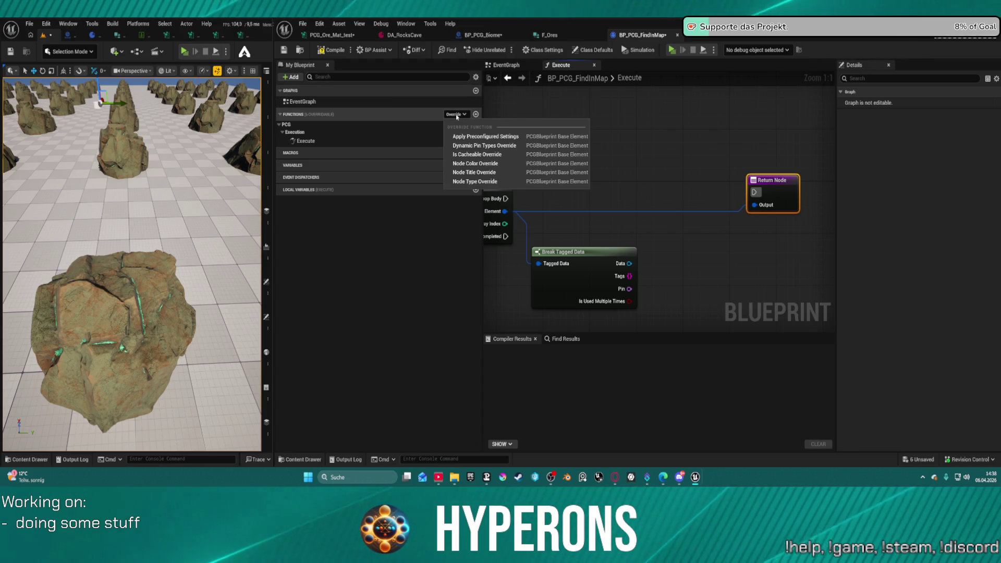
- Reopen the Execute graph, add a map Find node via 'fi', and position it
{"action": "double_click", "coordinate": [321, 102]}
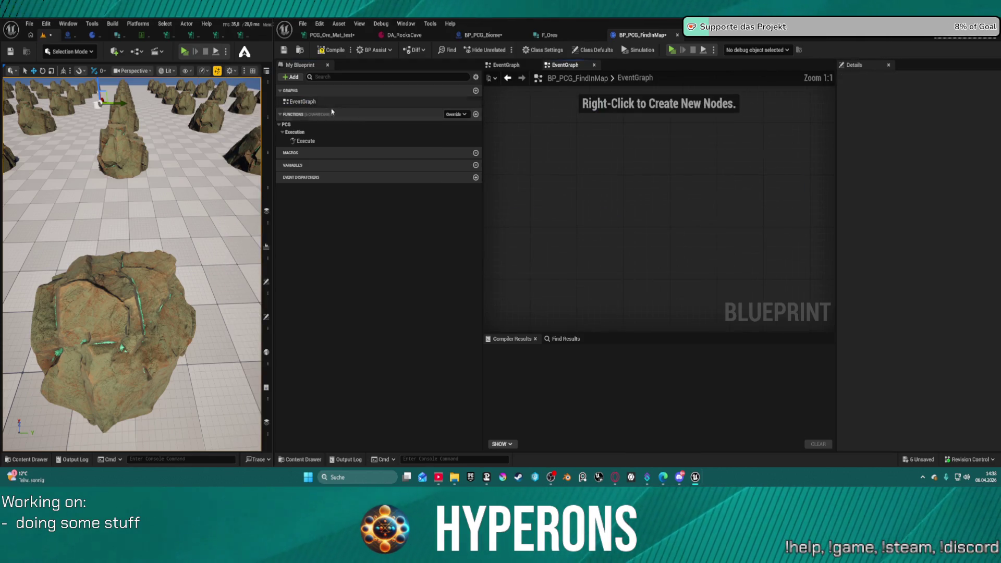
{"action": "double_click", "coordinate": [312, 142]}
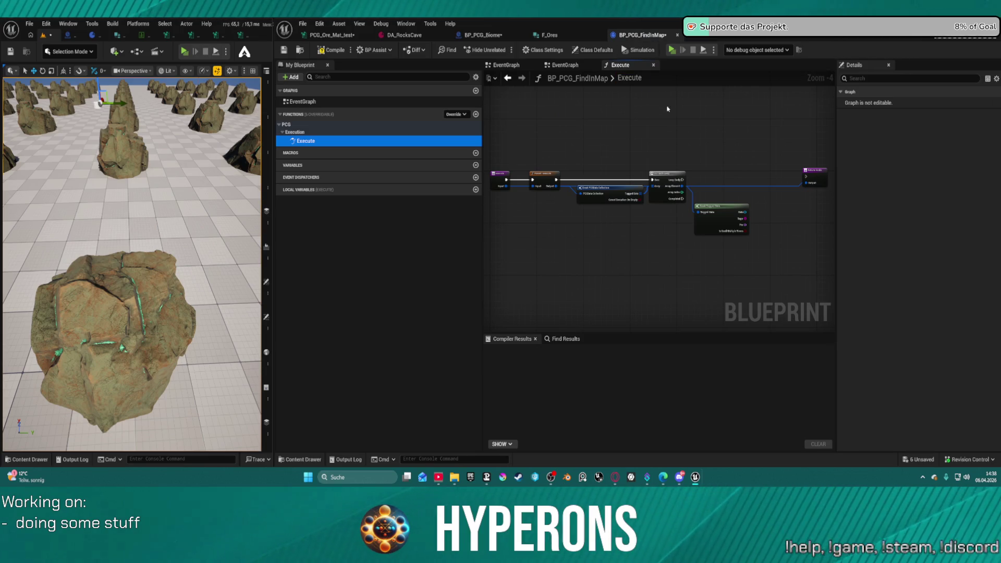
{"action": "right_click", "coordinate": [694, 146]}
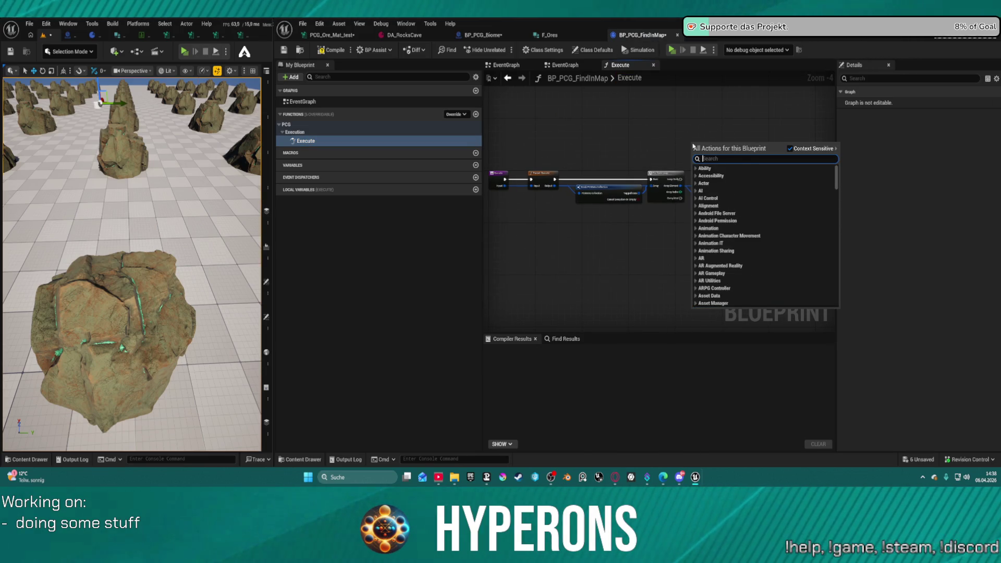
{"action": "type", "text": "fi"}
{"action": "key", "text": "Return"}
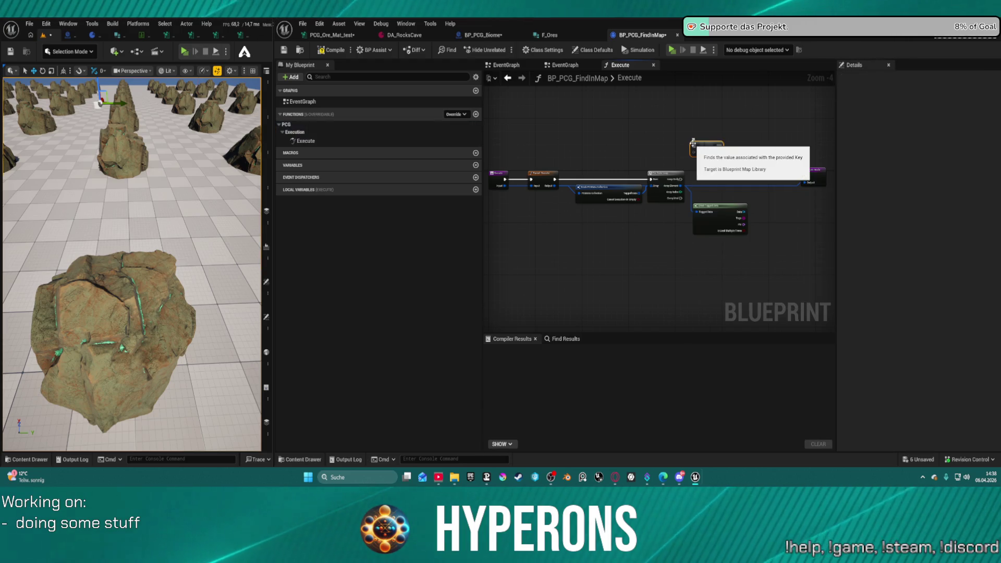
{"action": "scroll", "coordinate": [743, 157], "scroll_direction": "up", "scroll_amount": 1}
{"action": "scroll", "coordinate": [744, 157], "scroll_direction": "up", "scroll_amount": 3}
{"action": "left_click_drag", "start_coordinate": [640, 168], "coordinate": [699, 169]}
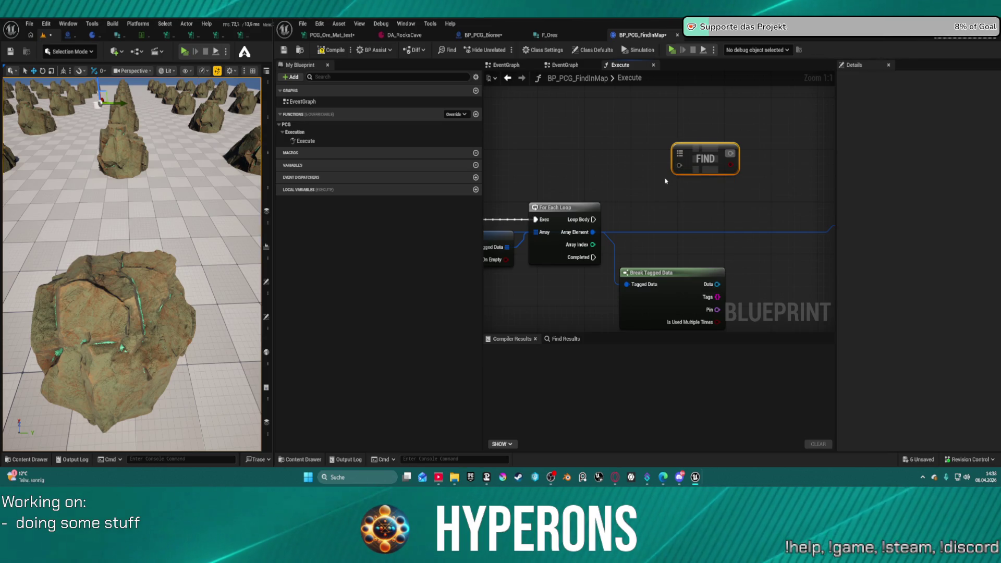
{"action": "left_click", "coordinate": [550, 35]}
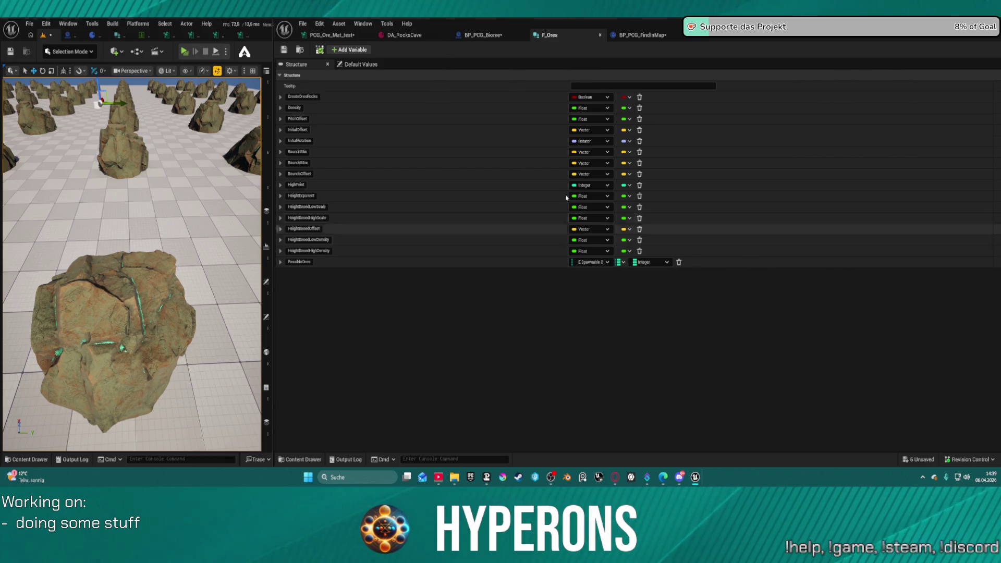
- Add an enum-to-Integer map member to F_Ores, change PossibleOres to an array, and save the struct
{"action": "left_click", "coordinate": [349, 49]}
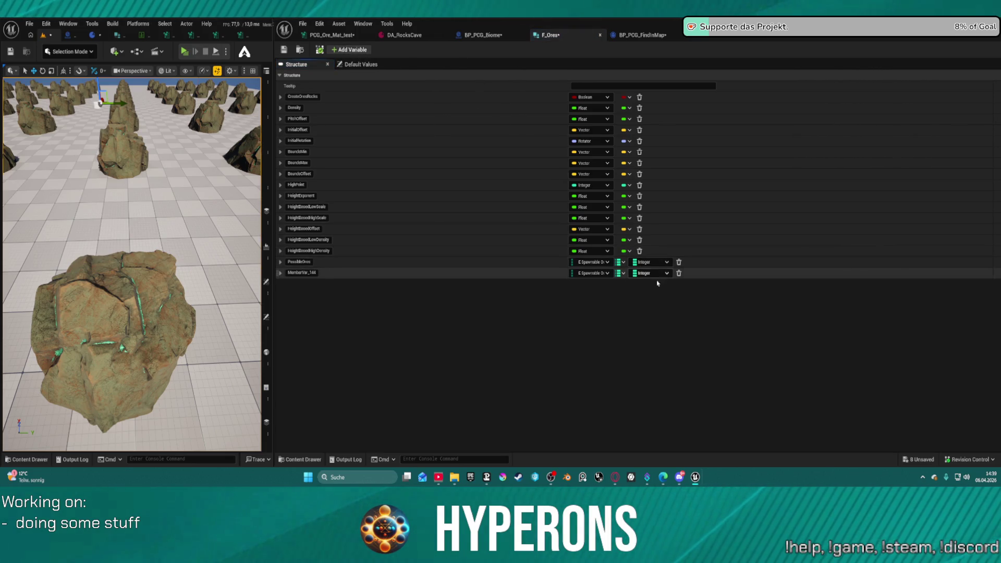
{"action": "left_click", "coordinate": [618, 274]}
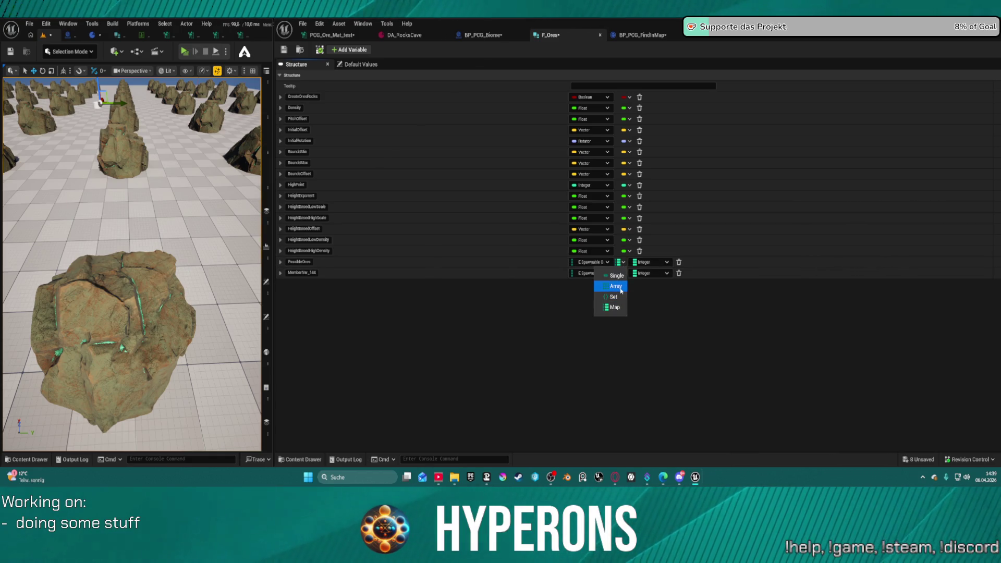
{"action": "left_click", "coordinate": [616, 286]}
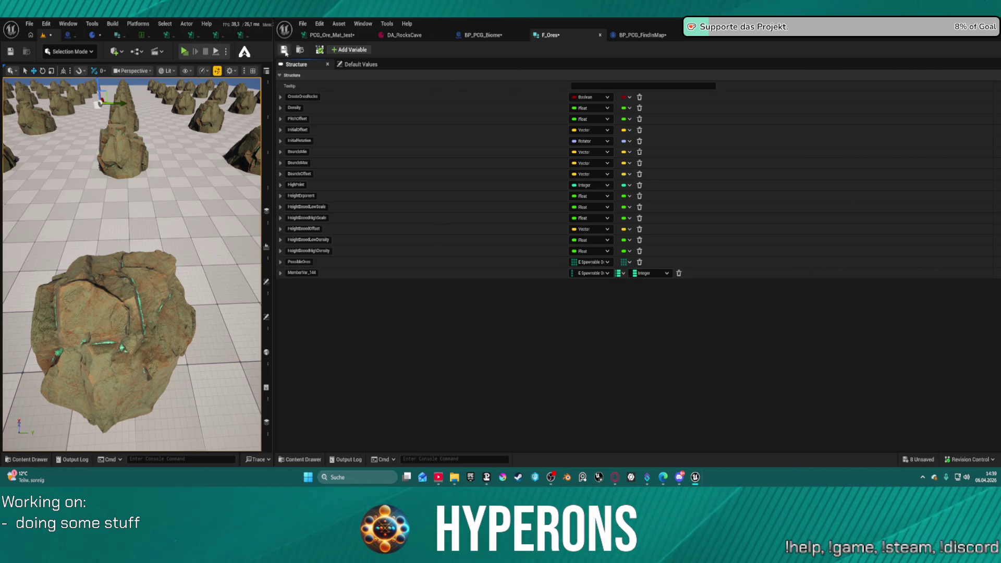
{"action": "left_click", "coordinate": [285, 52]}
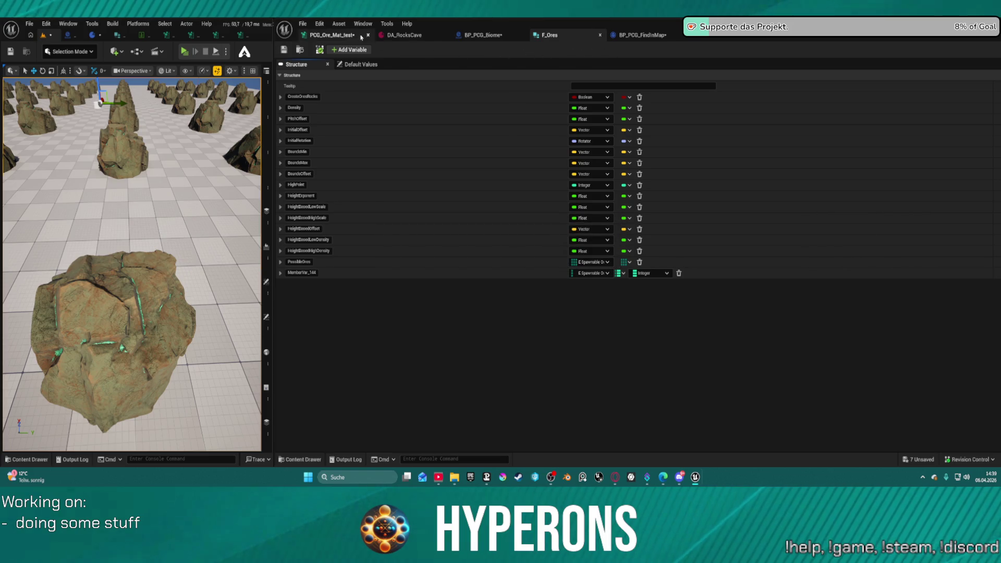
{"action": "left_click", "coordinate": [335, 36]}
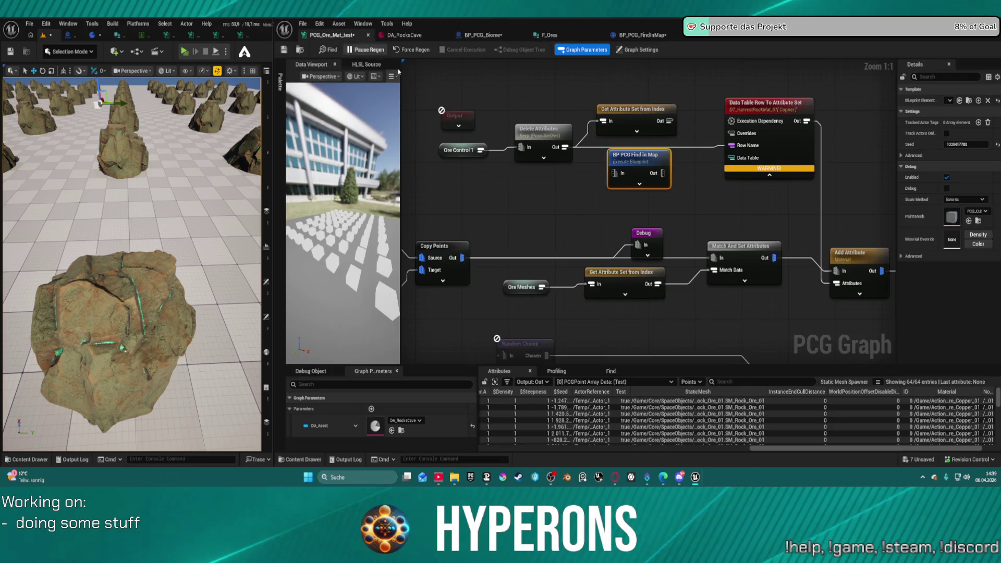
- Tidy the ore graph by repositioning Find in Map, Get Attribute Set from Index, Delete Attributes and Ore Control 1
{"action": "left_click_drag", "start_coordinate": [652, 165], "coordinate": [585, 191]}
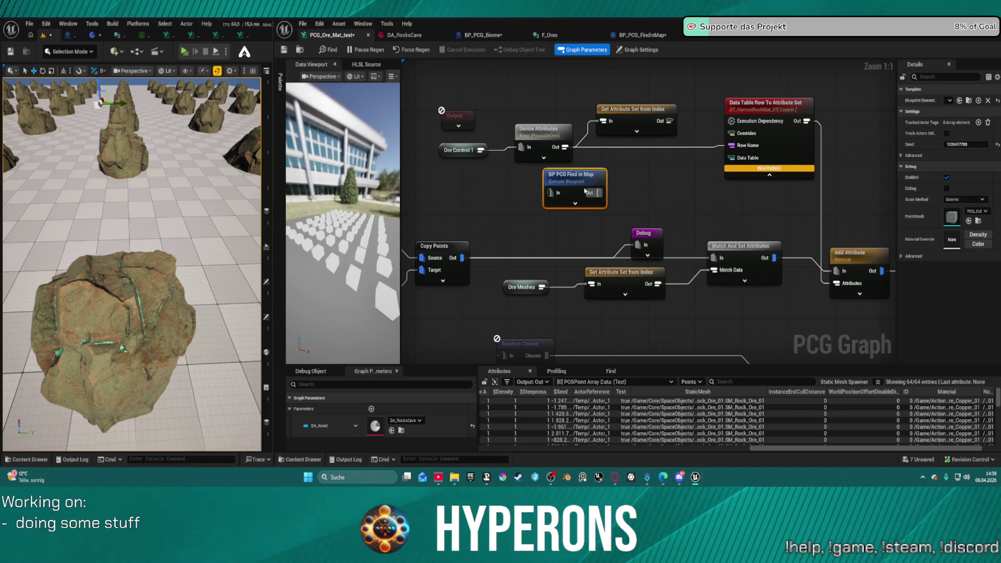
{"action": "left_click_drag", "start_coordinate": [636, 114], "coordinate": [603, 97]}
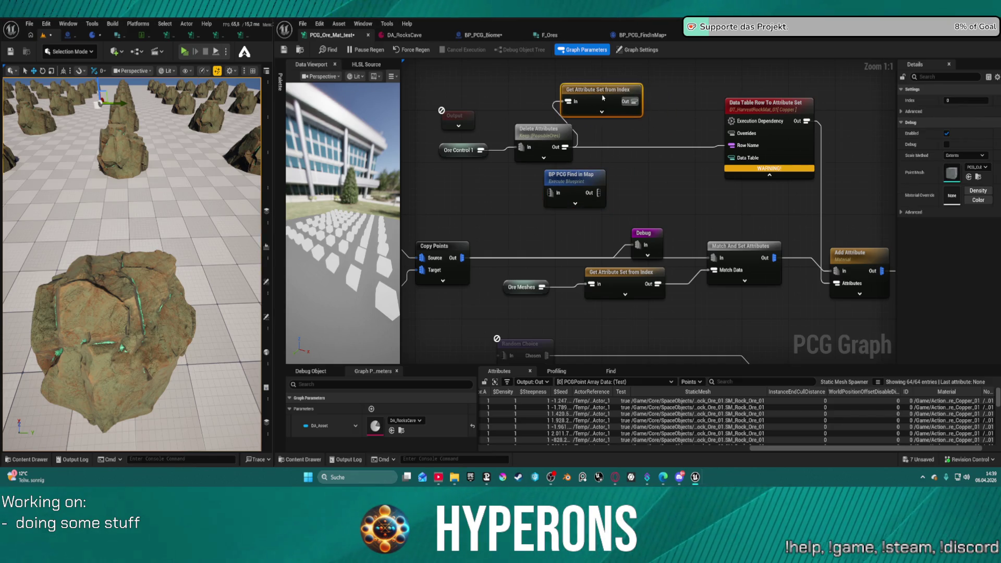
{"action": "mouse_move", "coordinate": [529, 143]}
{"action": "left_mouse_down"}
{"action": "mouse_move", "coordinate": [545, 141]}
{"action": "mouse_move", "coordinate": [534, 144]}
{"action": "left_mouse_up"}
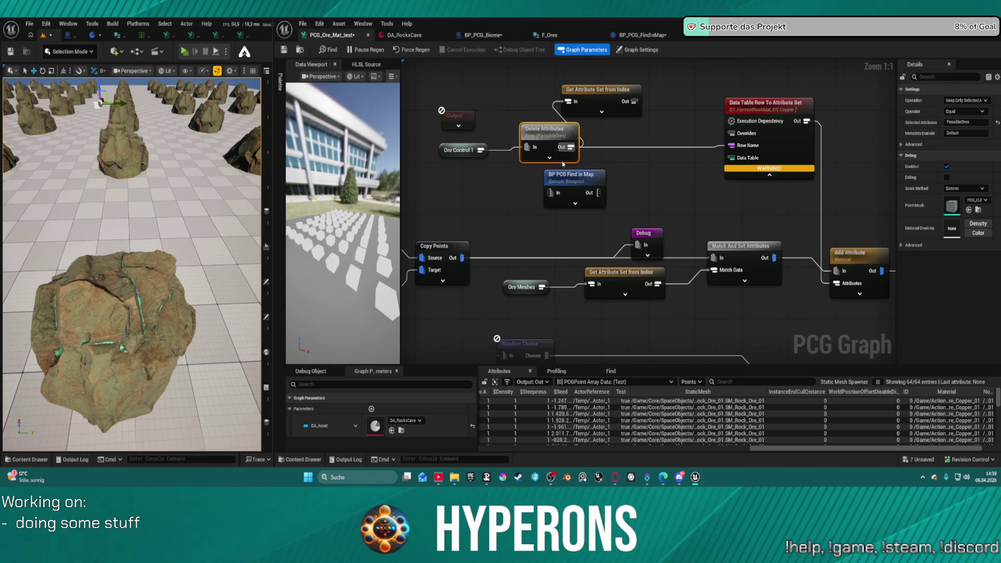
{"action": "left_click_drag", "start_coordinate": [570, 181], "coordinate": [551, 181]}
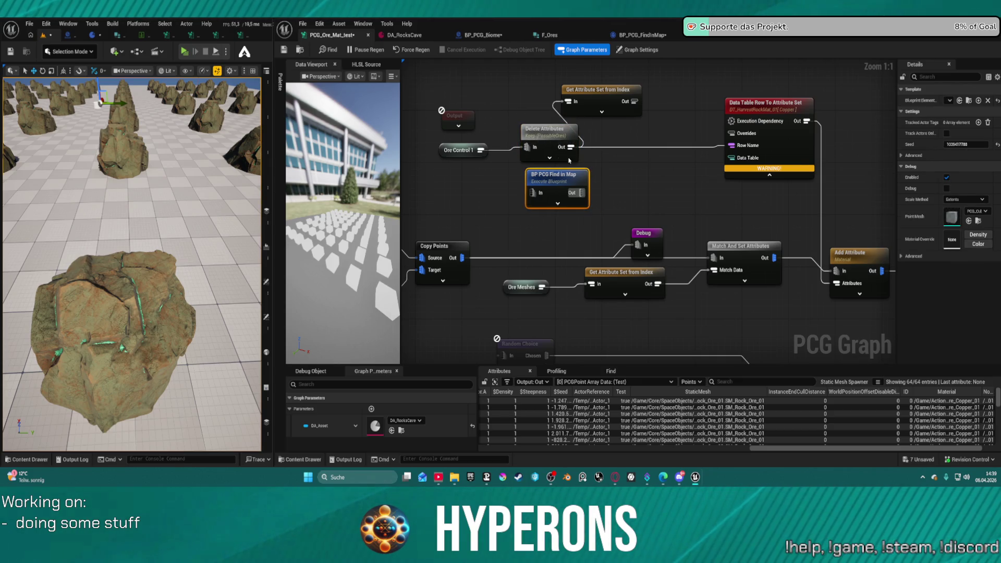
{"action": "left_click_drag", "start_coordinate": [455, 152], "coordinate": [476, 171]}
{"action": "left_click_drag", "start_coordinate": [547, 130], "coordinate": [571, 130]}
{"action": "left_click", "coordinate": [604, 96]}
{"action": "left_click_drag", "start_coordinate": [566, 183], "coordinate": [594, 190]}
{"action": "left_click_drag", "start_coordinate": [505, 168], "coordinate": [499, 154]}
- Wire Get Attribute Set from Index's output into Data Table Row To Attribute Set's Row Name
{"action": "left_click_drag", "start_coordinate": [564, 135], "coordinate": [546, 135]}
{"action": "left_click", "coordinate": [600, 91]}
{"action": "mouse_move", "coordinate": [634, 101]}
{"action": "left_mouse_down"}
{"action": "mouse_move", "coordinate": [722, 131]}
{"action": "mouse_move", "coordinate": [732, 145]}
{"action": "left_mouse_up"}
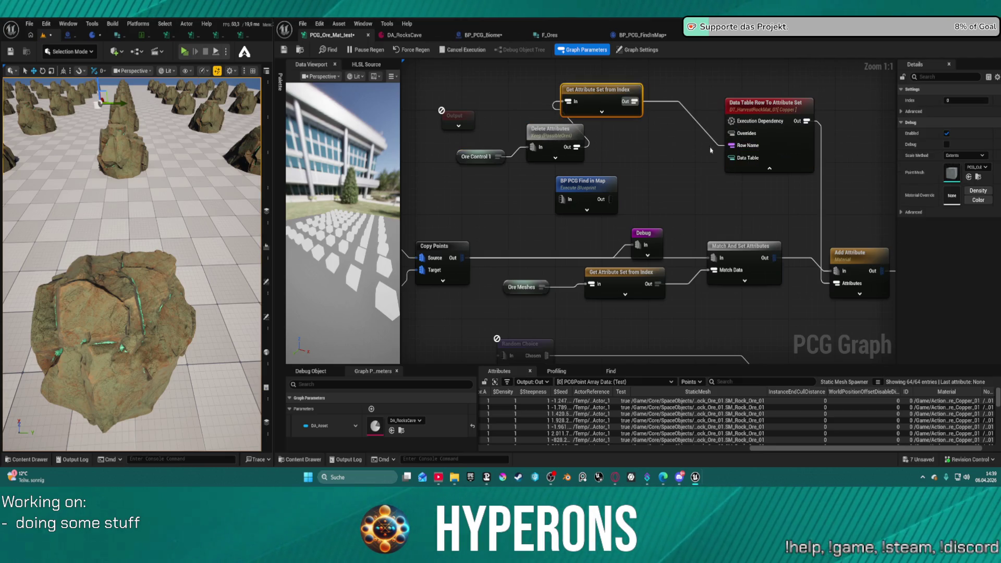
{"action": "mouse_move", "coordinate": [596, 103]}
{"action": "left_mouse_down"}
{"action": "mouse_move", "coordinate": [628, 119]}
{"action": "mouse_move", "coordinate": [637, 148]}
{"action": "left_mouse_up"}
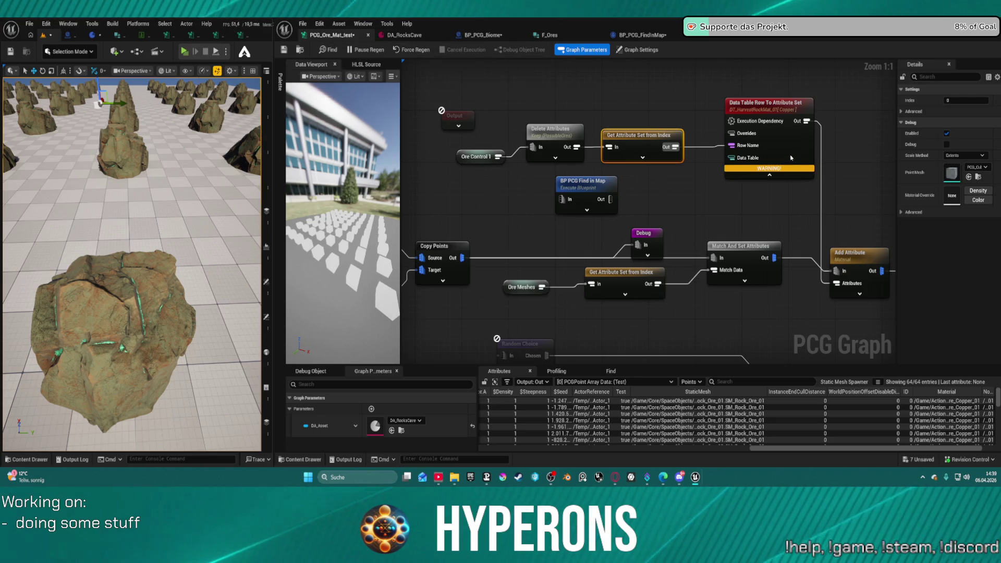
{"action": "left_click", "coordinate": [797, 172]}
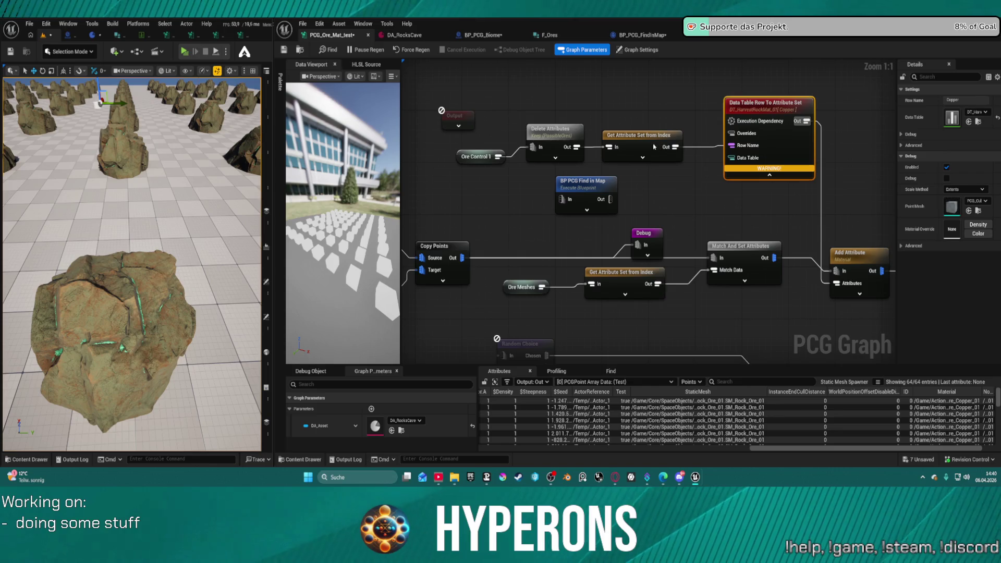
{"action": "left_click_drag", "start_coordinate": [475, 155], "coordinate": [457, 152]}
{"action": "left_click", "coordinate": [424, 34]}
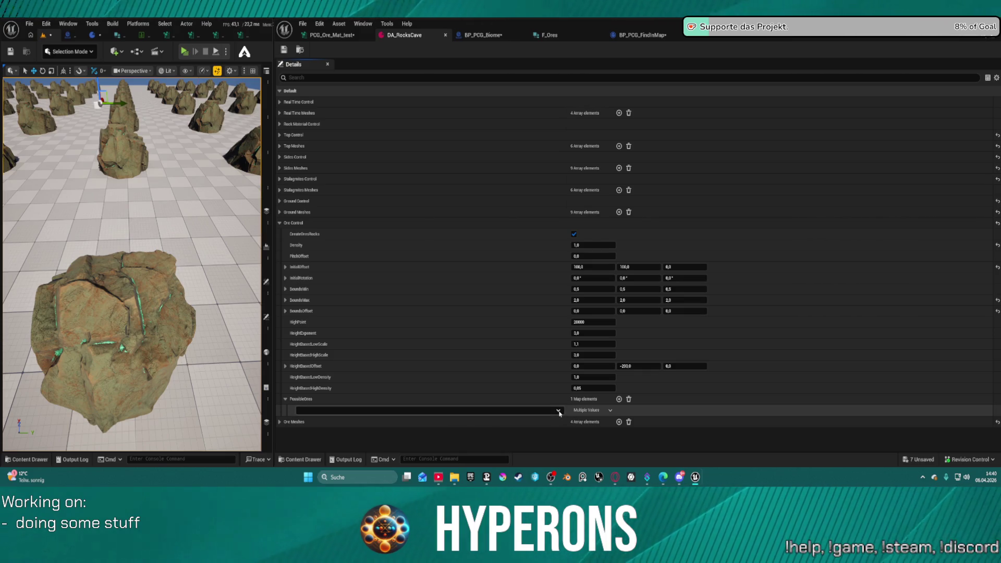
- Add two PossibleOres entries in DA_RocksCave and set the second one to Coal
{"action": "left_click", "coordinate": [284, 50]}
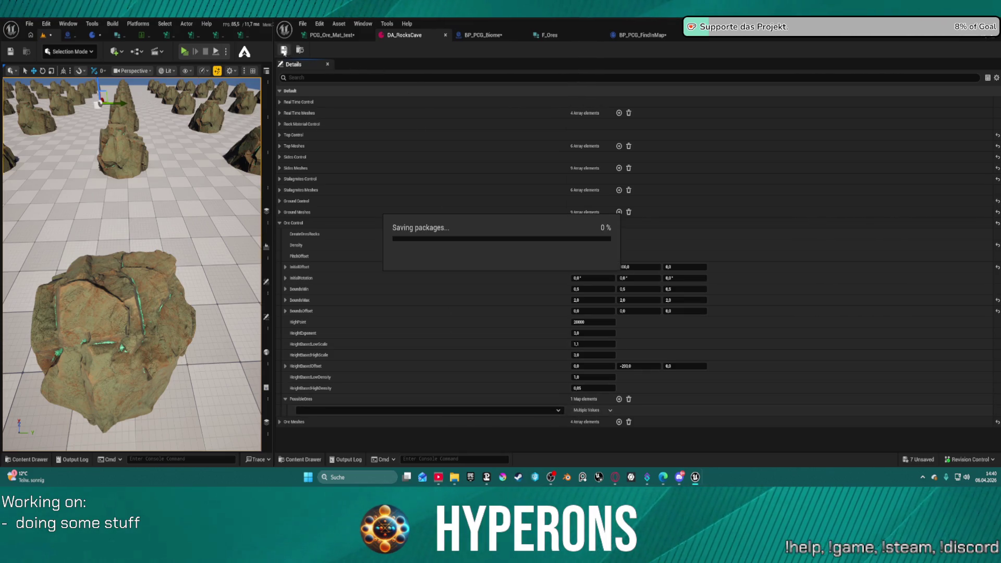
{"action": "left_click", "coordinate": [109, 38]}
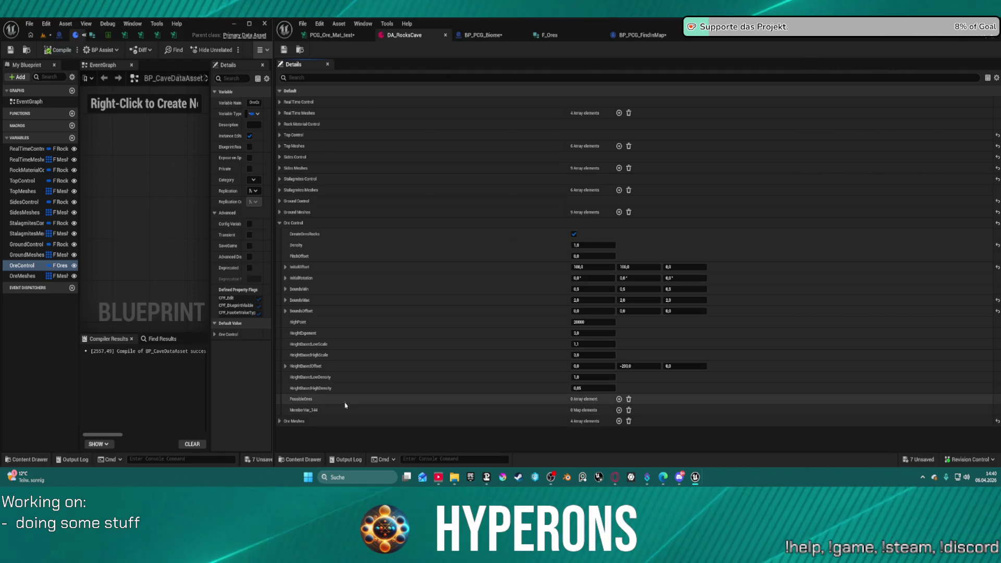
{"action": "left_click", "coordinate": [620, 400]}
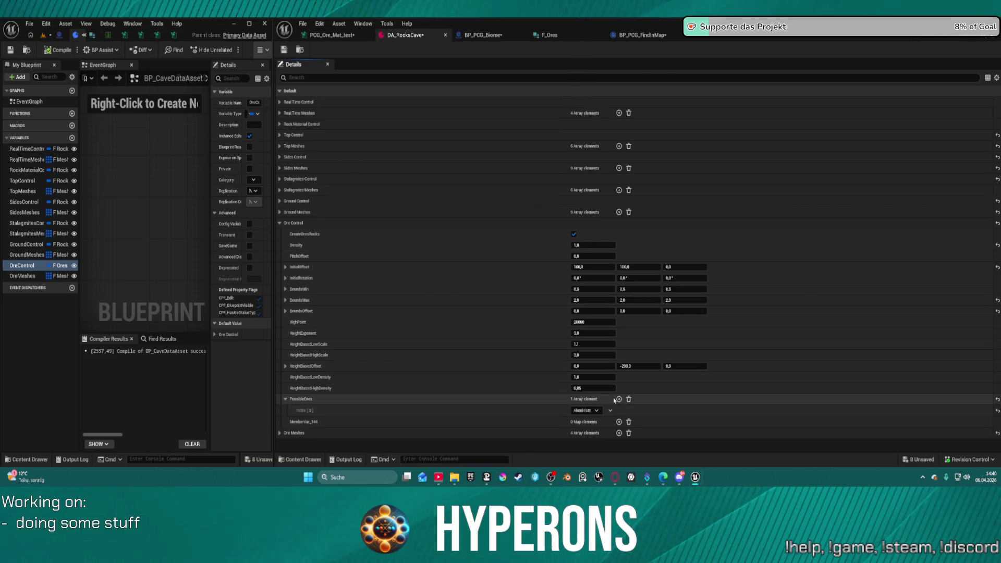
{"action": "left_click", "coordinate": [619, 400]}
{"action": "left_click", "coordinate": [584, 422]}
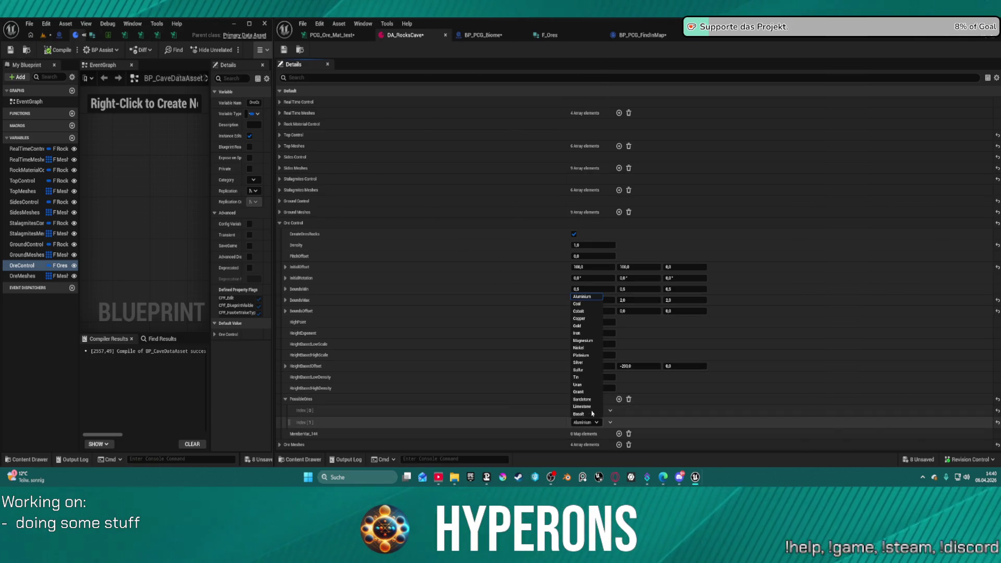
{"action": "left_click", "coordinate": [578, 303]}
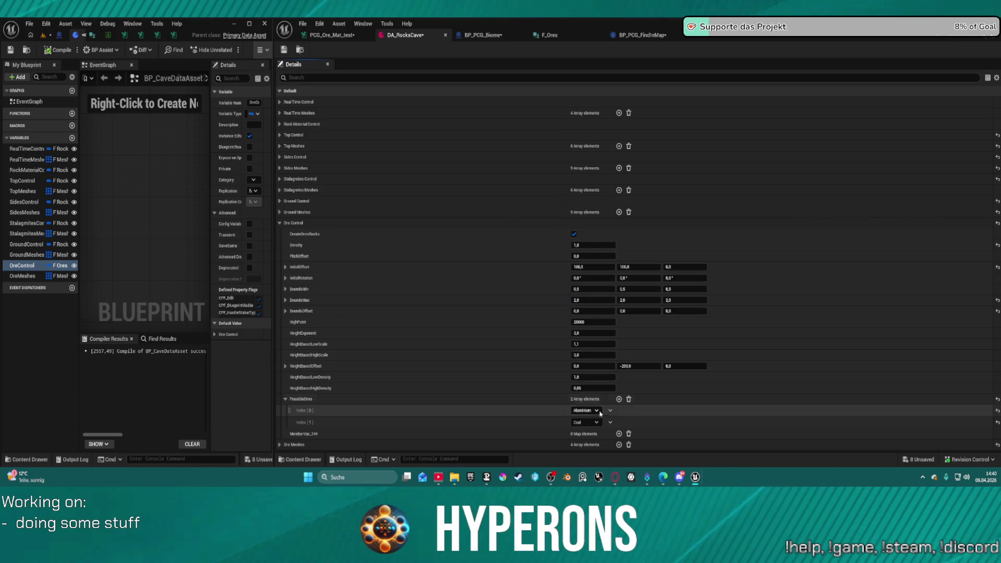
- Add a third PossibleOres entry, set the first to Iron and the third to Uran, and save
{"action": "left_click", "coordinate": [619, 399]}
{"action": "left_click", "coordinate": [584, 434]}
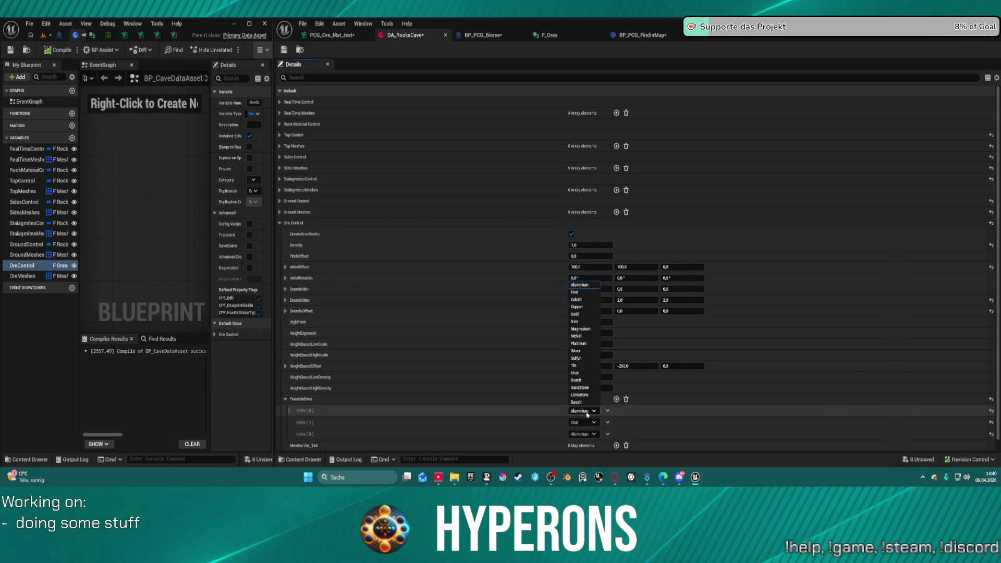
{"action": "key", "text": "Escape"}
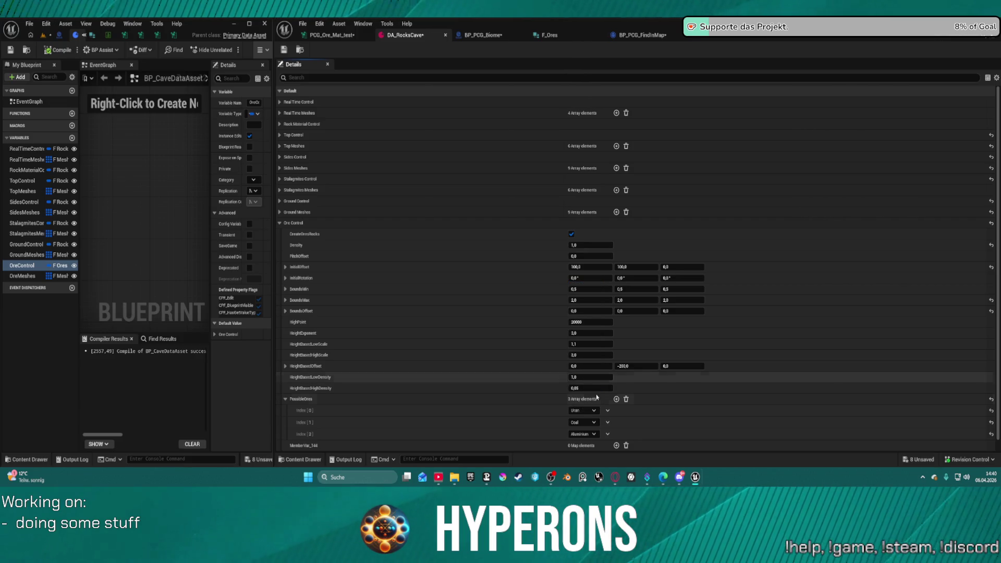
{"action": "left_click", "coordinate": [582, 434]}
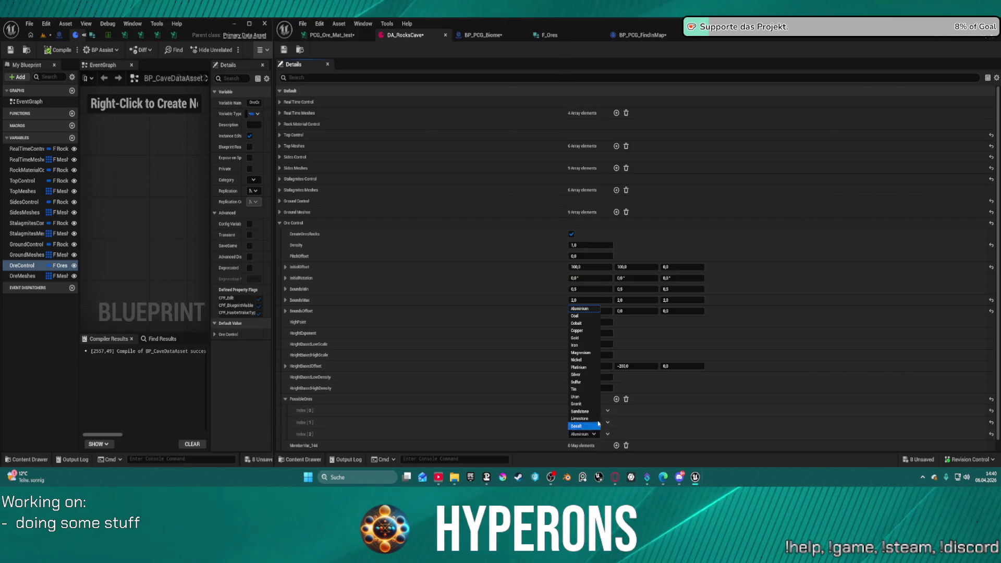
{"action": "left_click", "coordinate": [576, 345]}
{"action": "left_click", "coordinate": [582, 410]}
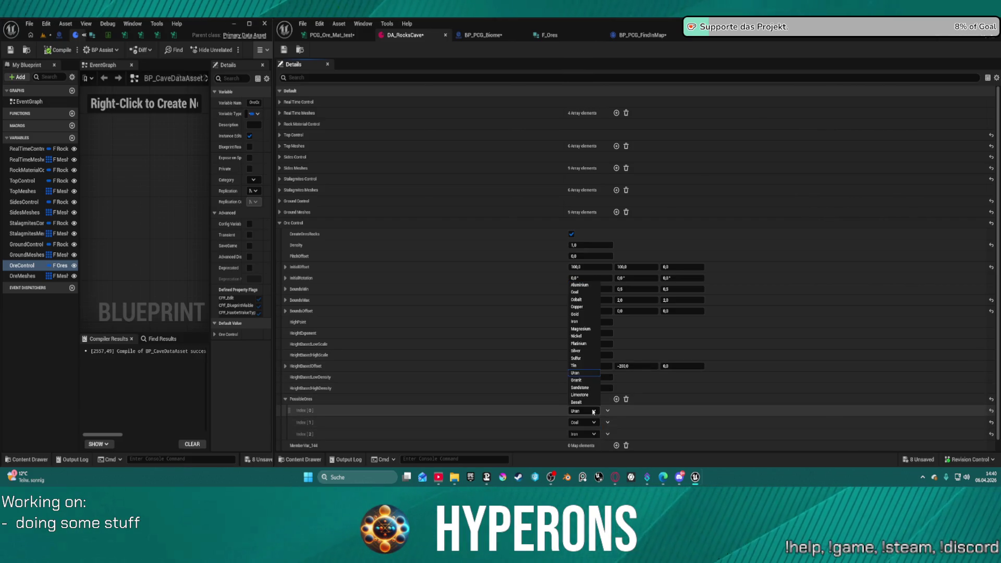
{"action": "left_click", "coordinate": [582, 326]}
{"action": "left_click", "coordinate": [583, 434]}
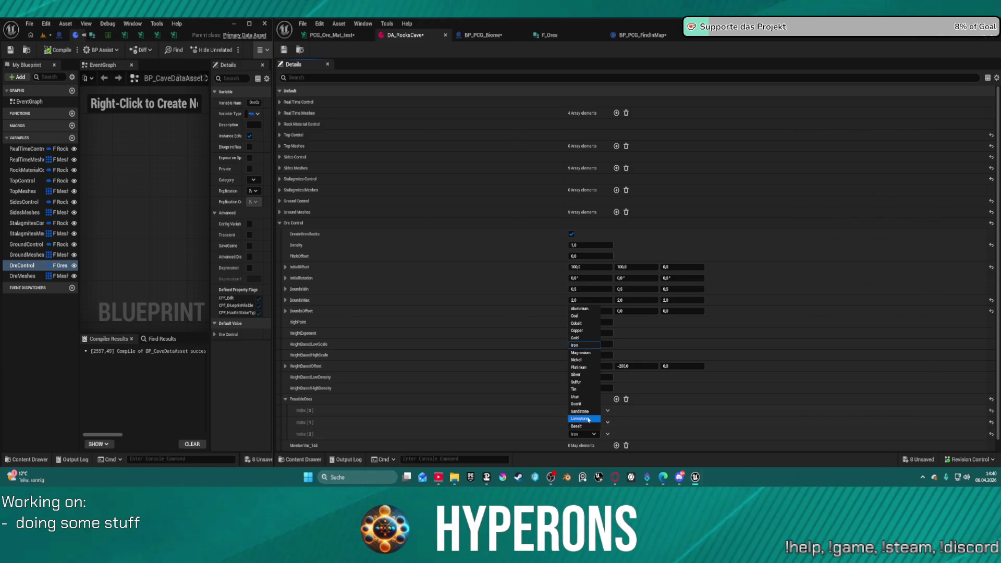
{"action": "left_click", "coordinate": [584, 397]}
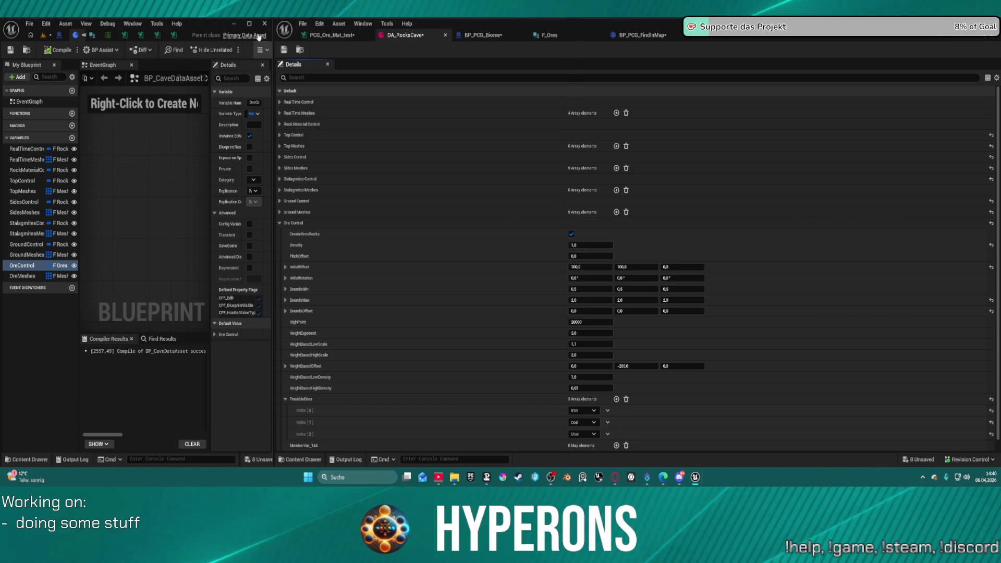
{"action": "key", "text": "ctrl+s"}
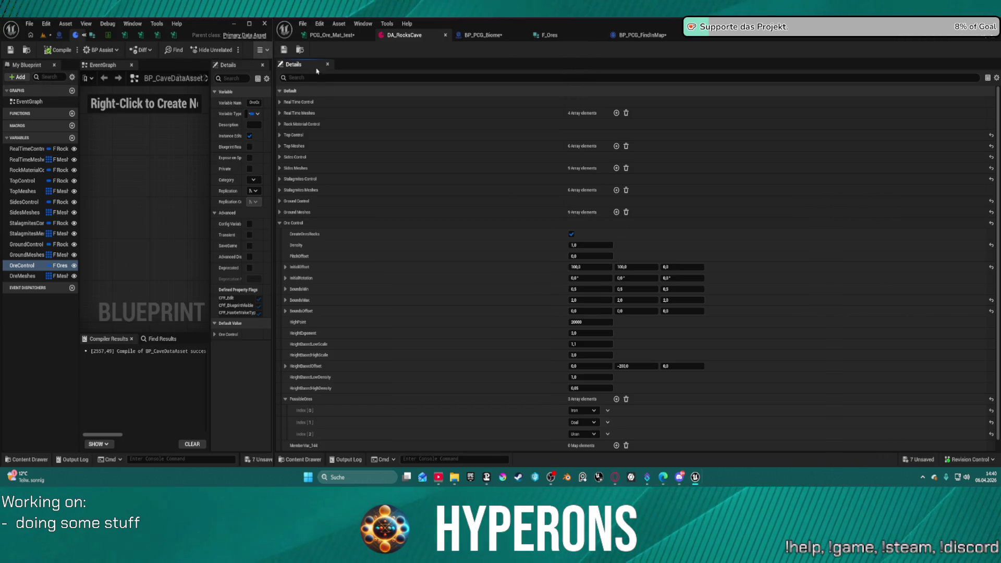
{"action": "left_click", "coordinate": [482, 35]}
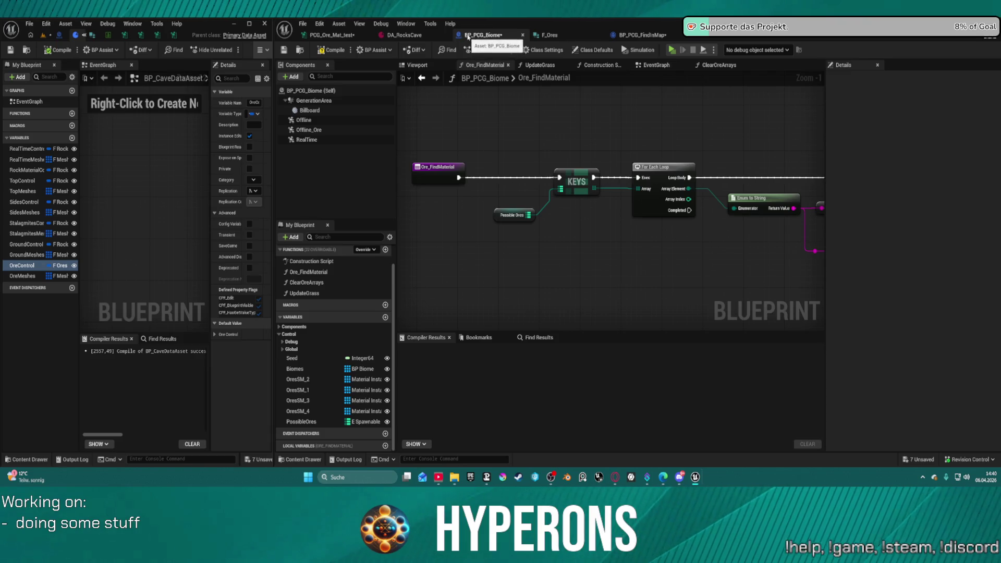
- Set Delete Attributes to keep only the PossibleOres attribute, taking the name from F_Ores
{"action": "left_click", "coordinate": [334, 35]}
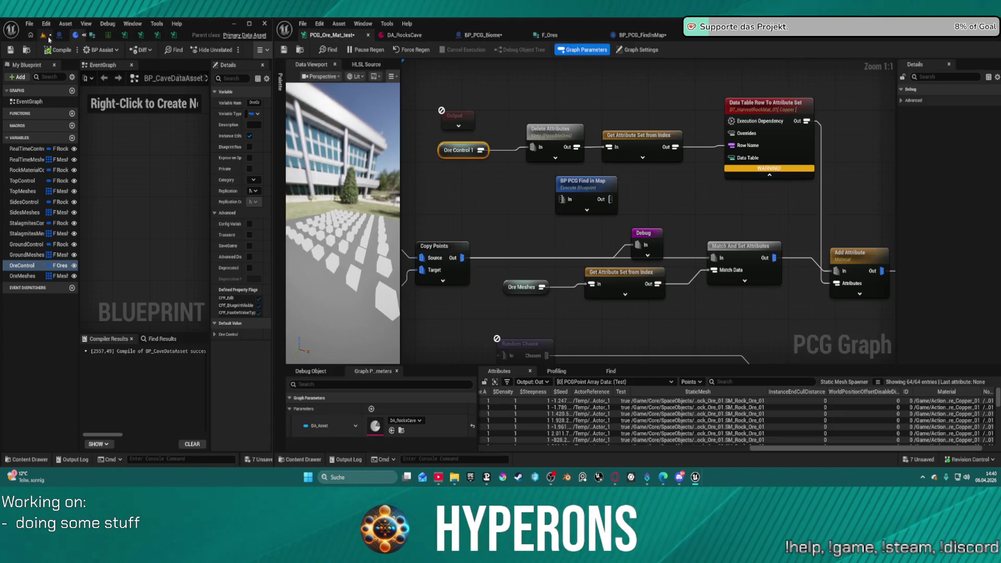
{"action": "left_click", "coordinate": [42, 36]}
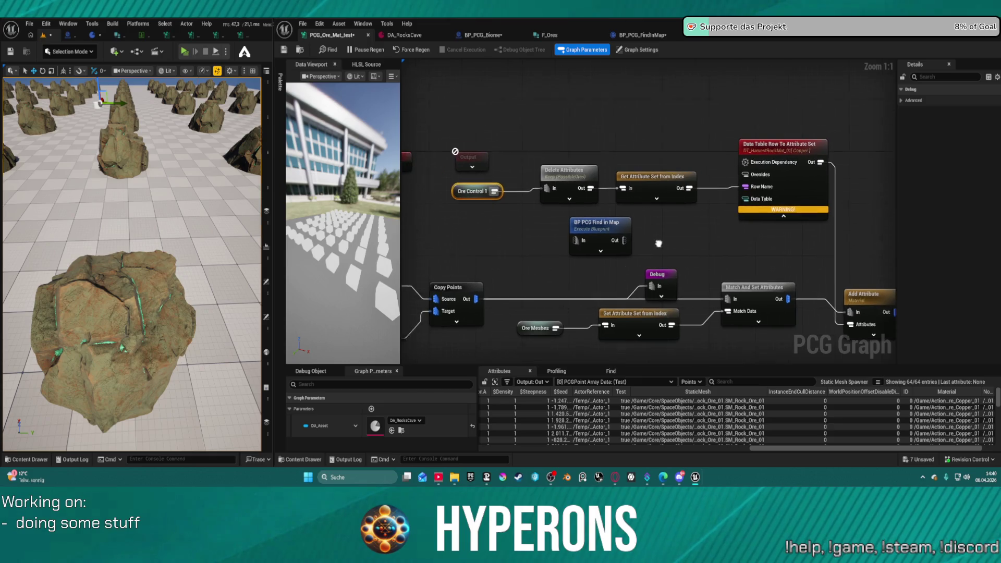
{"action": "left_click", "coordinate": [566, 180]}
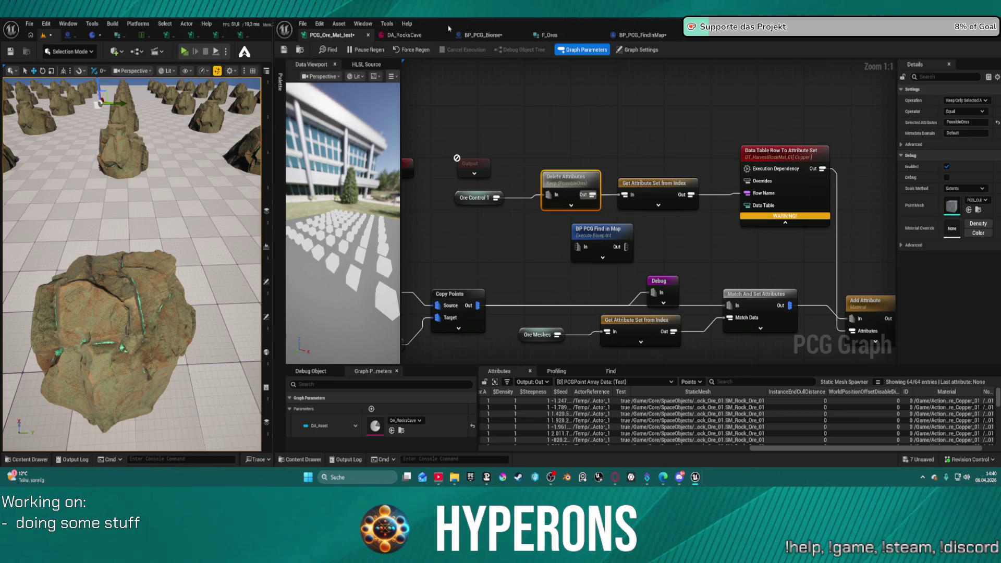
{"action": "left_click", "coordinate": [564, 34]}
{"action": "double_click", "coordinate": [300, 262]}
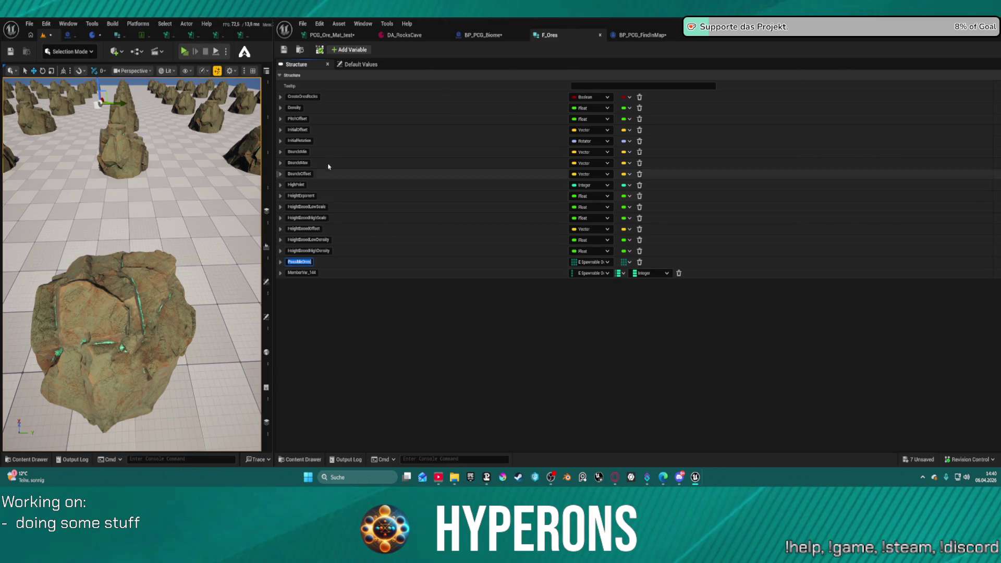
{"action": "left_click", "coordinate": [332, 34]}
{"action": "left_click", "coordinate": [962, 122]}
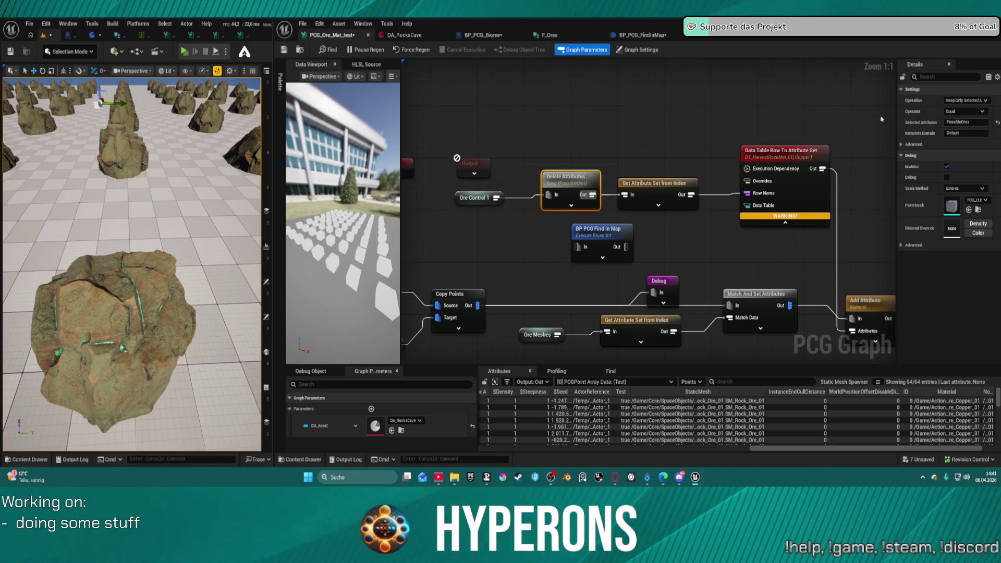
{"action": "left_click", "coordinate": [954, 101]}
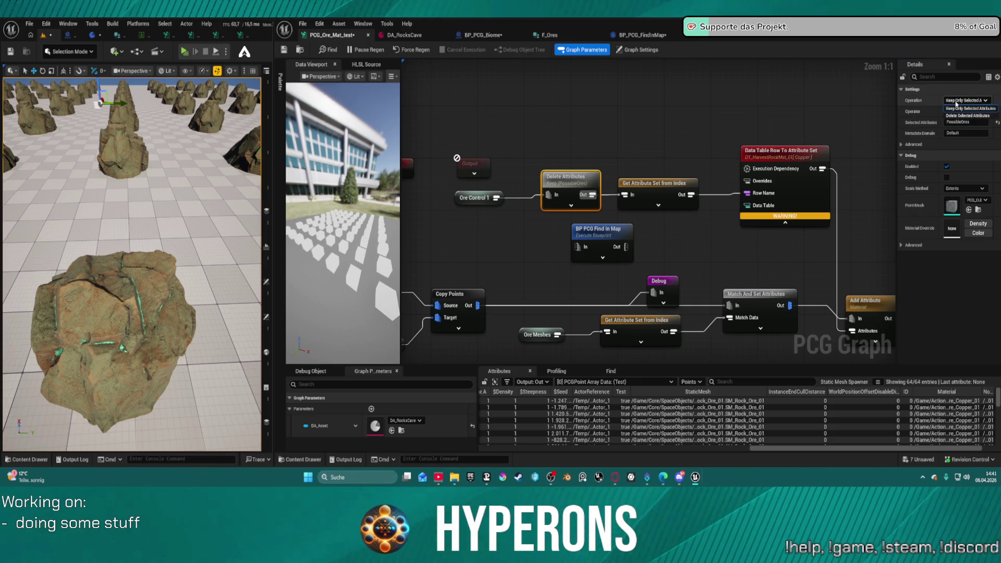
{"action": "left_click", "coordinate": [980, 107]}
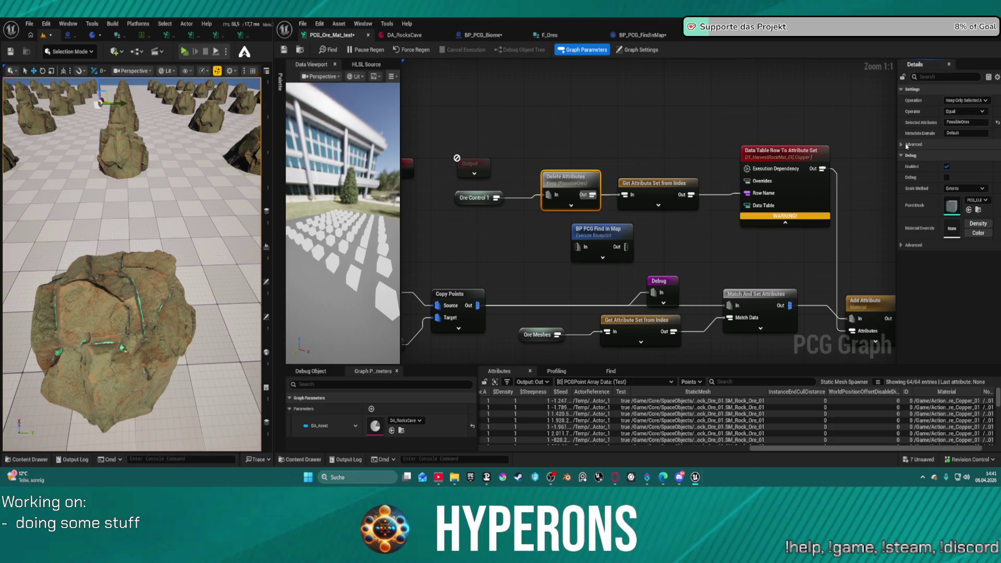
- Move Get Attribute Set from Index up and wire Delete Attributes straight into the Data Table Row node
{"action": "left_click", "coordinate": [663, 187]}
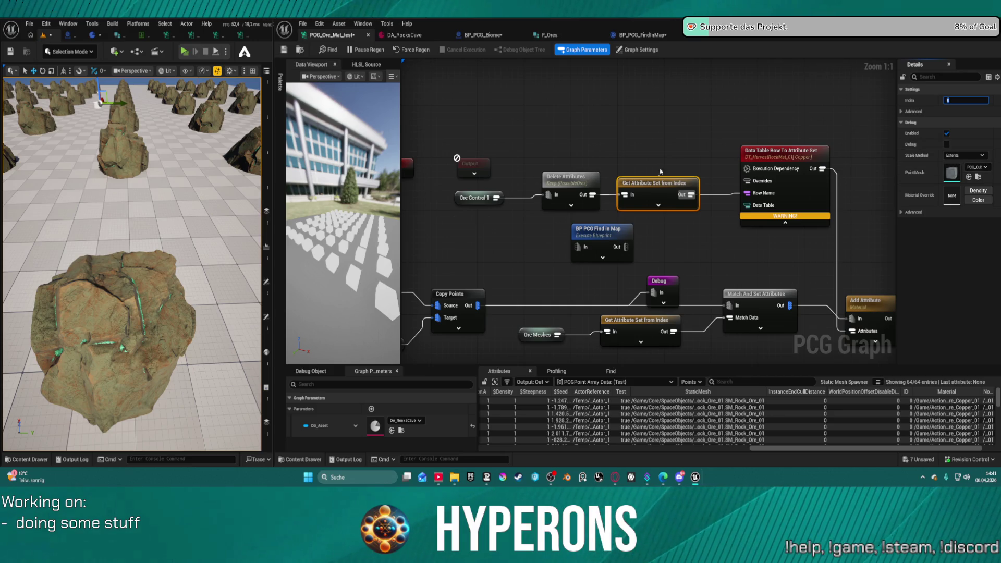
{"action": "left_click_drag", "start_coordinate": [656, 188], "coordinate": [661, 167]}
{"action": "left_click_drag", "start_coordinate": [592, 194], "coordinate": [740, 193]}
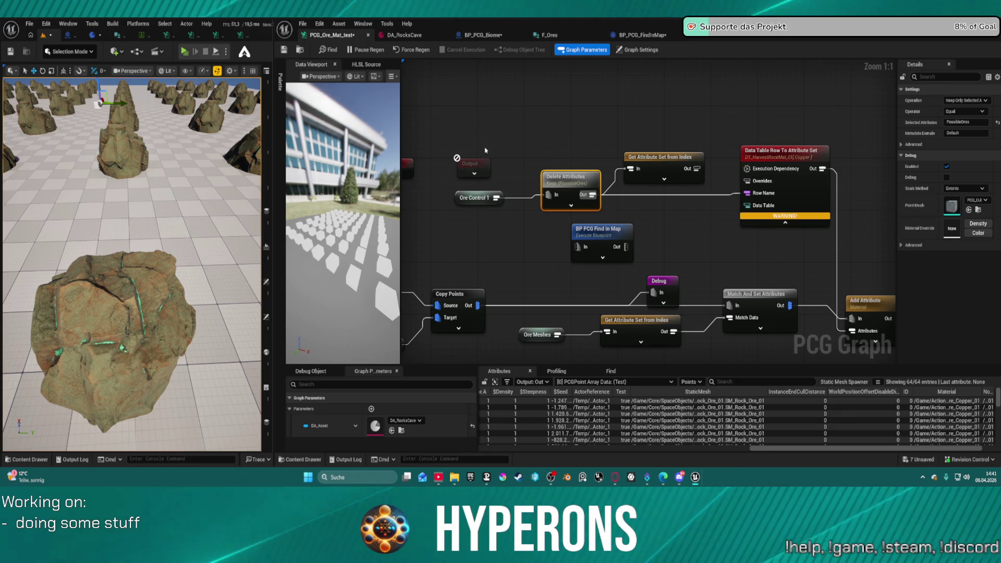
{"action": "left_click_drag", "start_coordinate": [498, 197], "coordinate": [513, 95]}
{"action": "type", "text": "set att"}
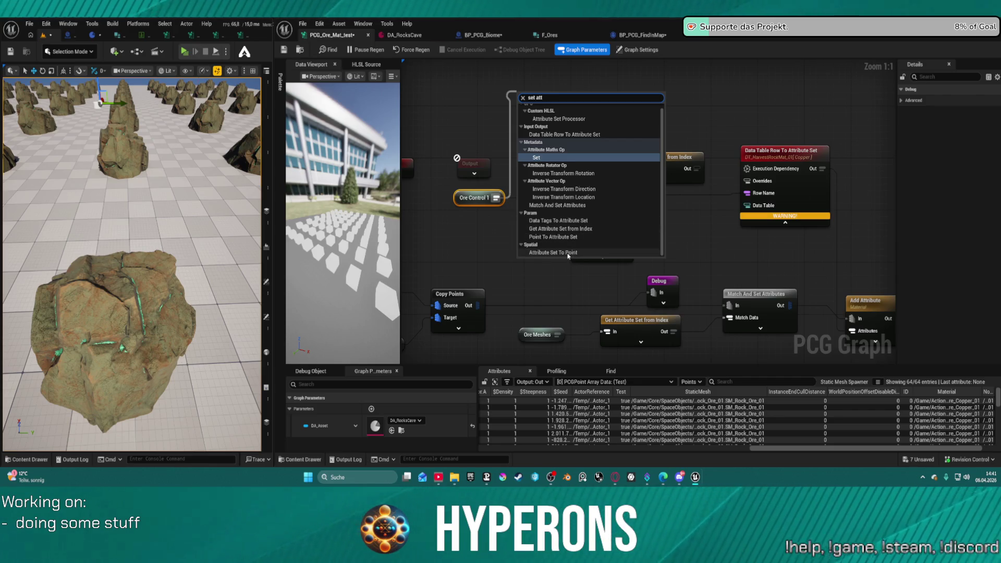
{"action": "key", "text": "Escape"}
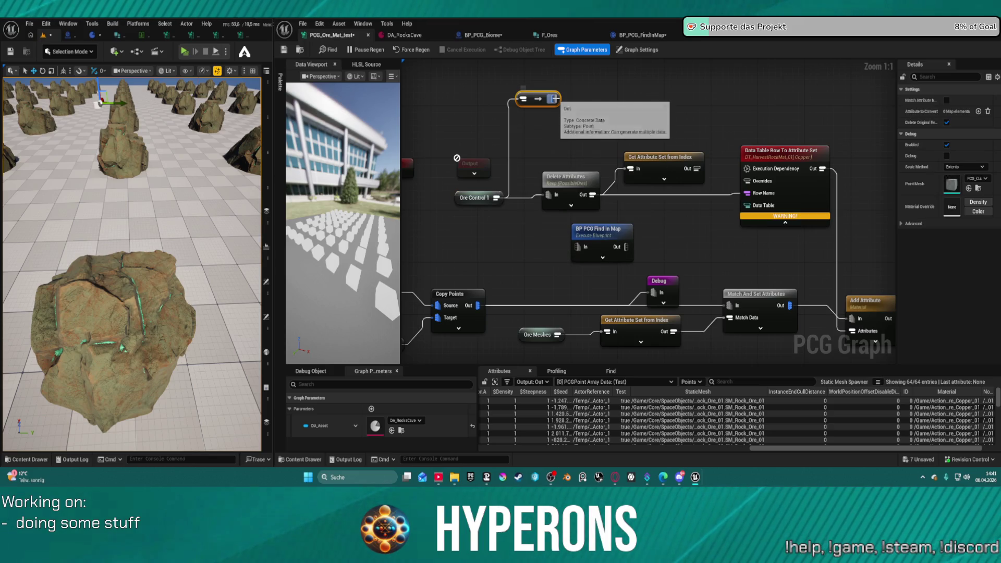
{"action": "left_click", "coordinate": [559, 188]}
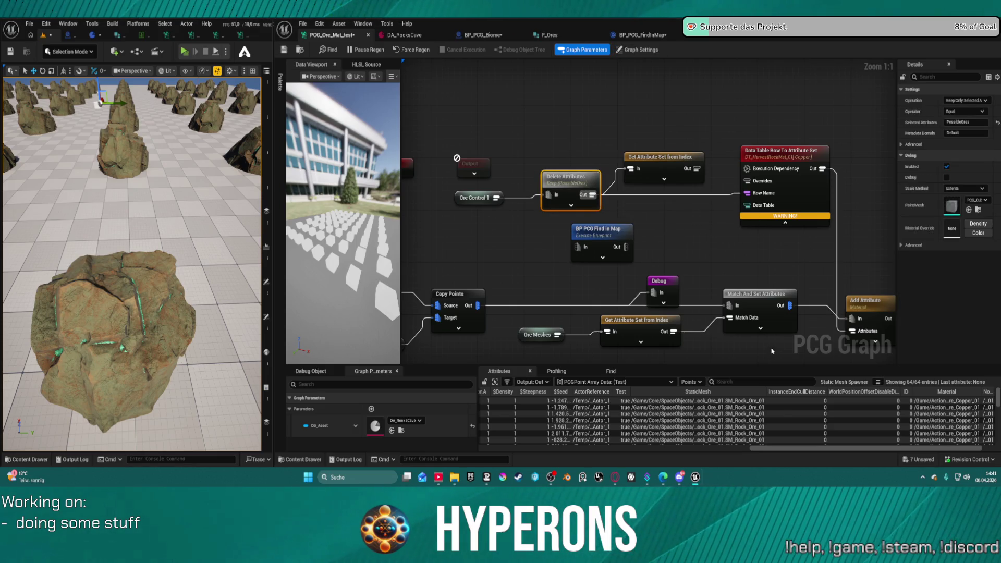
{"action": "left_click_drag", "start_coordinate": [851, 250], "coordinate": [746, 212]}
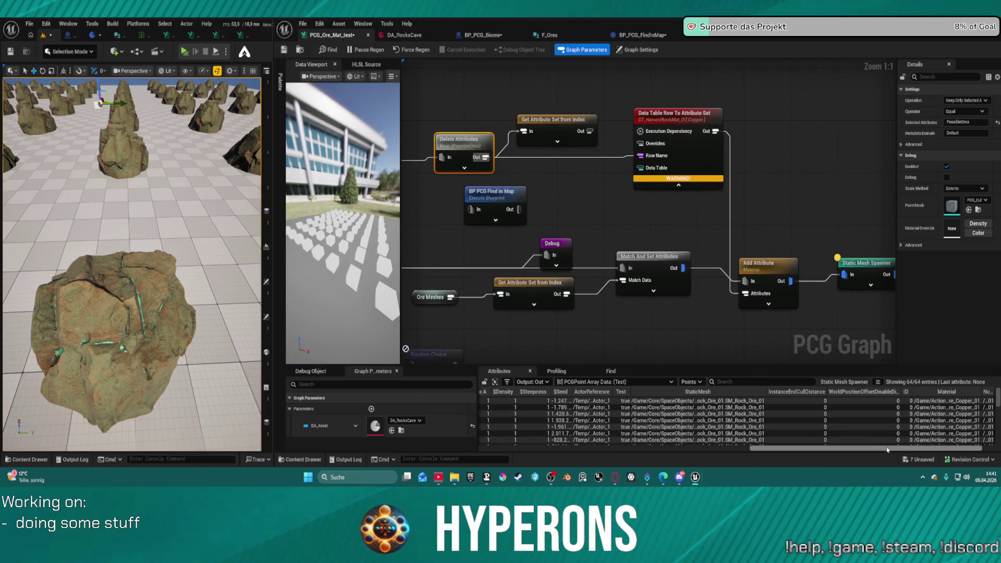
{"action": "left_click_drag", "start_coordinate": [865, 447], "coordinate": [884, 447]}
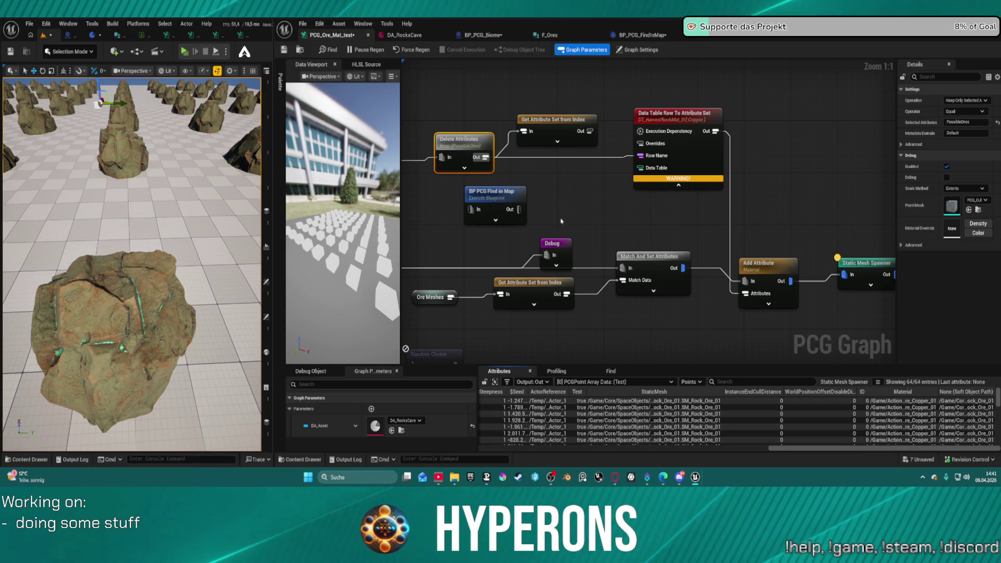
{"action": "left_click_drag", "start_coordinate": [589, 224], "coordinate": [635, 208]}
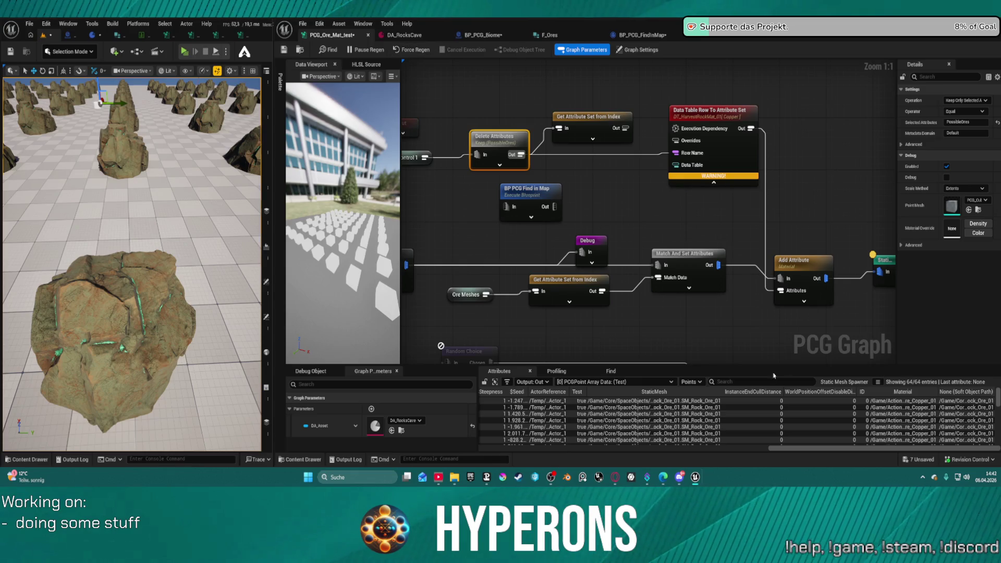
- Inspect the Add Attribute node's output and move Ore Meshes and its Get Attribute node aside
{"action": "mouse_move", "coordinate": [805, 447]}
{"action": "left_mouse_down"}
{"action": "mouse_move", "coordinate": [741, 448]}
{"action": "mouse_move", "coordinate": [923, 437]}
{"action": "left_mouse_up"}
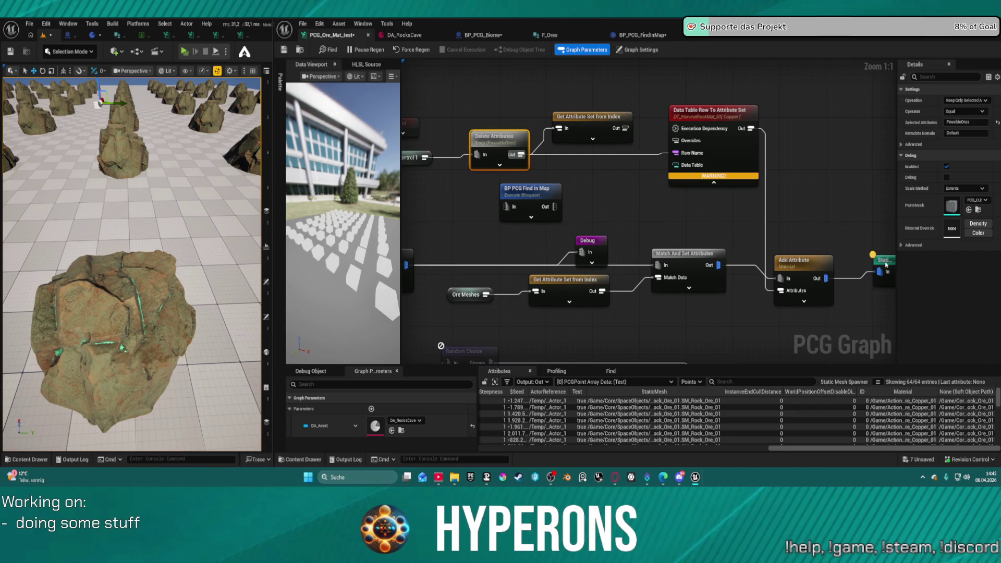
{"action": "left_click", "coordinate": [803, 263]}
{"action": "key", "text": "a"}
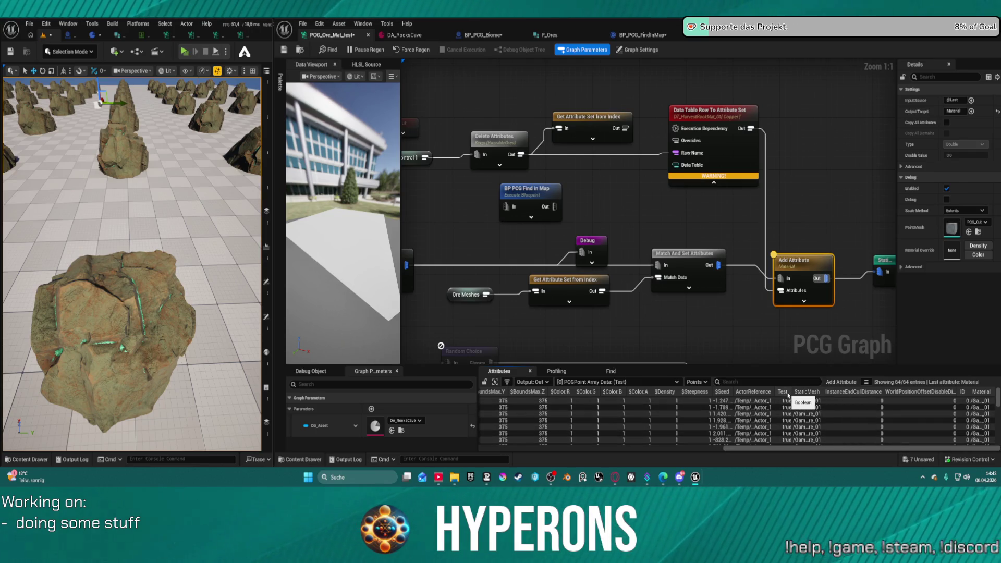
{"action": "mouse_move", "coordinate": [884, 447]}
{"action": "left_mouse_down"}
{"action": "mouse_move", "coordinate": [678, 448]}
{"action": "mouse_move", "coordinate": [605, 475]}
{"action": "mouse_move", "coordinate": [652, 459]}
{"action": "mouse_move", "coordinate": [913, 447]}
{"action": "left_mouse_up"}
{"action": "mouse_move", "coordinate": [447, 282]}
{"action": "left_mouse_down"}
{"action": "mouse_move", "coordinate": [616, 321]}
{"action": "mouse_move", "coordinate": [631, 307]}
{"action": "left_mouse_up"}
{"action": "left_click_drag", "start_coordinate": [626, 184], "coordinate": [697, 193]}
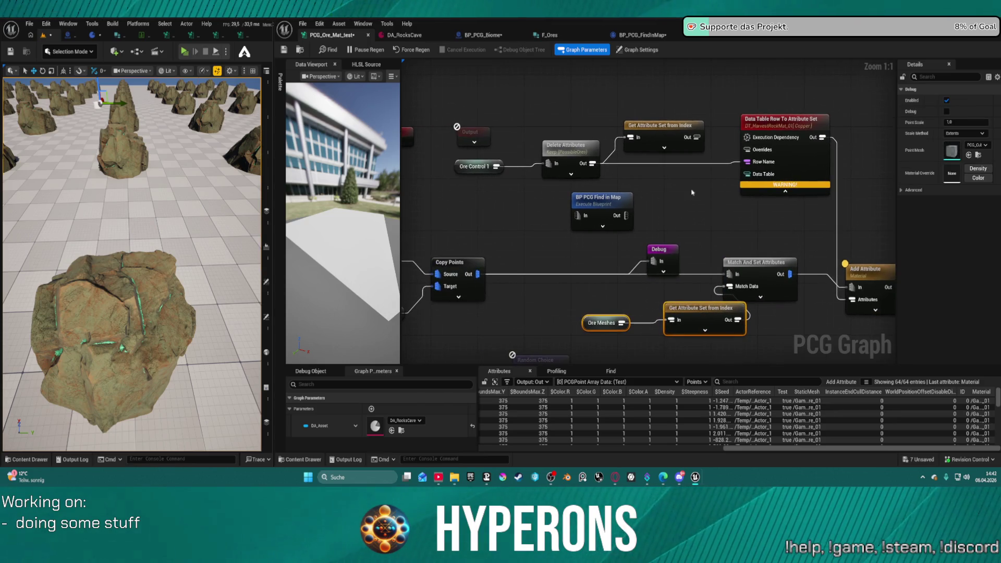
{"action": "mouse_move", "coordinate": [829, 248]}
{"action": "left_mouse_down"}
{"action": "mouse_move", "coordinate": [720, 237]}
{"action": "mouse_move", "coordinate": [759, 235]}
{"action": "left_mouse_up"}
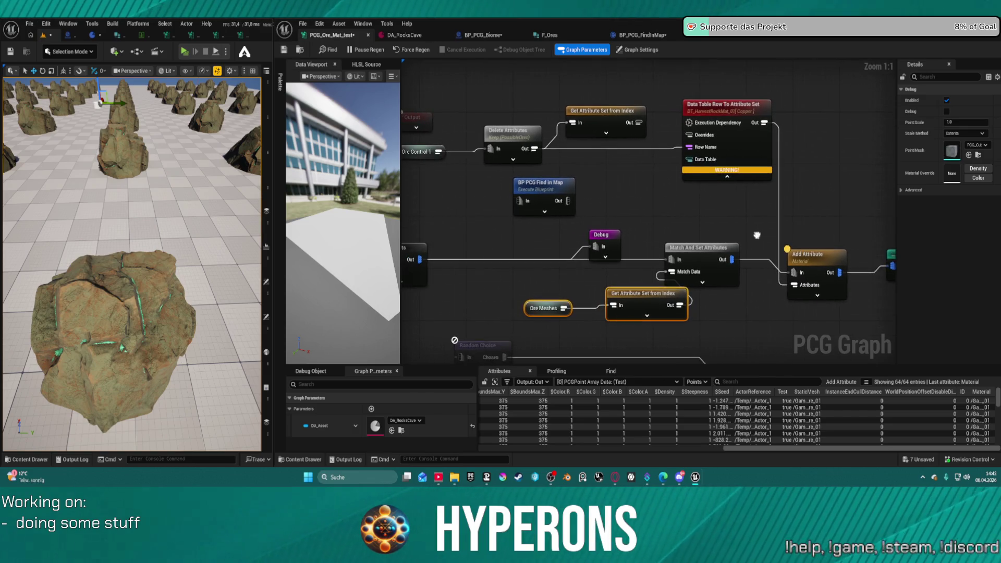
- Duplicate Match And Set Attributes and insert the copy between Copy Points and Debug
{"action": "left_click", "coordinate": [698, 255]}
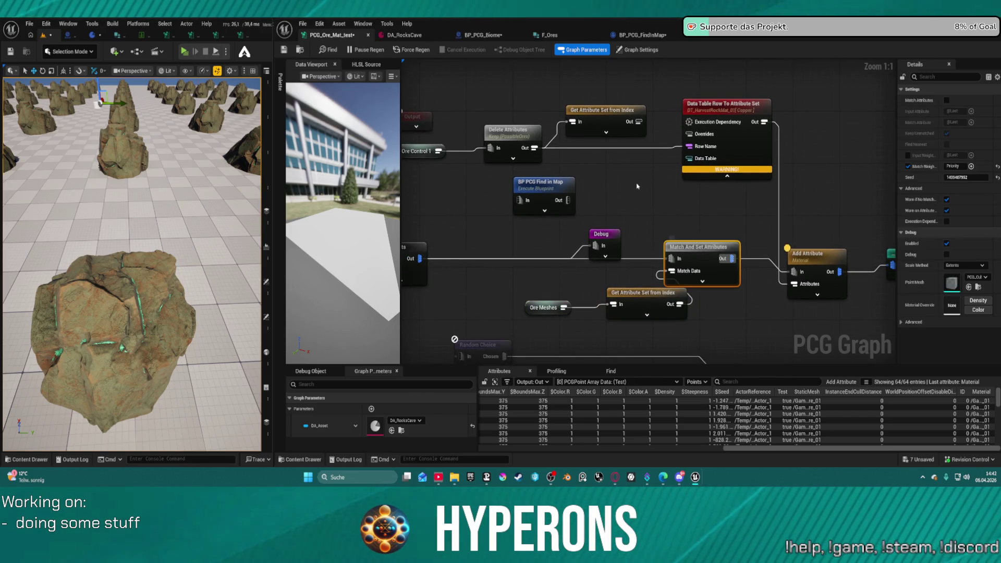
{"action": "key", "text": "ctrl+d"}
{"action": "left_click_drag", "start_coordinate": [666, 193], "coordinate": [497, 243]}
{"action": "left_click_drag", "start_coordinate": [419, 259], "coordinate": [447, 254]}
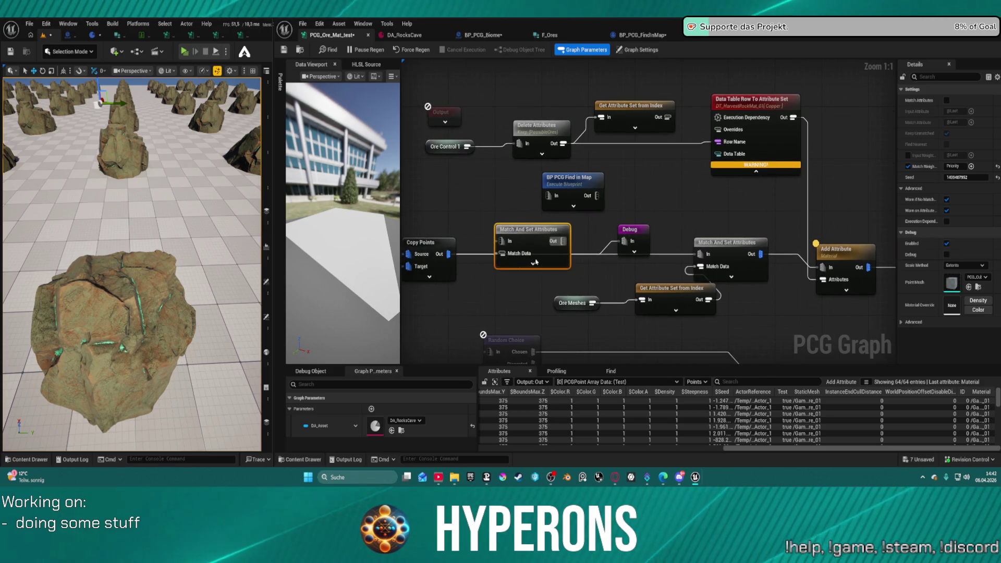
{"action": "left_click_drag", "start_coordinate": [563, 241], "coordinate": [698, 254]}
{"action": "left_click_drag", "start_coordinate": [447, 254], "coordinate": [698, 253]}
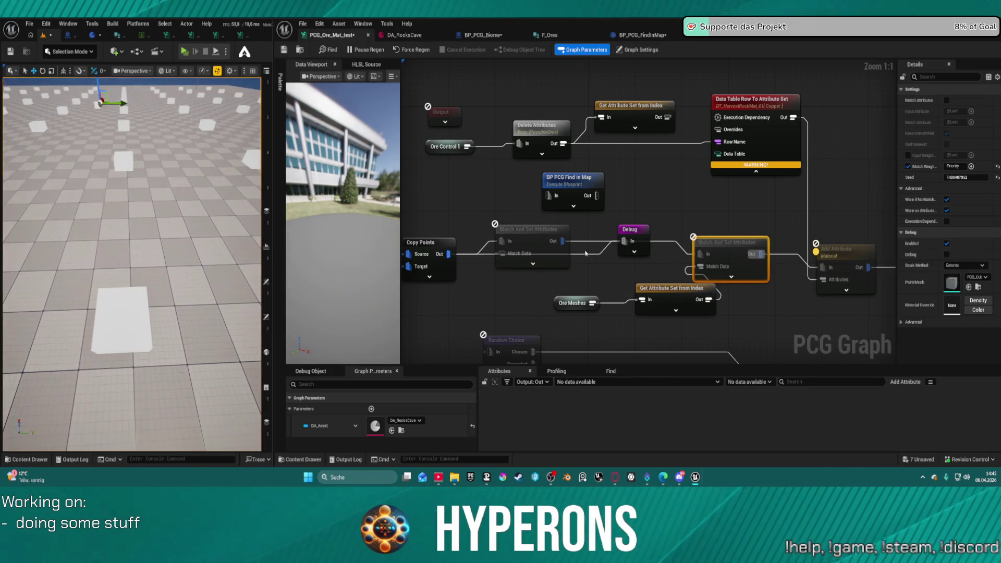
{"action": "mouse_move", "coordinate": [548, 233]}
{"action": "left_mouse_down"}
{"action": "mouse_move", "coordinate": [580, 248]}
{"action": "mouse_move", "coordinate": [571, 234]}
{"action": "left_mouse_up"}
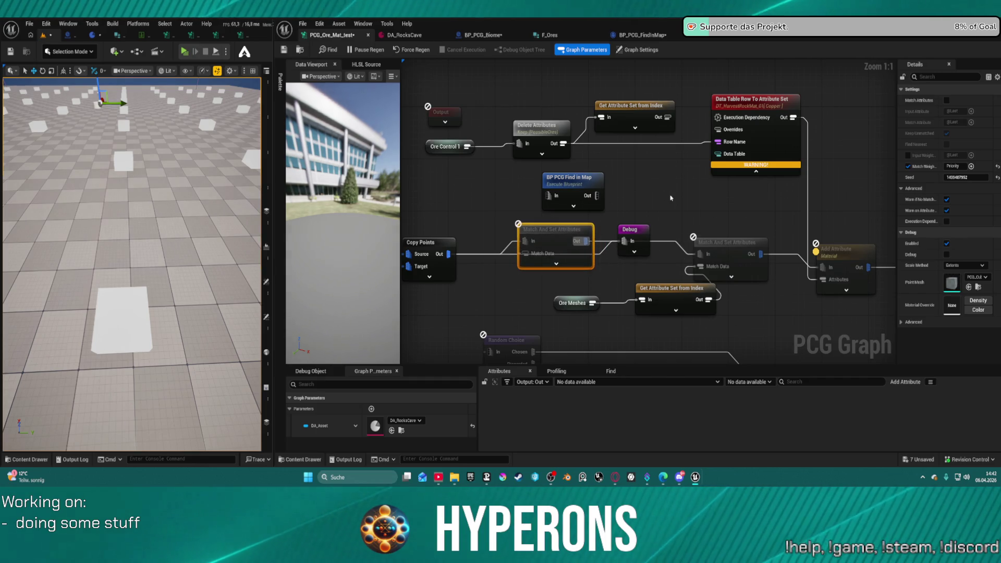
- Route Ore Control 1 through Delete Attributes into the new node's Match Data and untick Match Weight
{"action": "left_click_drag", "start_coordinate": [631, 230], "coordinate": [643, 236]}
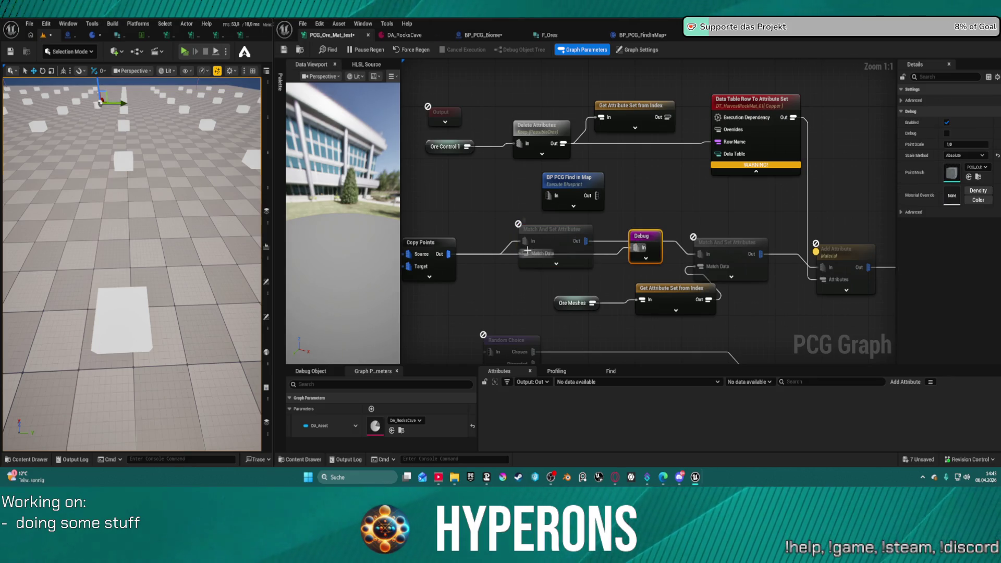
{"action": "left_click_drag", "start_coordinate": [524, 253], "coordinate": [468, 147]}
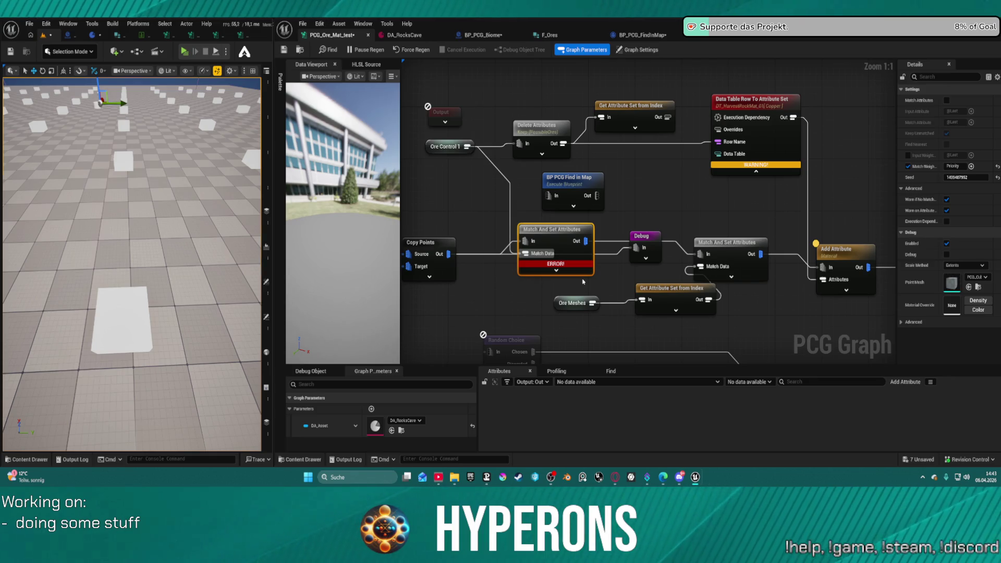
{"action": "mouse_move", "coordinate": [558, 137]}
{"action": "left_mouse_down"}
{"action": "mouse_move", "coordinate": [519, 131]}
{"action": "mouse_move", "coordinate": [525, 241]}
{"action": "left_mouse_up"}
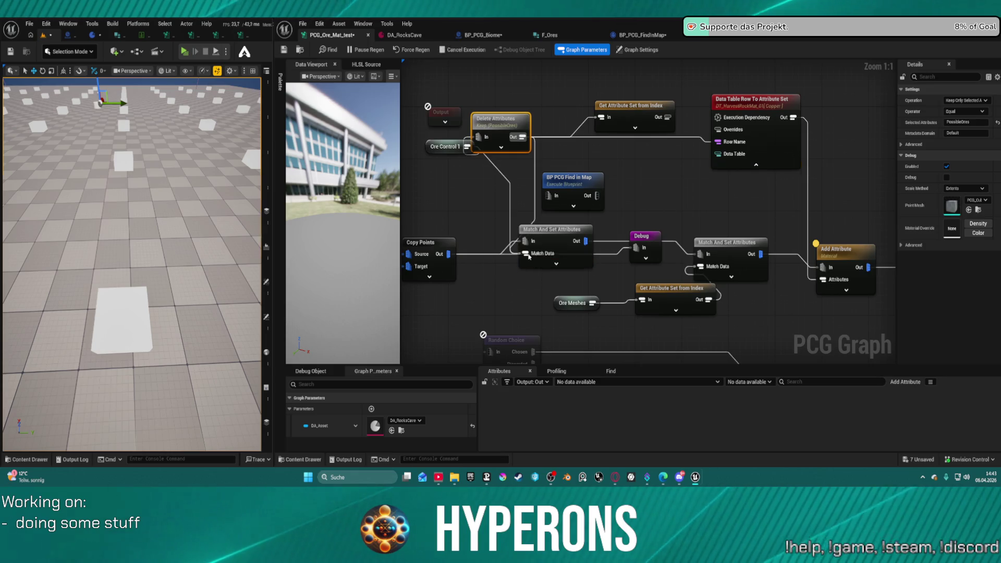
{"action": "left_click", "coordinate": [444, 147]}
{"action": "left_click_drag", "start_coordinate": [467, 146], "coordinate": [478, 137]}
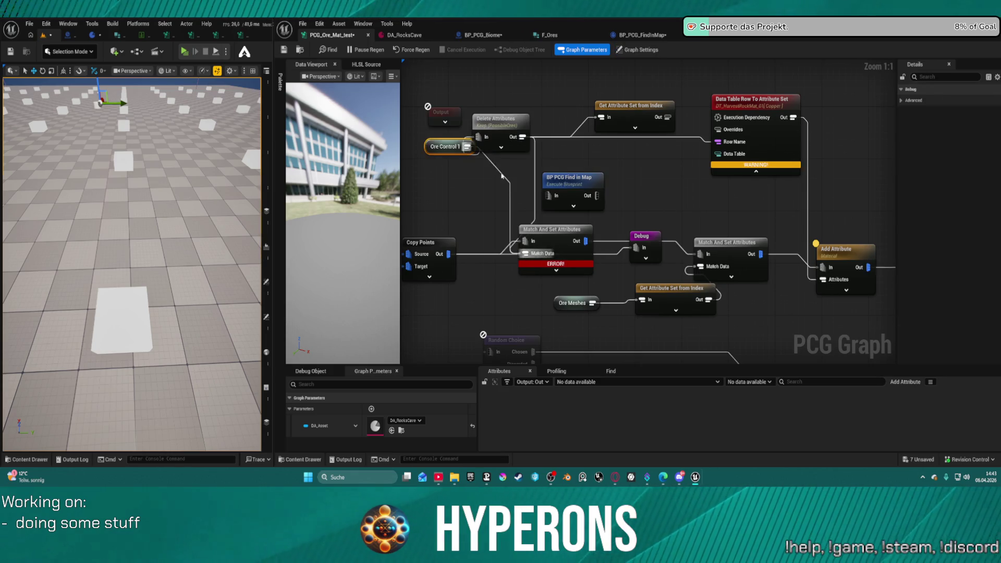
{"action": "left_click_drag", "start_coordinate": [560, 235], "coordinate": [572, 235]}
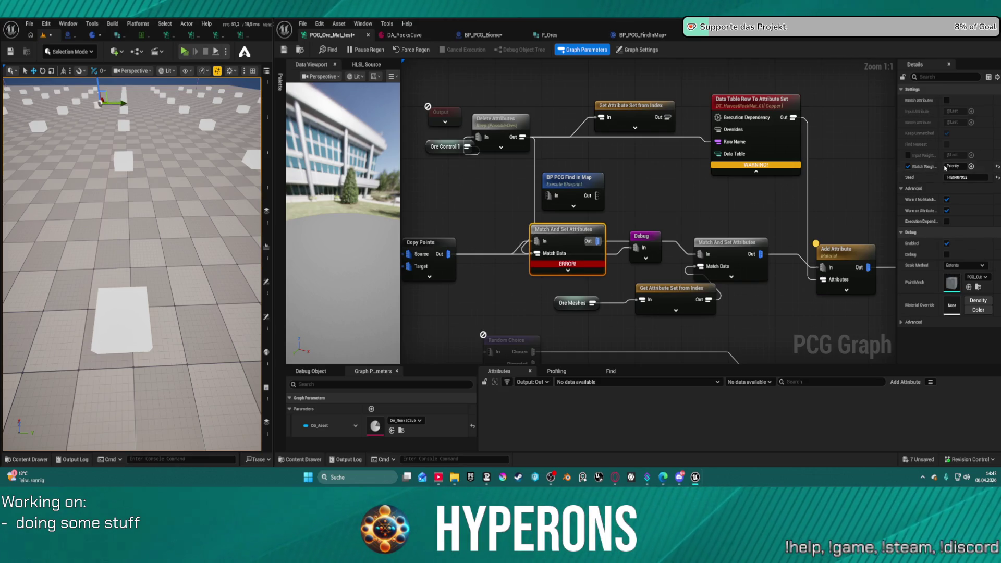
{"action": "left_click", "coordinate": [909, 166]}
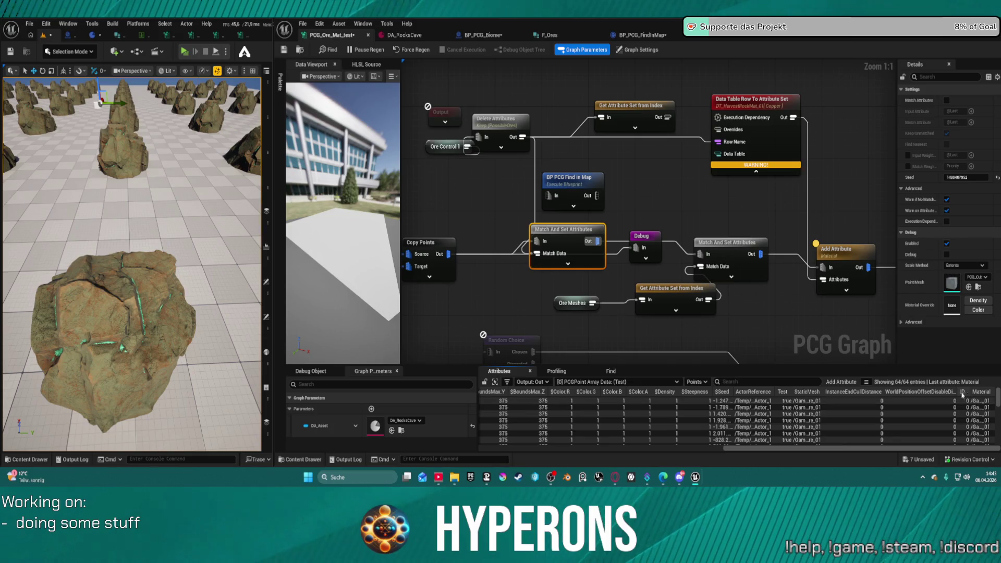
{"action": "mouse_move", "coordinate": [725, 448]}
{"action": "left_mouse_down"}
{"action": "mouse_move", "coordinate": [519, 474]}
{"action": "mouse_move", "coordinate": [764, 465]}
{"action": "left_mouse_up"}
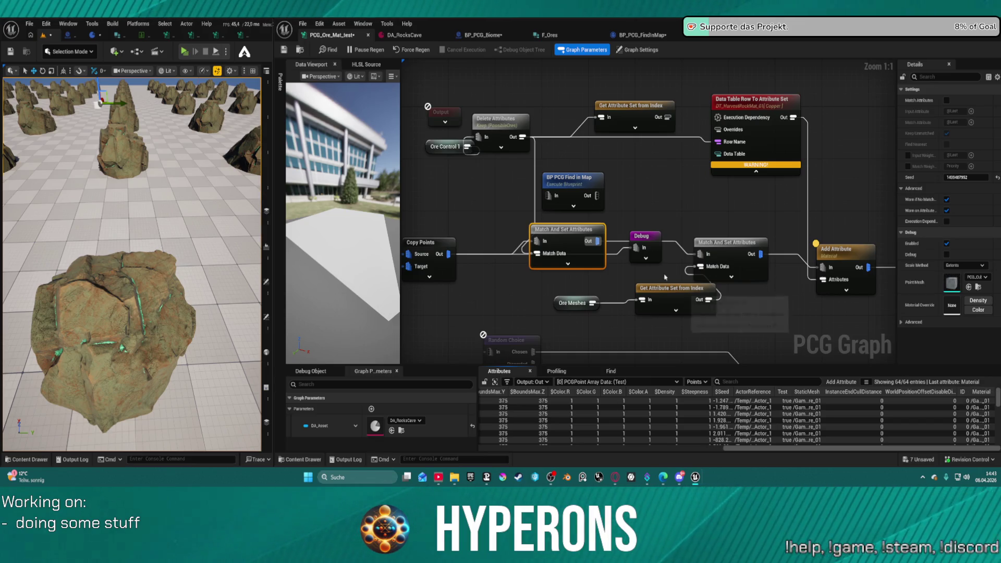
{"action": "mouse_move", "coordinate": [582, 231]}
{"action": "left_mouse_down"}
{"action": "mouse_move", "coordinate": [508, 215]}
{"action": "mouse_move", "coordinate": [583, 225]}
{"action": "left_mouse_up"}
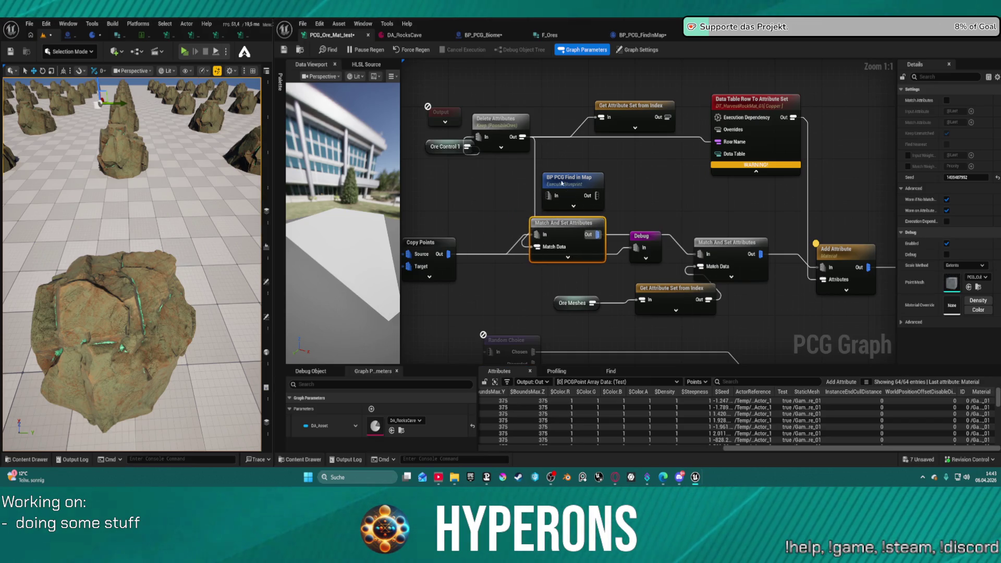
{"action": "left_click_drag", "start_coordinate": [510, 137], "coordinate": [510, 172]}
{"action": "left_click_drag", "start_coordinate": [444, 146], "coordinate": [420, 147]}
{"action": "mouse_move", "coordinate": [509, 169]}
{"action": "left_mouse_down"}
{"action": "mouse_move", "coordinate": [489, 160]}
{"action": "mouse_move", "coordinate": [494, 154]}
{"action": "left_mouse_up"}
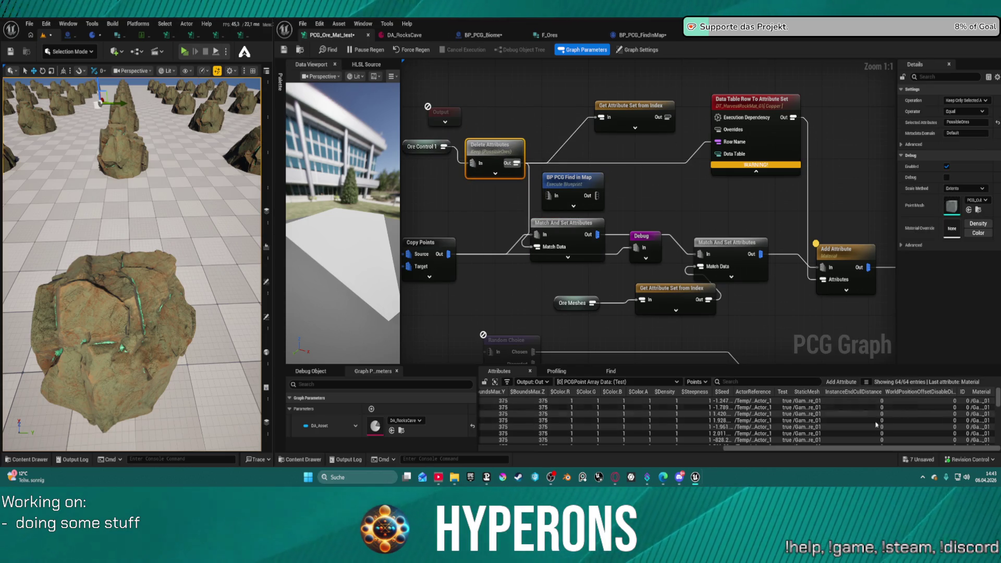
{"action": "left_click", "coordinate": [950, 450]}
{"action": "mouse_move", "coordinate": [911, 455]}
{"action": "left_mouse_down"}
{"action": "mouse_move", "coordinate": [605, 473]}
{"action": "mouse_move", "coordinate": [840, 475]}
{"action": "left_mouse_up"}
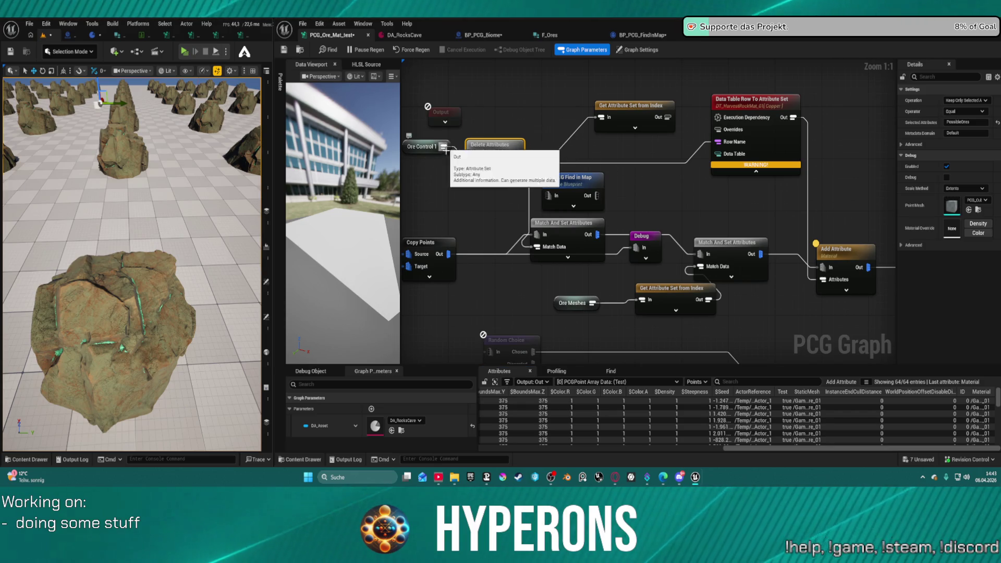
{"action": "mouse_move", "coordinate": [442, 147]}
{"action": "left_mouse_down"}
{"action": "mouse_move", "coordinate": [537, 225]}
{"action": "mouse_move", "coordinate": [537, 246]}
{"action": "left_mouse_up"}
{"action": "key", "text": "ctrl+z"}
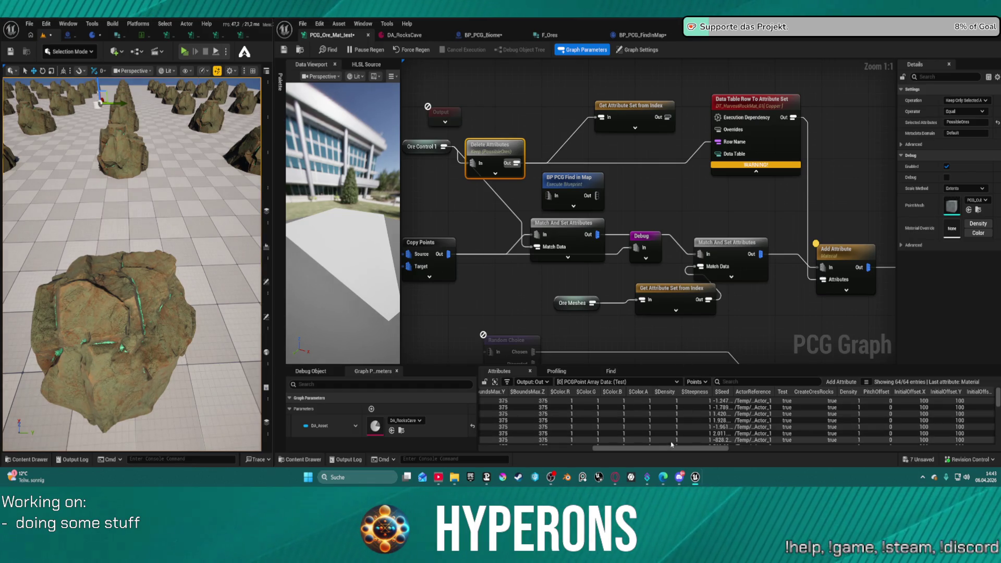
{"action": "mouse_move", "coordinate": [673, 446]}
{"action": "left_mouse_down"}
{"action": "mouse_move", "coordinate": [834, 445]}
{"action": "mouse_move", "coordinate": [962, 426]}
{"action": "left_mouse_up"}
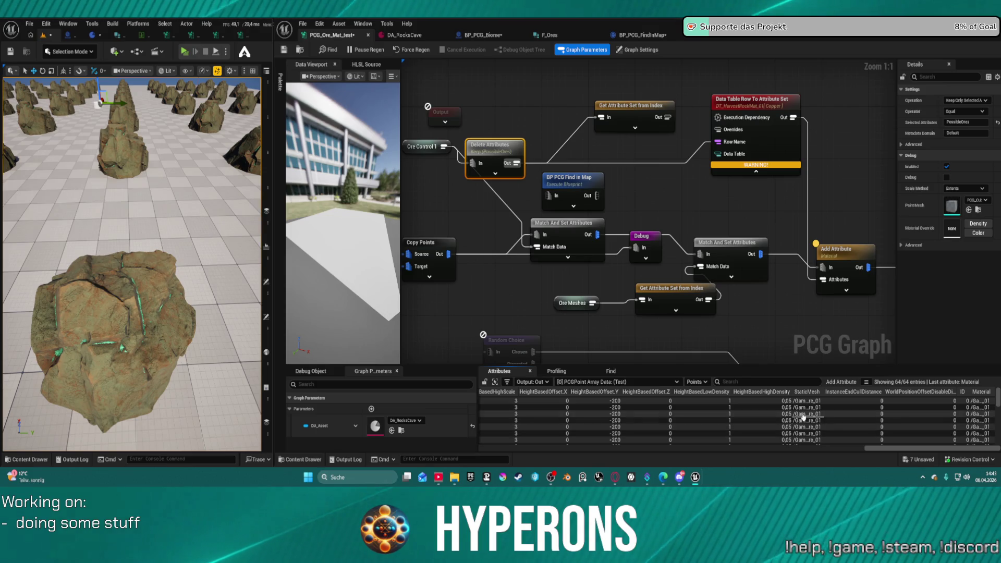
{"action": "mouse_move", "coordinate": [883, 448]}
{"action": "left_mouse_down"}
{"action": "mouse_move", "coordinate": [823, 450]}
{"action": "mouse_move", "coordinate": [958, 447]}
{"action": "left_mouse_up"}
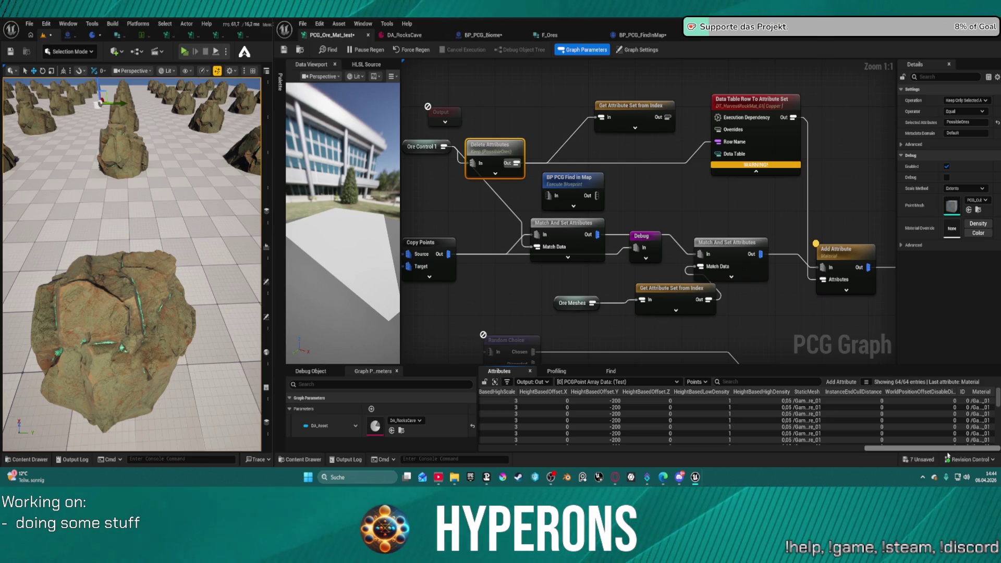
{"action": "left_click", "coordinate": [548, 35]}
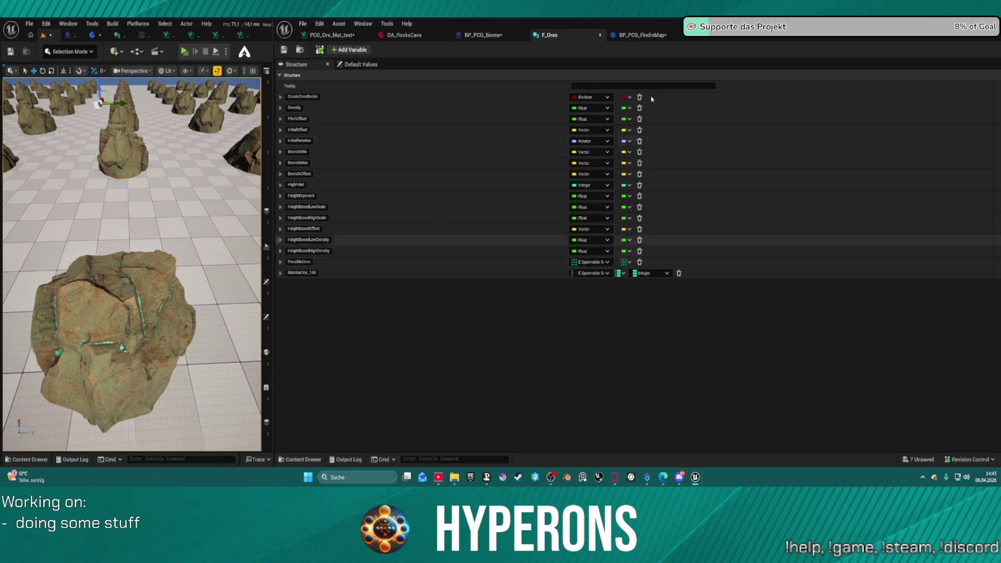
{"action": "left_click", "coordinate": [400, 35]}
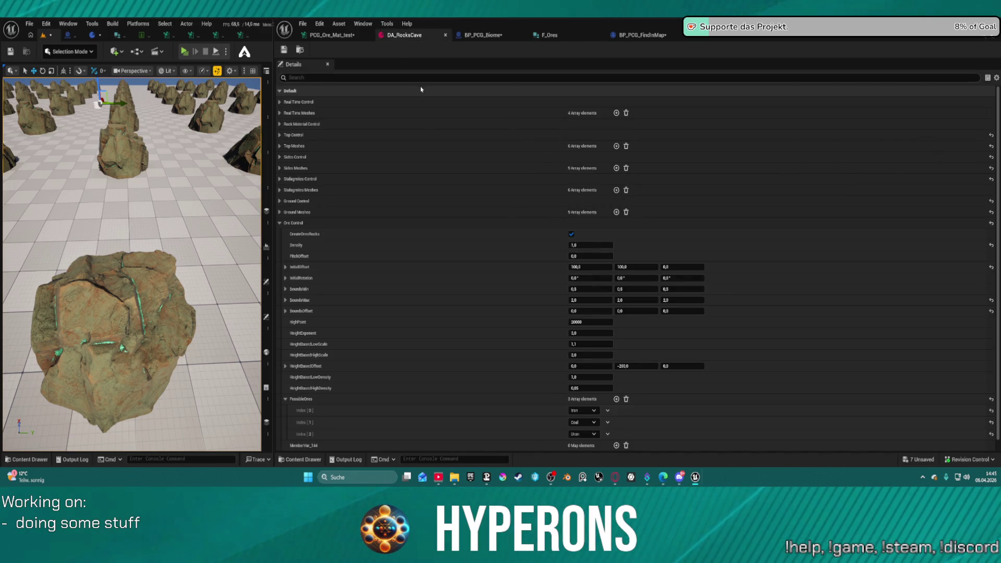
{"action": "left_click", "coordinate": [339, 35]}
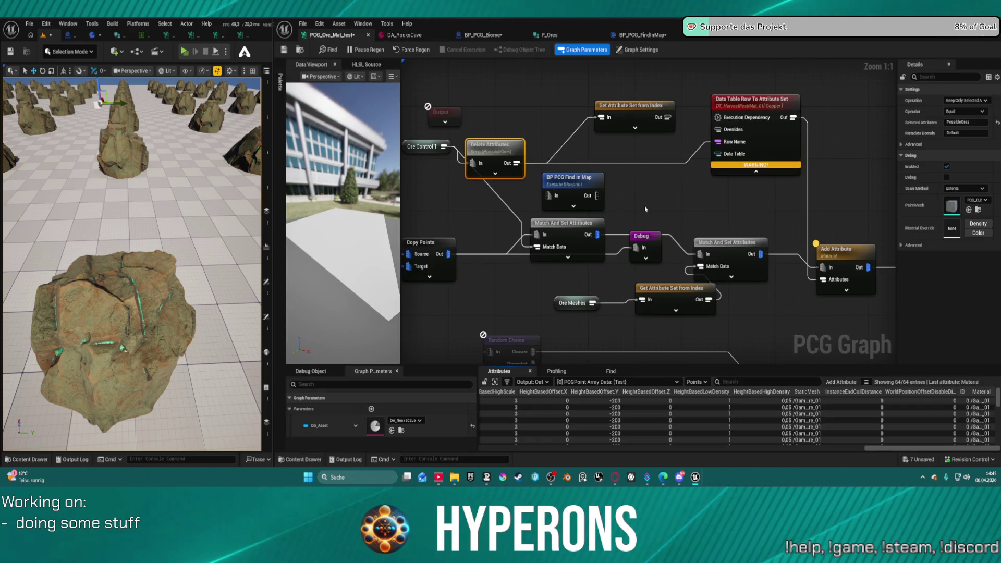
- Add a new NewProperty graph parameter and browse its enum type list
{"action": "left_click_drag", "start_coordinate": [540, 180], "coordinate": [738, 194]}
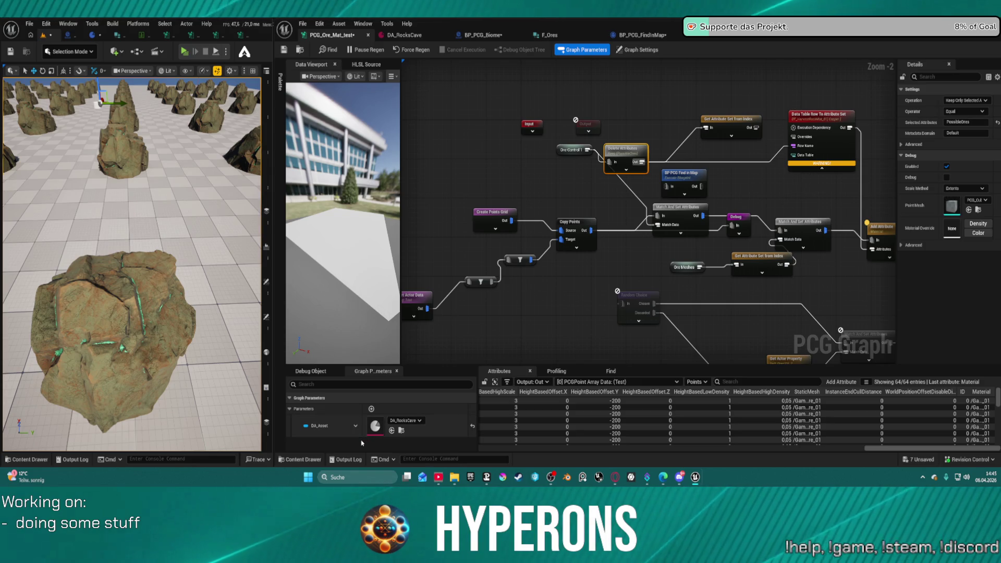
{"action": "left_click", "coordinate": [372, 409]}
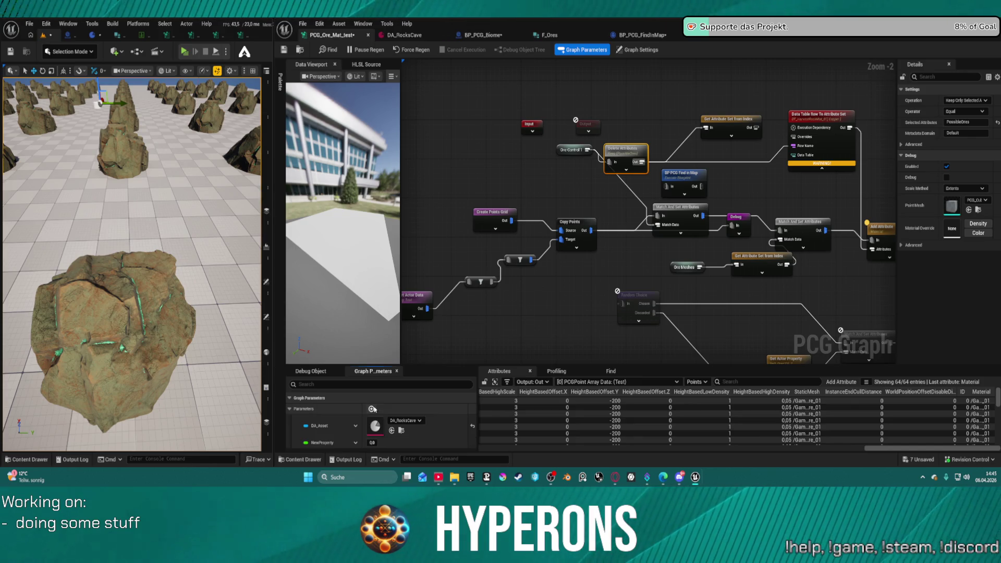
{"action": "left_click", "coordinate": [356, 443]}
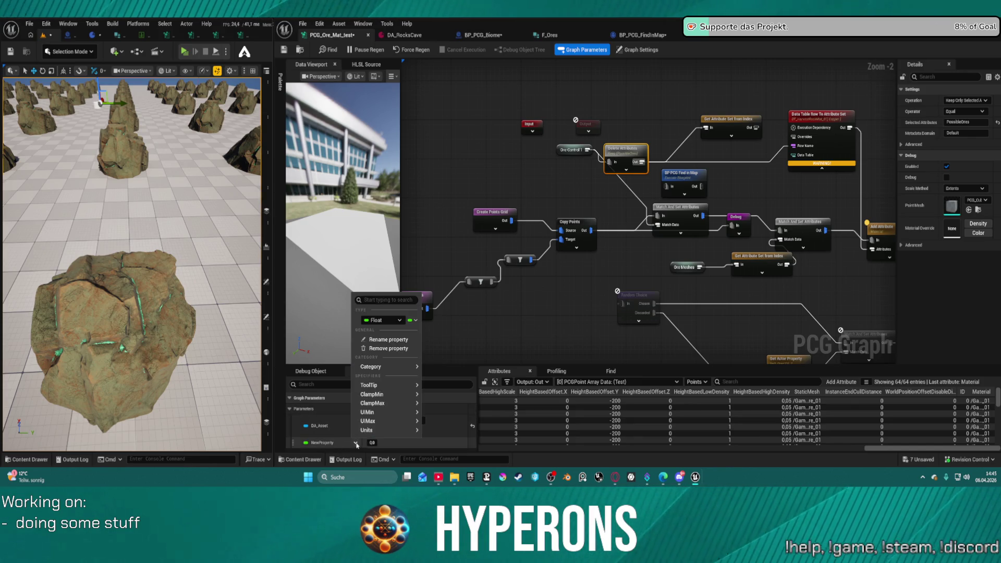
{"action": "left_click", "coordinate": [388, 322]}
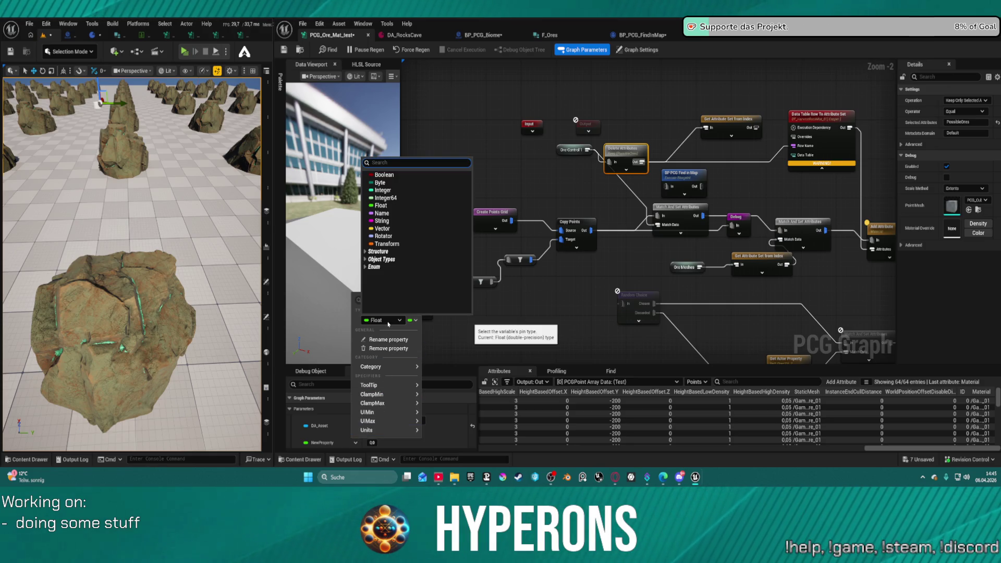
{"action": "left_click", "coordinate": [373, 267]}
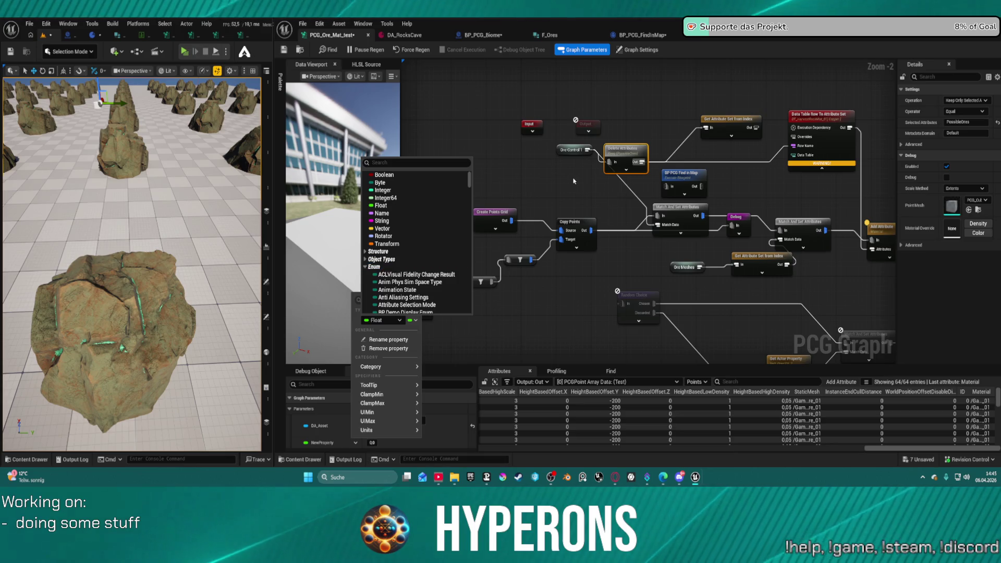
{"action": "left_click", "coordinate": [613, 229]}
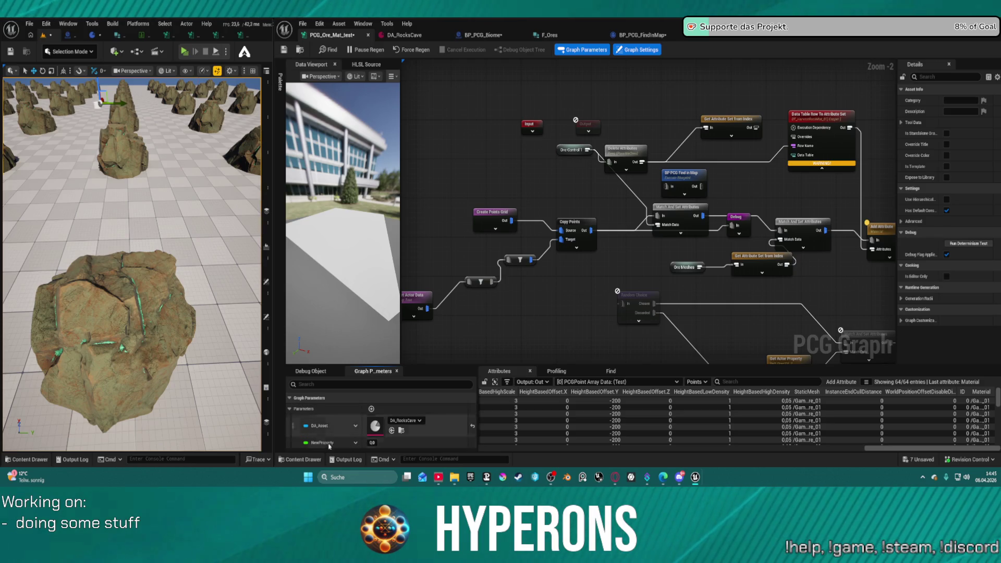
- Search the type list and set NewProperty's type to the ESpawnableOres enum
{"action": "right_click", "coordinate": [344, 443]}
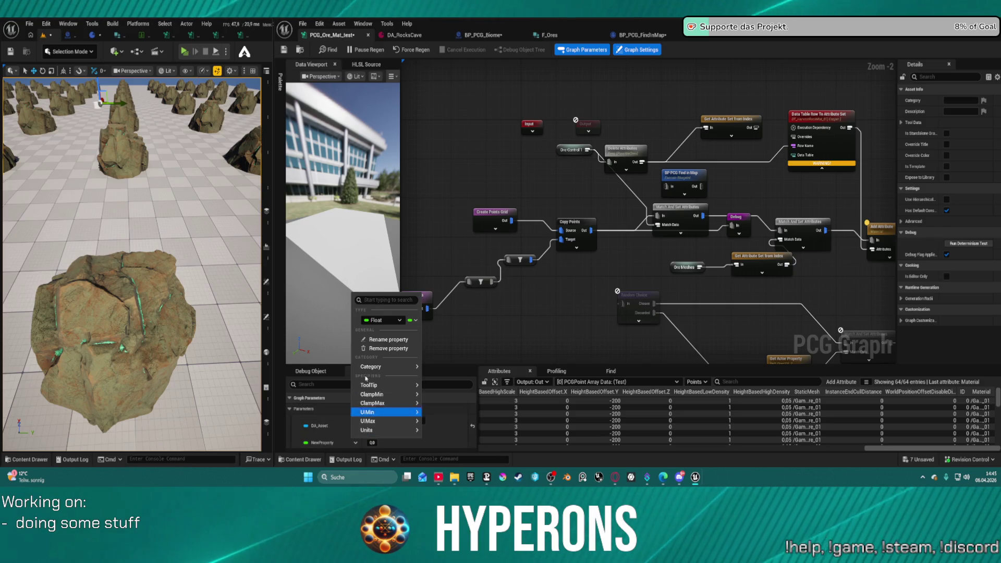
{"action": "left_click", "coordinate": [382, 320]}
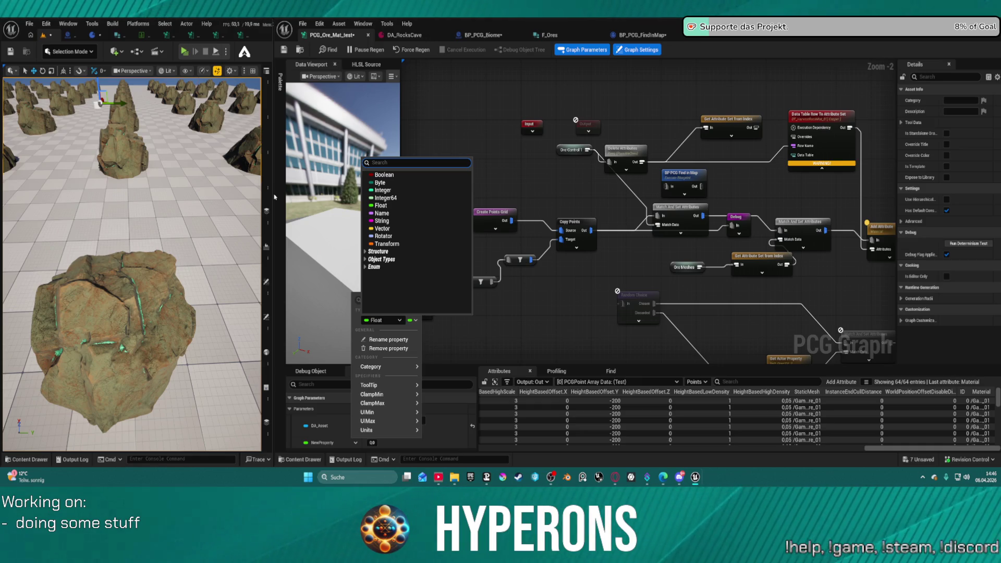
{"action": "type", "text": "spawna"}
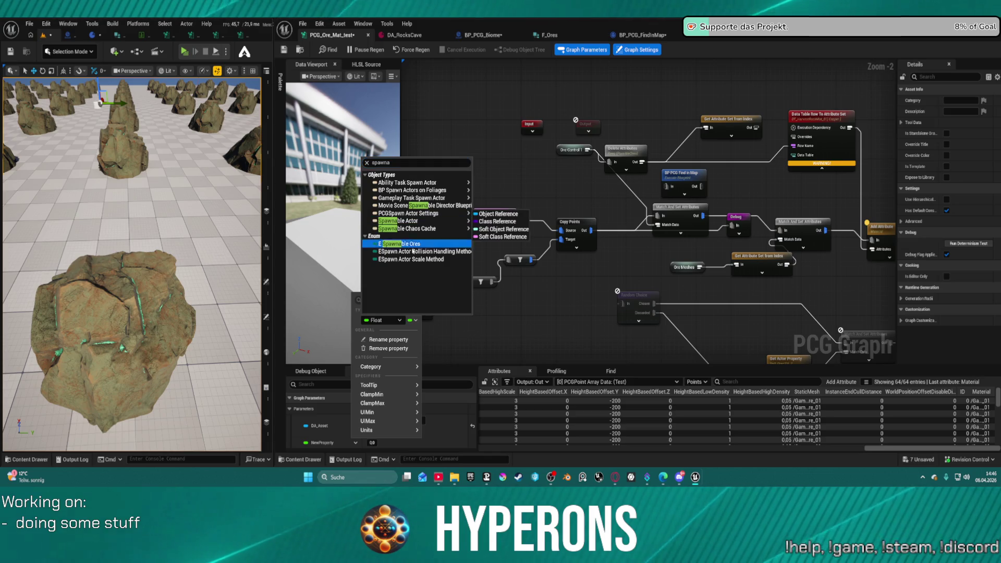
{"action": "left_click", "coordinate": [423, 244]}
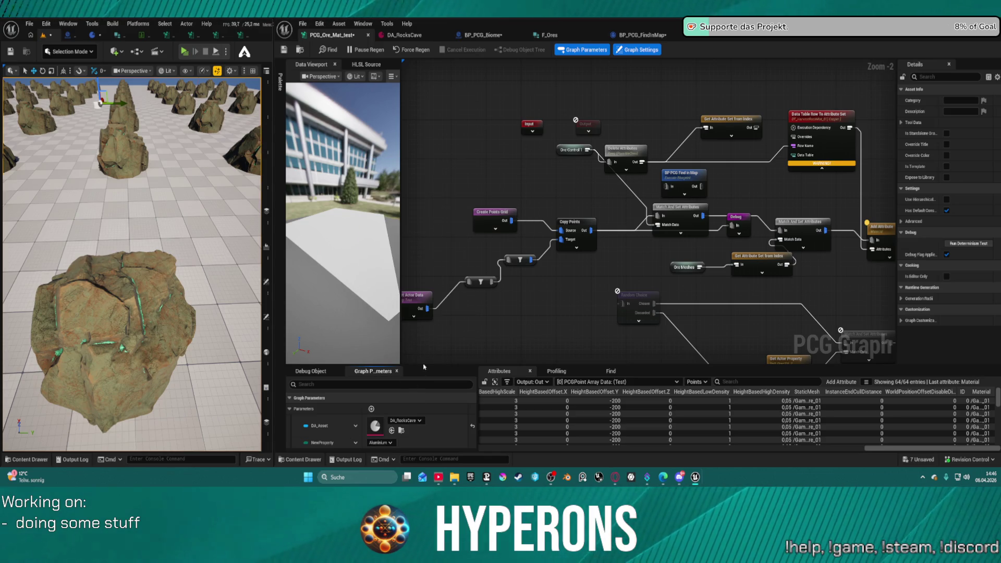
{"action": "scroll", "coordinate": [432, 349], "scroll_direction": "down", "scroll_amount": 4}
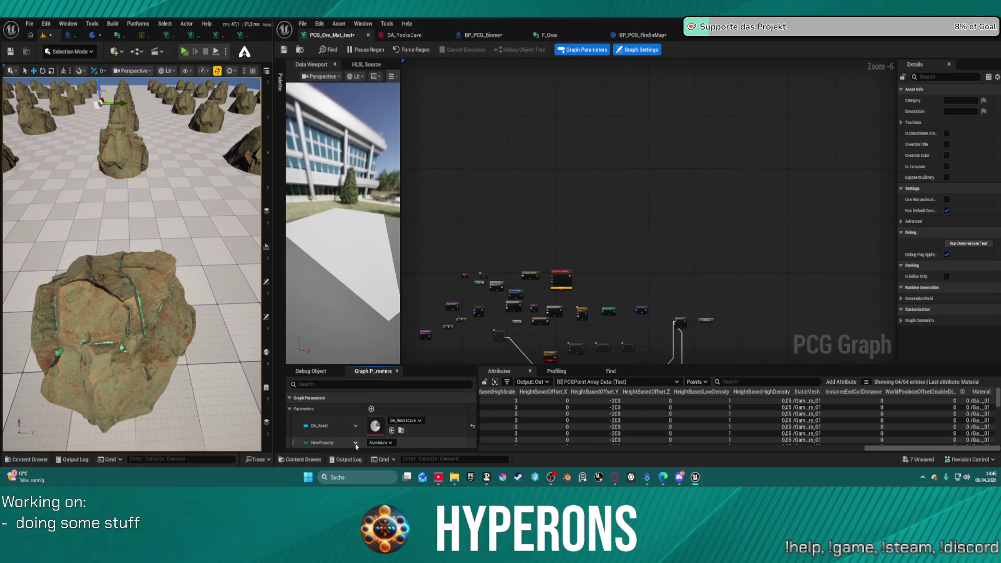
- Switch NewProperty's container type from single value to Array of spawnable ores
{"action": "left_click", "coordinate": [356, 443]}
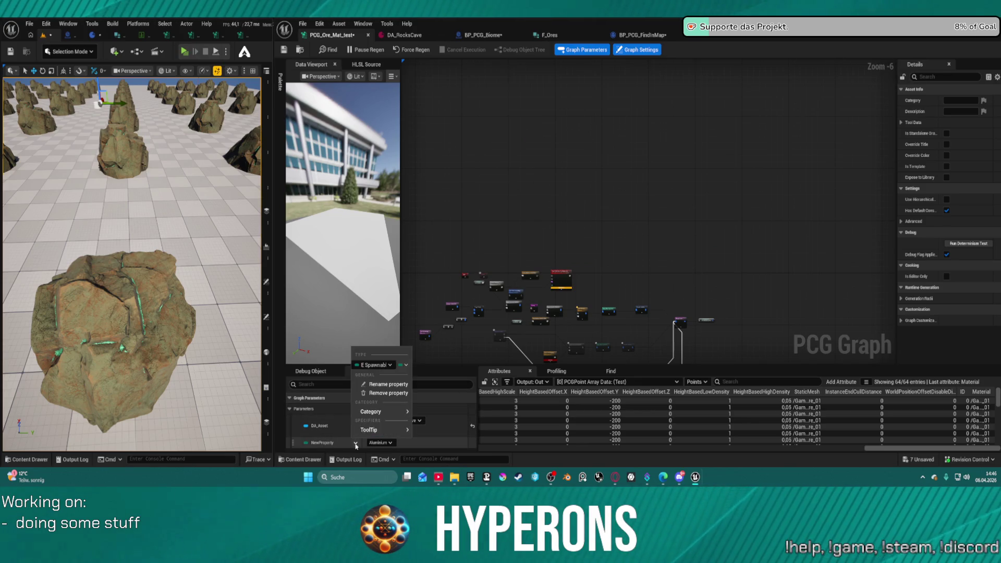
{"action": "left_click", "coordinate": [403, 365]}
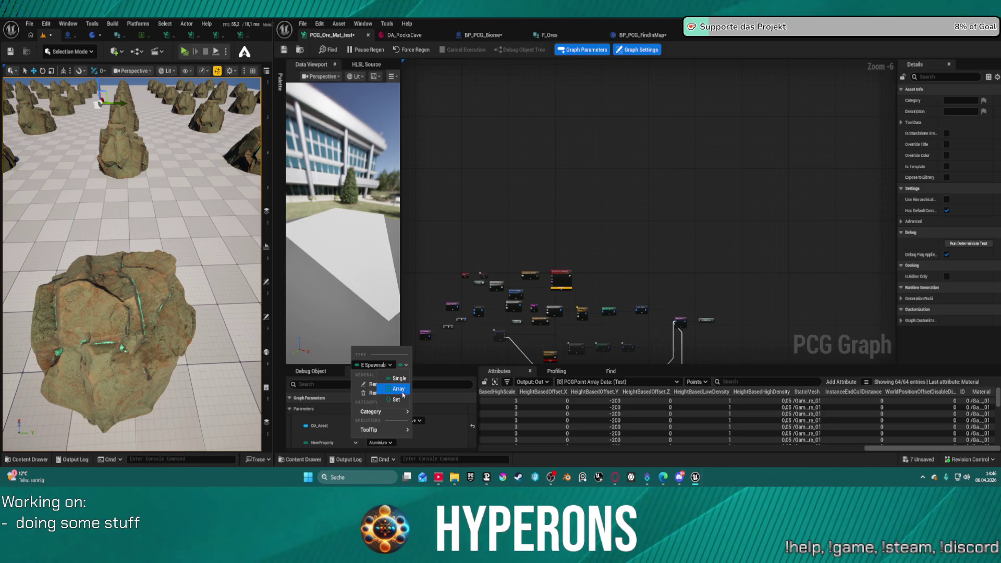
{"action": "left_click", "coordinate": [404, 391]}
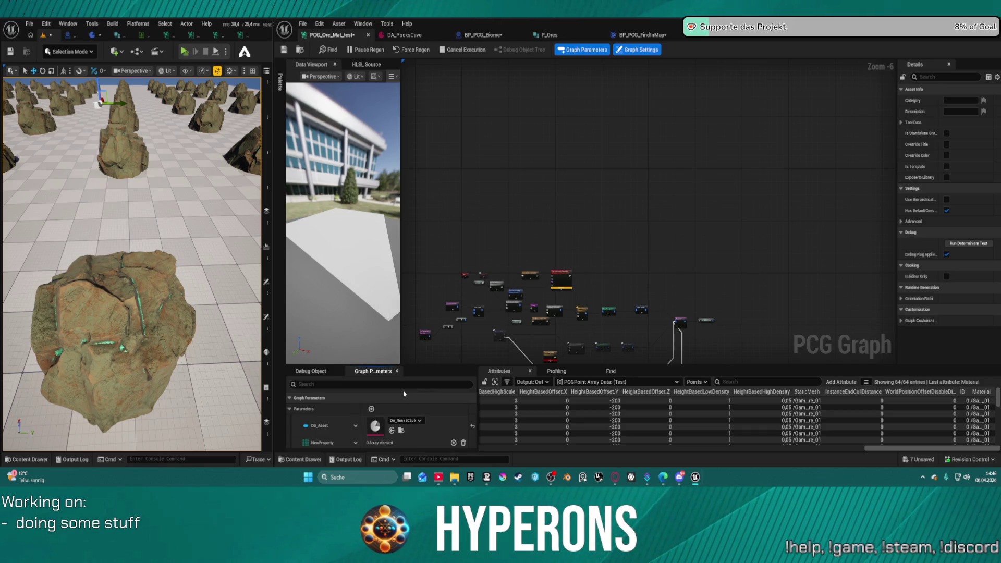
{"action": "scroll", "coordinate": [573, 285], "scroll_direction": "up", "scroll_amount": 7}
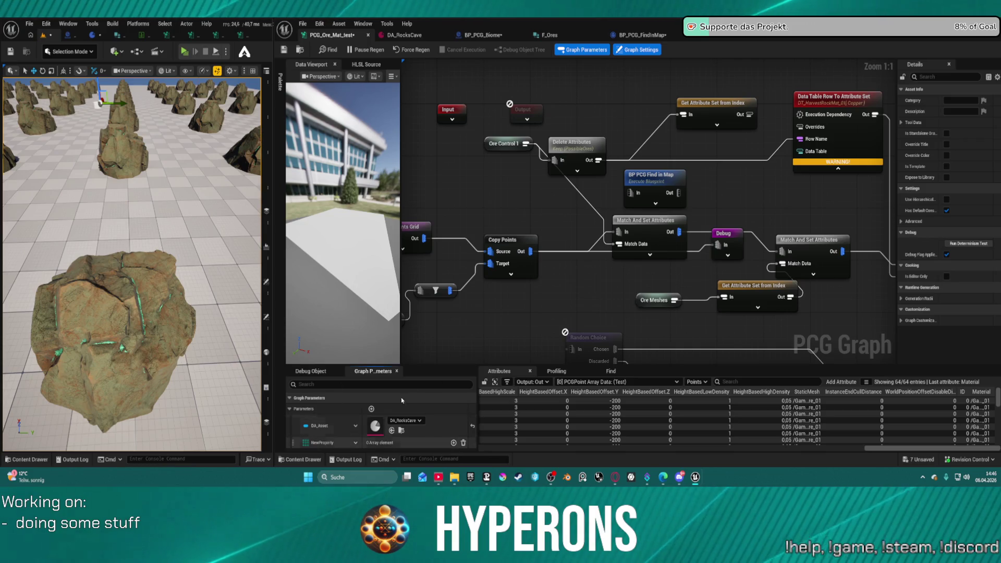
- Rename the NewProperty graph parameter to Ores
{"action": "right_click", "coordinate": [503, 183]}
{"action": "left_click", "coordinate": [321, 443]}
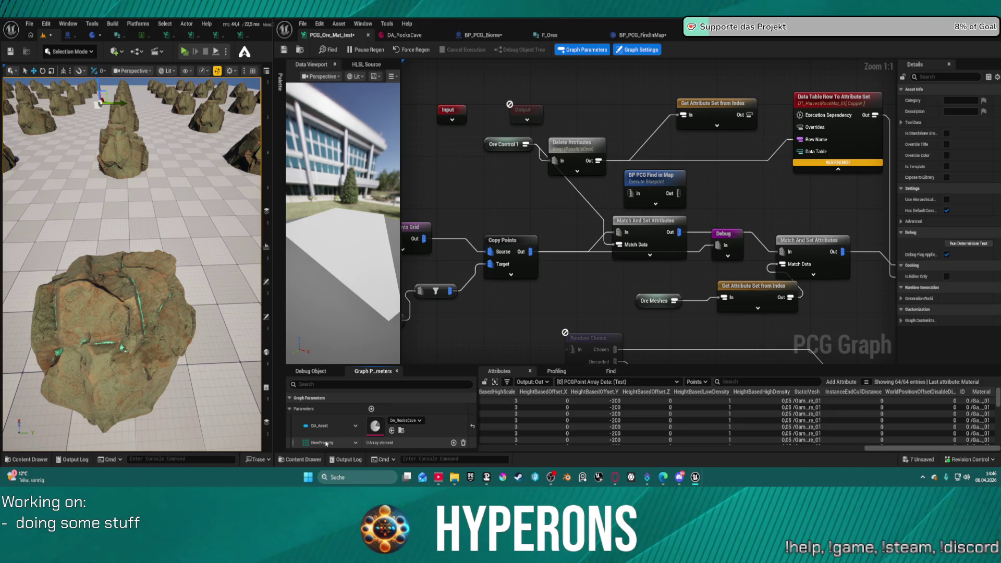
{"action": "double_click", "coordinate": [322, 443]}
{"action": "type", "text": "Ores"}
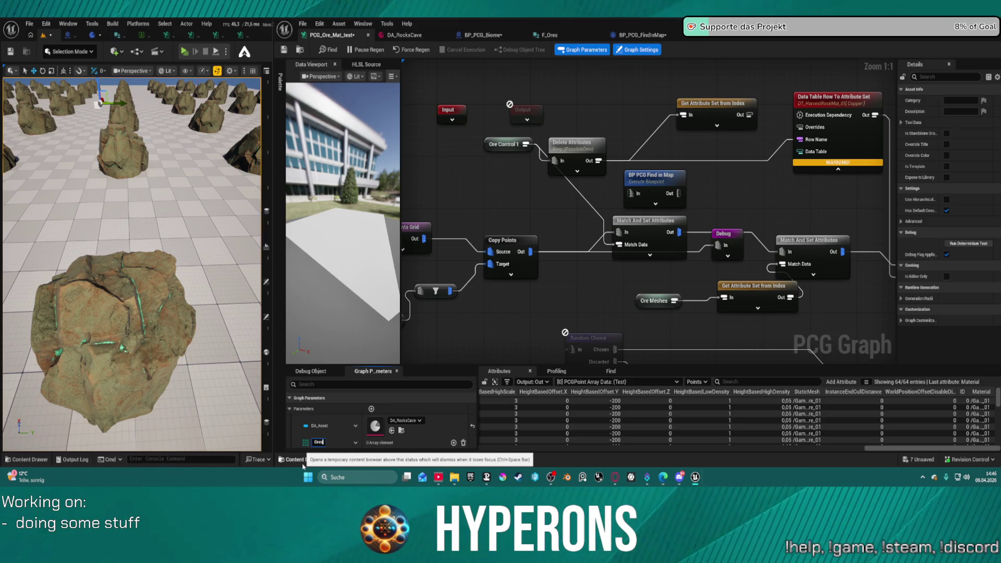
{"action": "key", "text": "Return"}
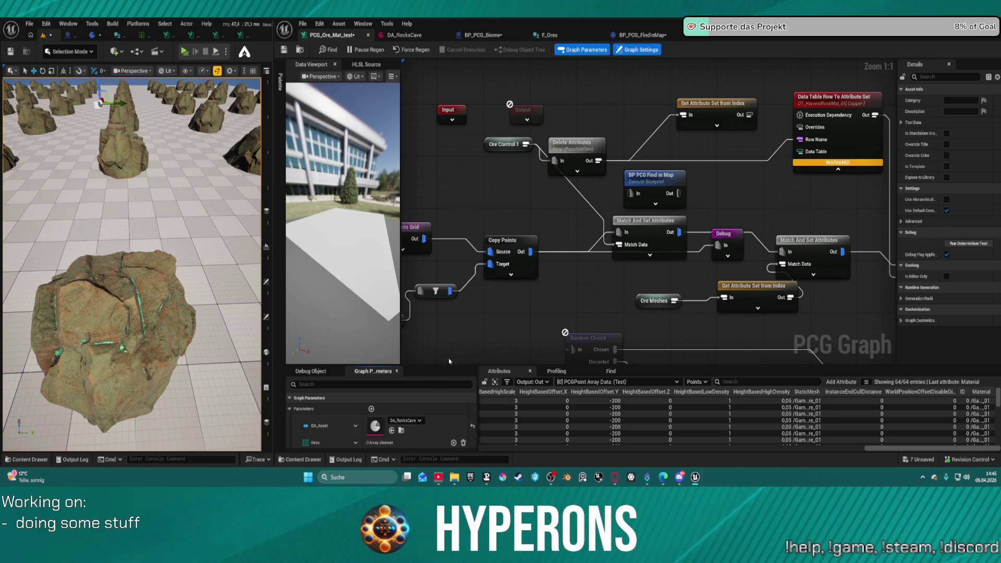
- Add three Ores entries, set them to Iron and Granit, and choose Uran for the third
{"action": "left_click", "coordinate": [453, 443]}
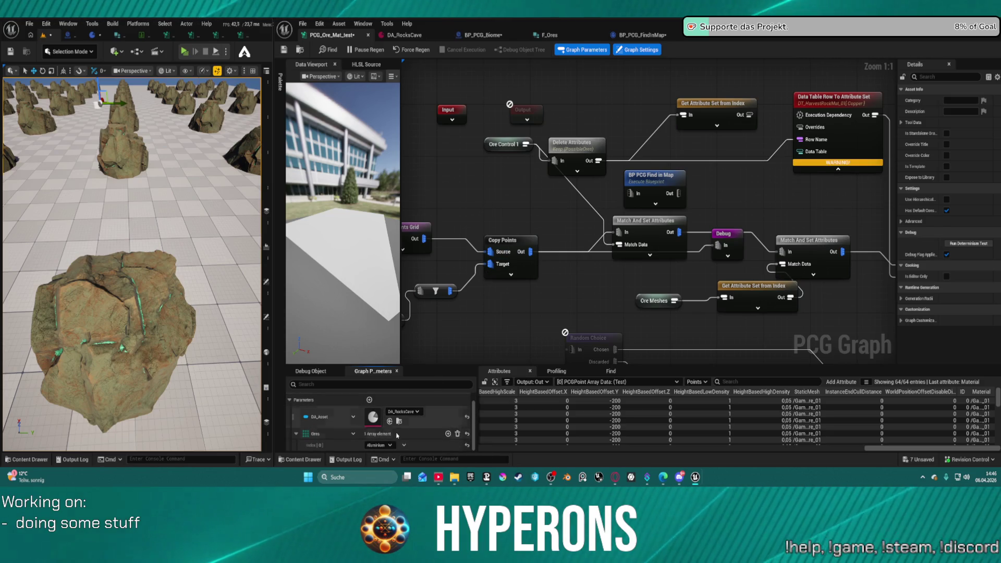
{"action": "left_click", "coordinate": [389, 445]}
{"action": "left_click", "coordinate": [448, 434]}
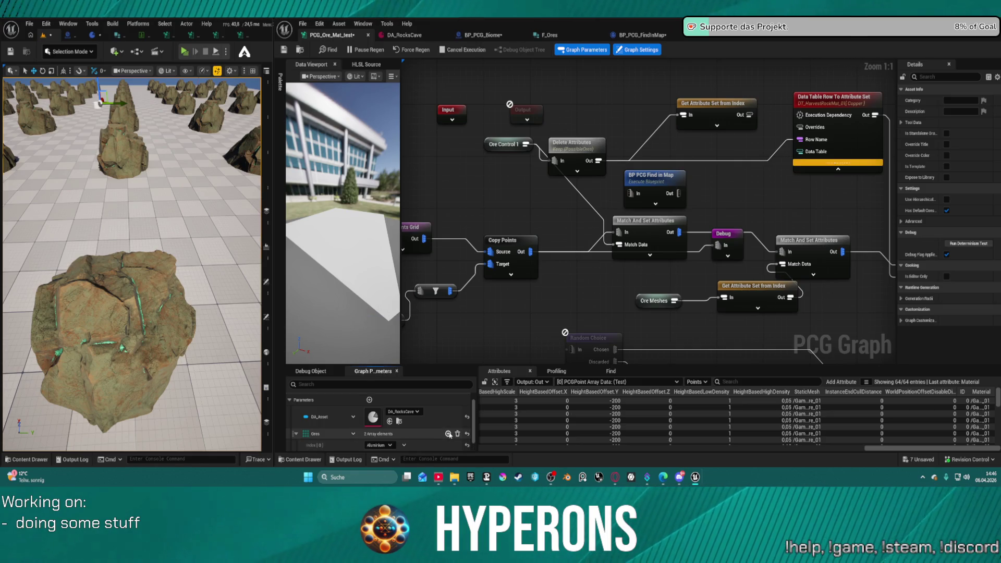
{"action": "left_click", "coordinate": [448, 434]}
{"action": "left_click", "coordinate": [387, 421]}
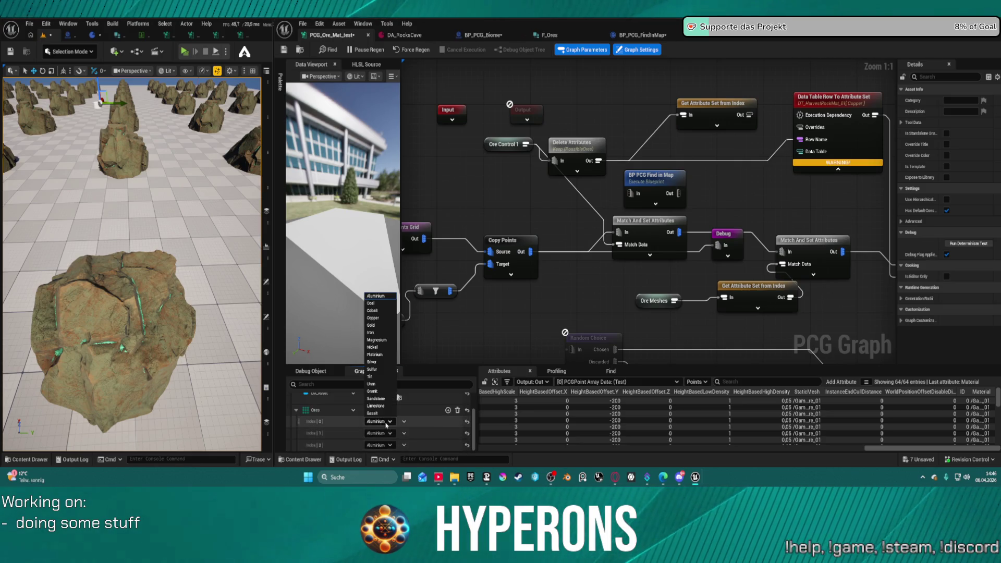
{"action": "left_click", "coordinate": [372, 392]}
{"action": "left_click", "coordinate": [388, 434]}
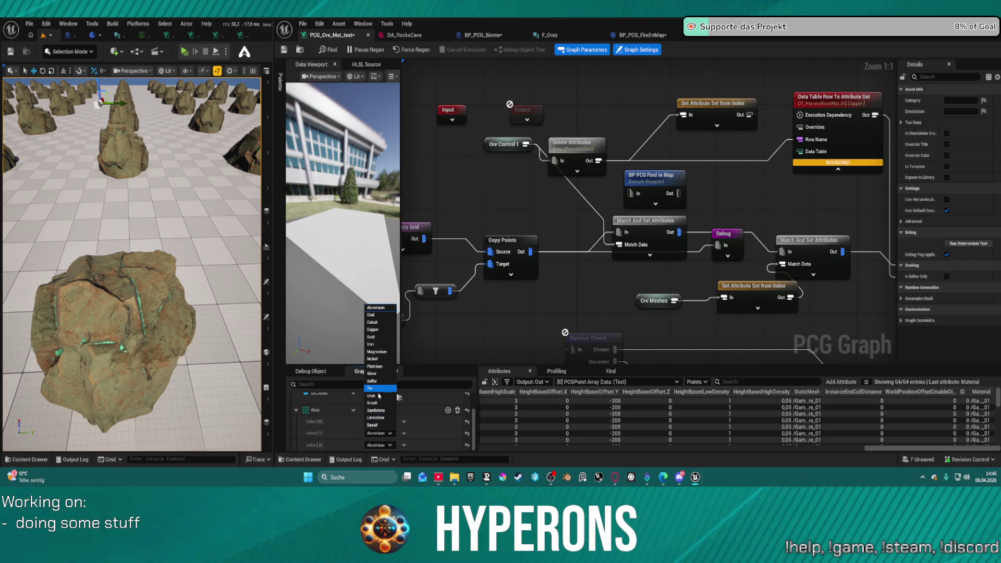
{"action": "left_click", "coordinate": [381, 403]}
{"action": "left_click", "coordinate": [378, 421]}
{"action": "left_click", "coordinate": [382, 333]}
{"action": "left_click", "coordinate": [379, 445]}
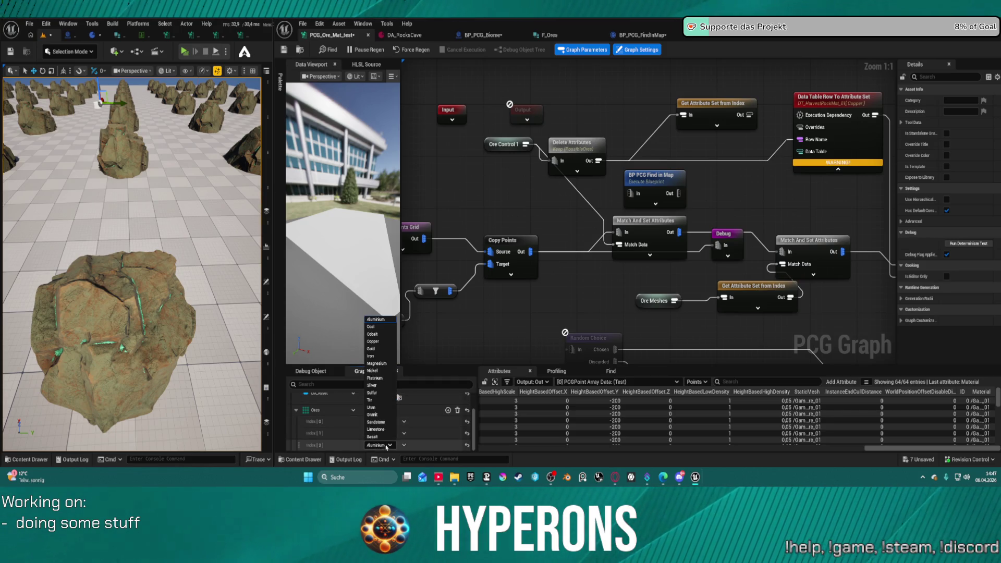
{"action": "left_click", "coordinate": [371, 407]}
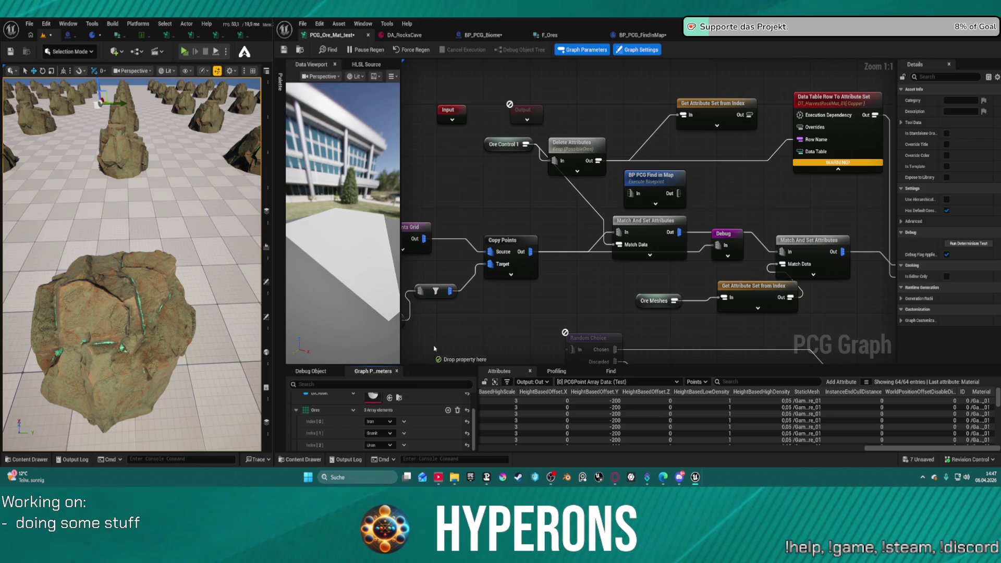
- Place an Ores parameter node, delete Delete Attributes, and try wiring Ores into Get Attribute Set from Index
{"action": "left_click_drag", "start_coordinate": [496, 170], "coordinate": [546, 138]}
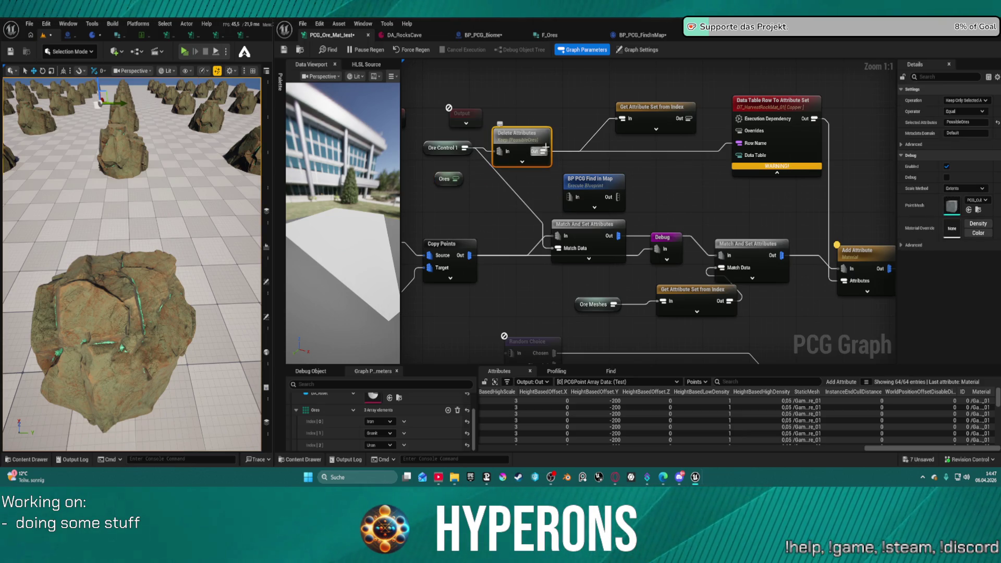
{"action": "key", "text": "Delete"}
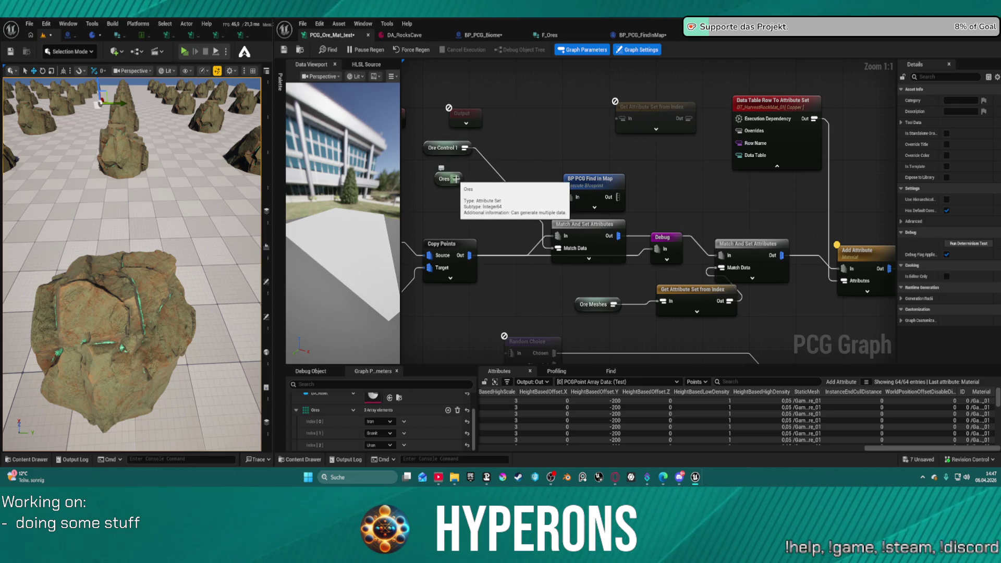
{"action": "mouse_move", "coordinate": [456, 180]}
{"action": "left_mouse_down"}
{"action": "mouse_move", "coordinate": [680, 118]}
{"action": "mouse_move", "coordinate": [738, 143]}
{"action": "left_mouse_up"}
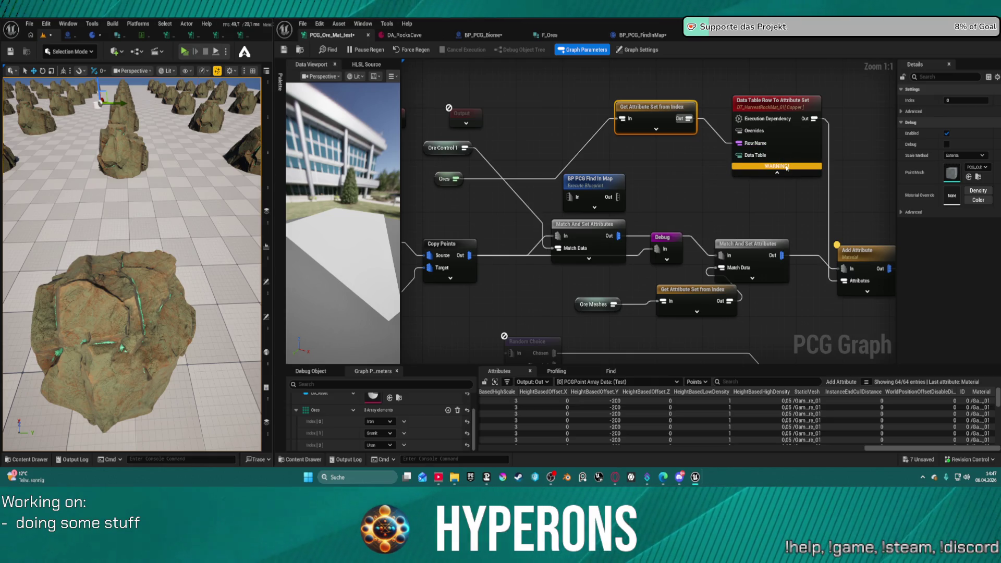
{"action": "mouse_move", "coordinate": [463, 180]}
{"action": "left_mouse_down"}
{"action": "mouse_move", "coordinate": [756, 136]}
{"action": "mouse_move", "coordinate": [834, 156]}
{"action": "left_mouse_up"}
- Delete the upper Get Attribute Set from Index node and try wiring Ores into Row Name
{"action": "right_click", "coordinate": [663, 107]}
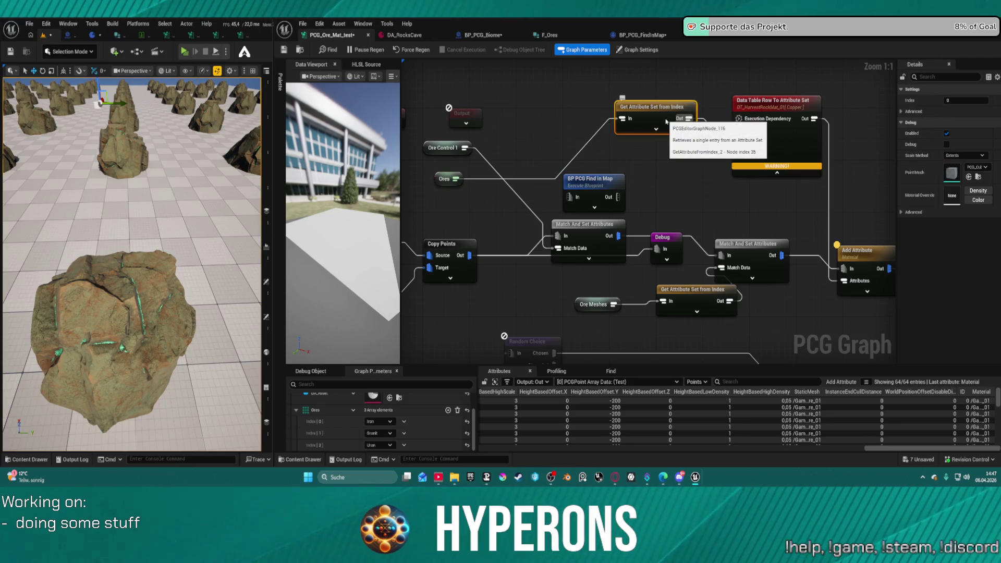
{"action": "left_click", "coordinate": [678, 151]}
{"action": "mouse_move", "coordinate": [445, 173]}
{"action": "left_mouse_down"}
{"action": "mouse_move", "coordinate": [543, 127]}
{"action": "mouse_move", "coordinate": [738, 143]}
{"action": "left_mouse_up"}
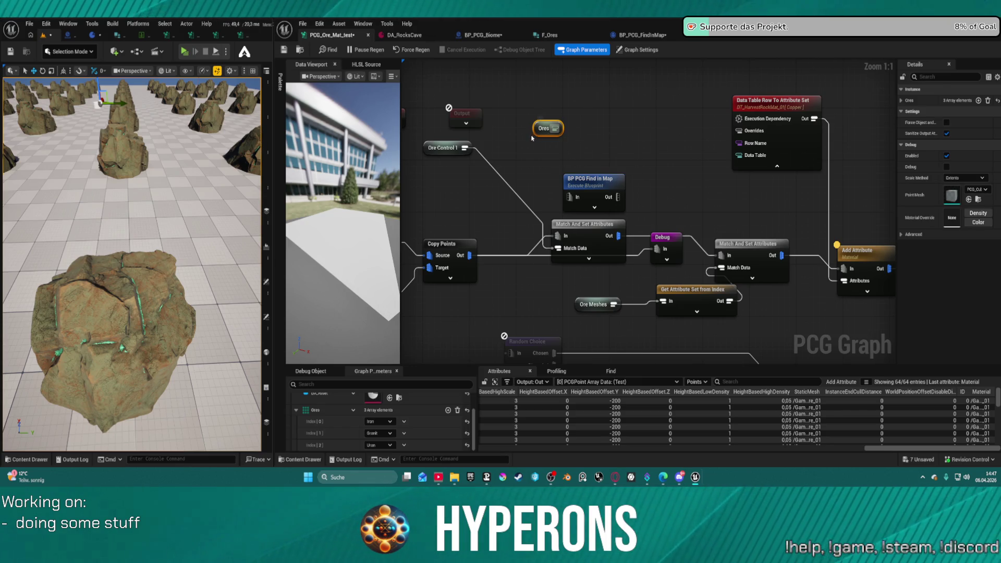
{"action": "scroll", "coordinate": [685, 192], "scroll_direction": "down", "scroll_amount": 5}
{"action": "scroll", "coordinate": [698, 196], "scroll_direction": "down", "scroll_amount": 3}
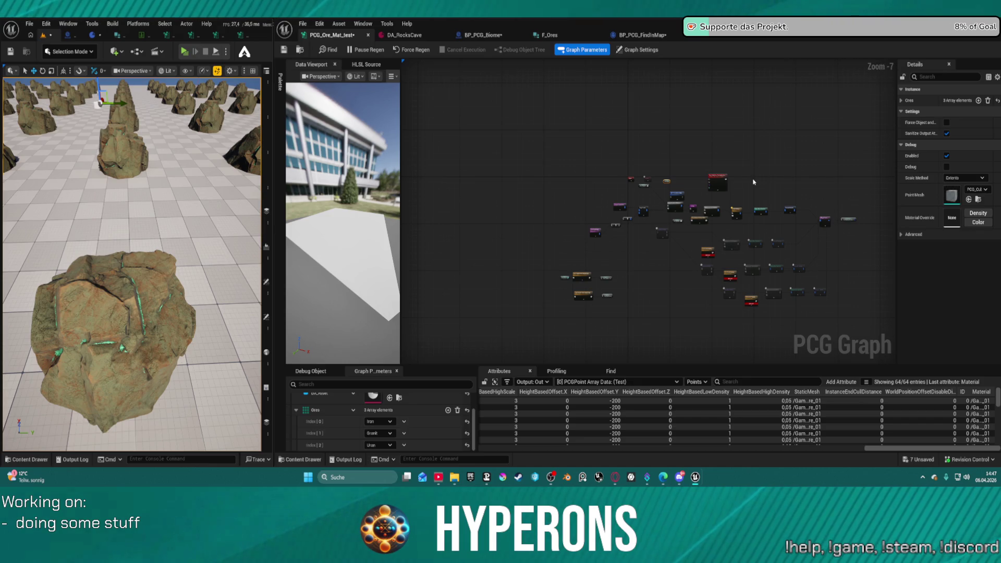
{"action": "scroll", "coordinate": [668, 150], "scroll_direction": "up", "scroll_amount": 4}
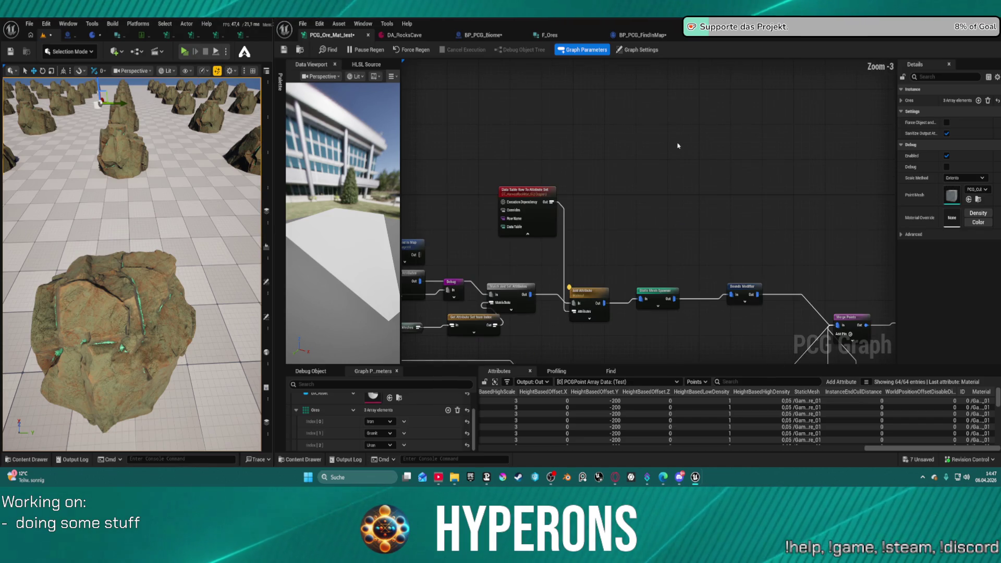
{"action": "scroll", "coordinate": [688, 149], "scroll_direction": "down", "scroll_amount": 1}
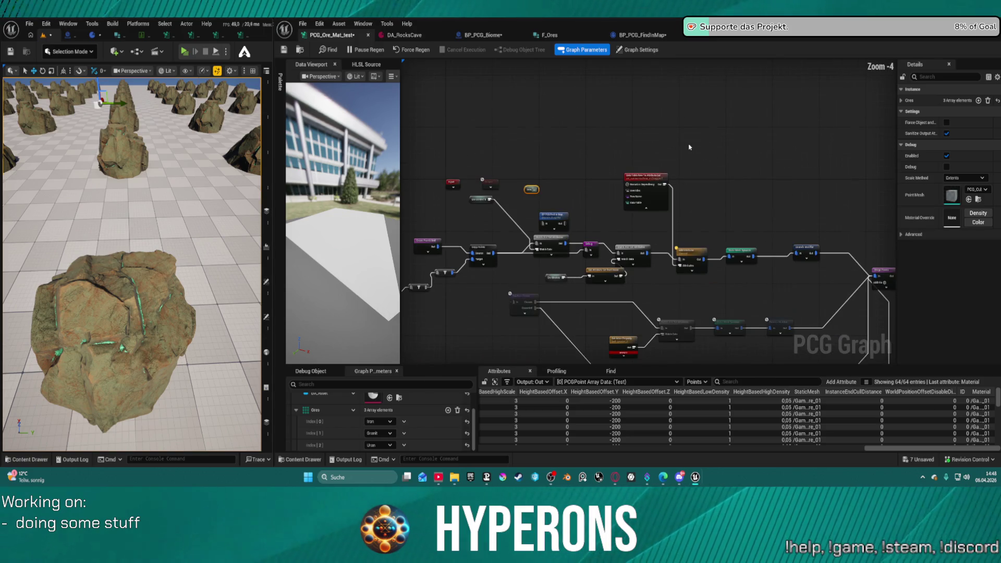
{"action": "scroll", "coordinate": [667, 154], "scroll_direction": "up", "scroll_amount": 1}
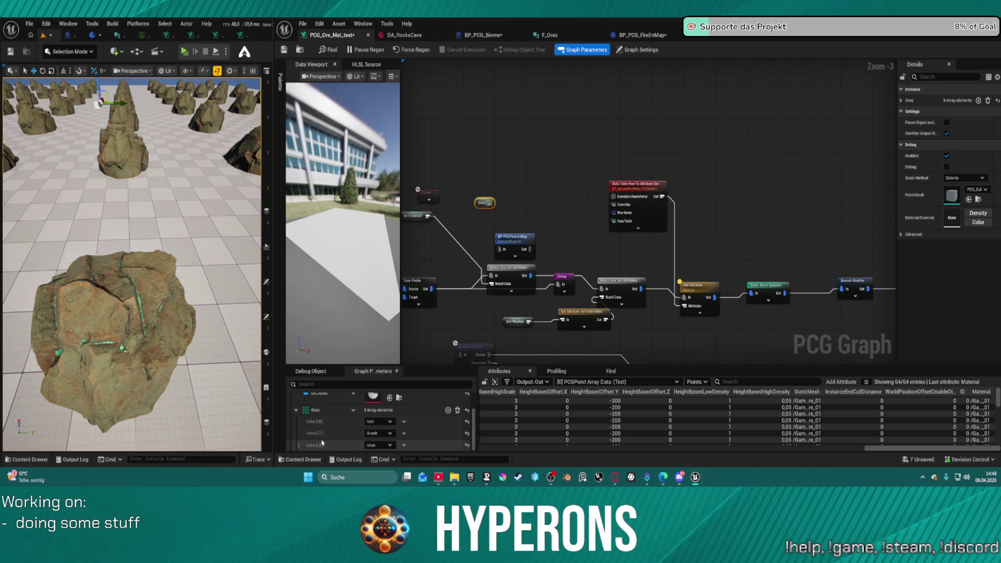
{"action": "scroll", "coordinate": [463, 280], "scroll_direction": "up", "scroll_amount": 3}
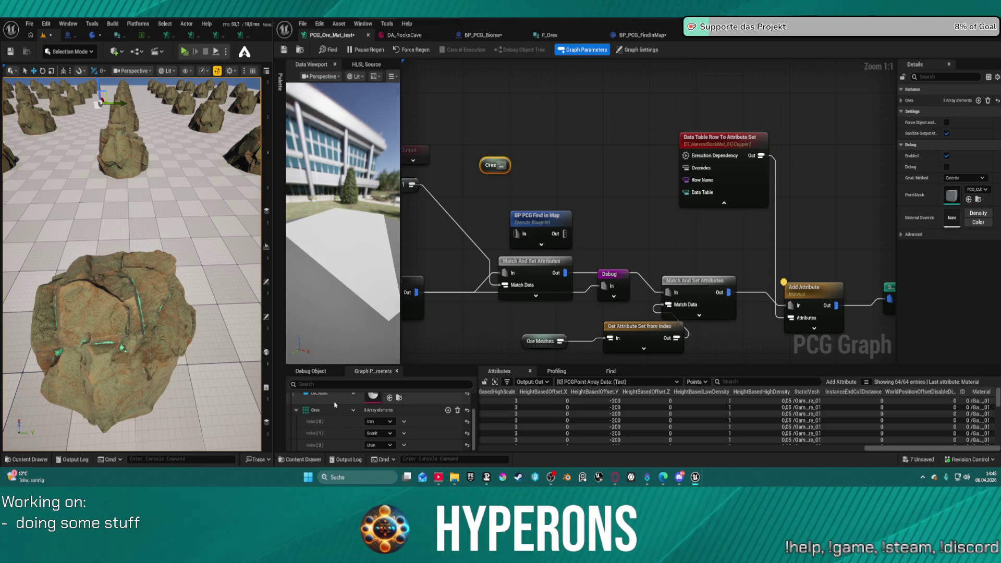
- Paste a Get Attribute Set from Index node beside Ores and connect Ores to it
{"action": "mouse_move", "coordinate": [502, 165]}
{"action": "left_mouse_down"}
{"action": "mouse_move", "coordinate": [542, 151]}
{"action": "mouse_move", "coordinate": [559, 168]}
{"action": "left_mouse_up"}
{"action": "key", "text": "Escape"}
{"action": "left_click_drag", "start_coordinate": [644, 294], "coordinate": [678, 226]}
{"action": "left_click", "coordinate": [704, 276]}
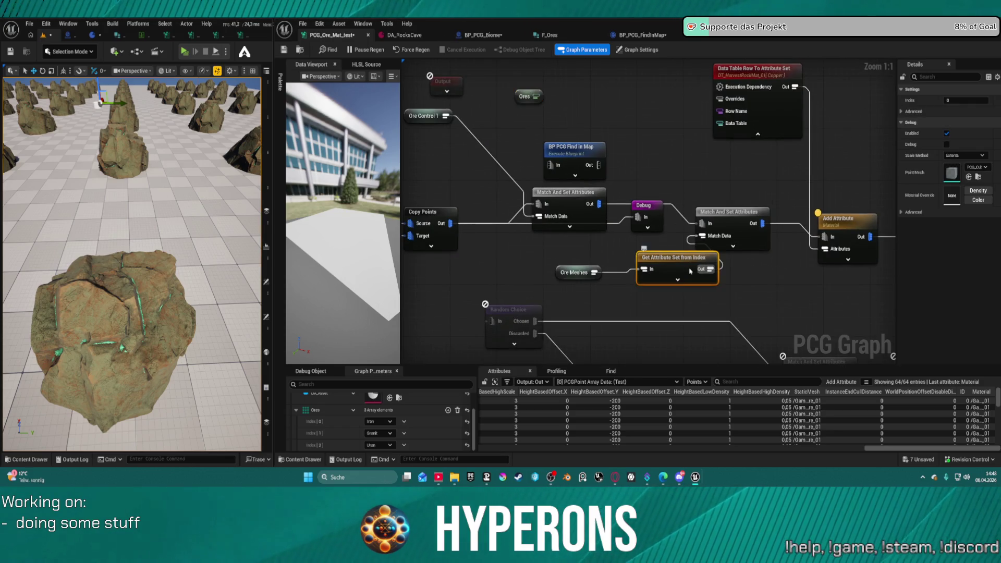
{"action": "left_click", "coordinate": [580, 99]}
{"action": "key", "text": "ctrl+v"}
{"action": "left_click_drag", "start_coordinate": [580, 105], "coordinate": [497, 92]}
{"action": "mouse_move", "coordinate": [604, 94]}
{"action": "left_mouse_down"}
{"action": "mouse_move", "coordinate": [553, 81]}
{"action": "mouse_move", "coordinate": [616, 99]}
{"action": "mouse_move", "coordinate": [636, 160]}
{"action": "mouse_move", "coordinate": [697, 240]}
{"action": "mouse_move", "coordinate": [548, 235]}
{"action": "mouse_move", "coordinate": [544, 247]}
{"action": "left_mouse_up"}
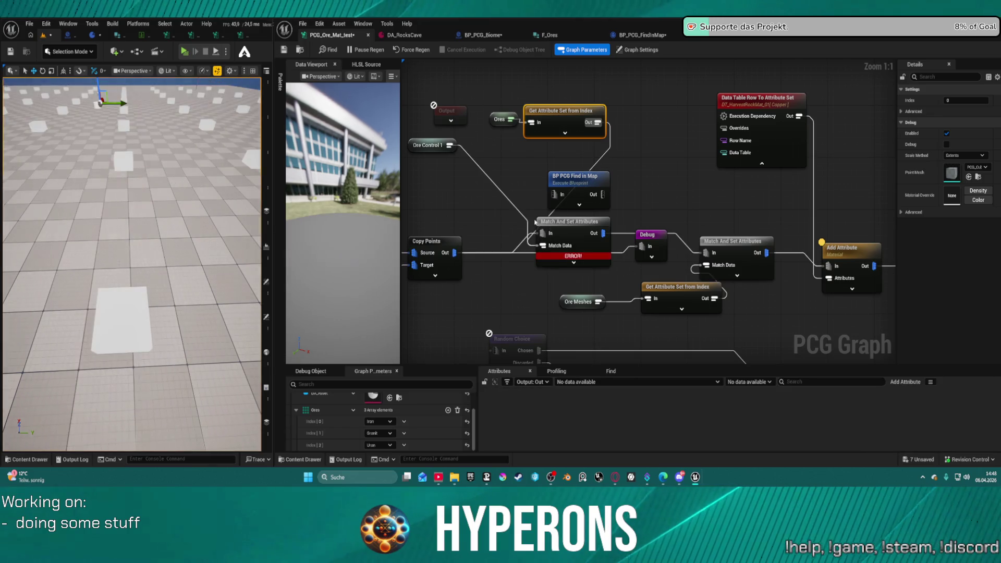
- Break the Ore Control 1 link into Match And Set Attributes and remove the erroring Ores connection
{"action": "left_click", "coordinate": [495, 185], "text": "alt"}
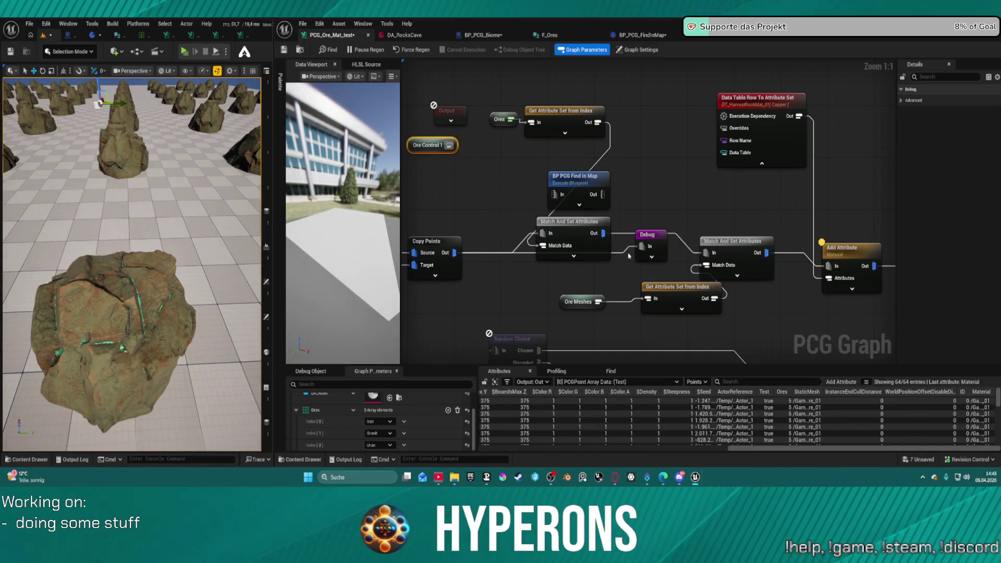
{"action": "mouse_move", "coordinate": [839, 448]}
{"action": "left_mouse_down"}
{"action": "mouse_move", "coordinate": [787, 448]}
{"action": "mouse_move", "coordinate": [826, 455]}
{"action": "left_mouse_up"}
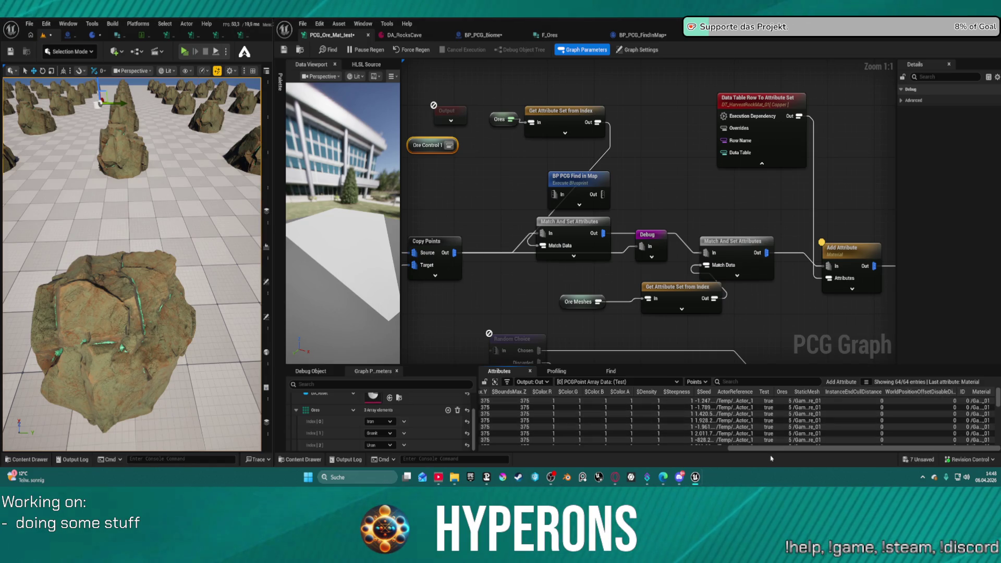
{"action": "mouse_move", "coordinate": [749, 448]}
{"action": "left_mouse_down"}
{"action": "mouse_move", "coordinate": [574, 460]}
{"action": "mouse_move", "coordinate": [740, 448]}
{"action": "left_mouse_up"}
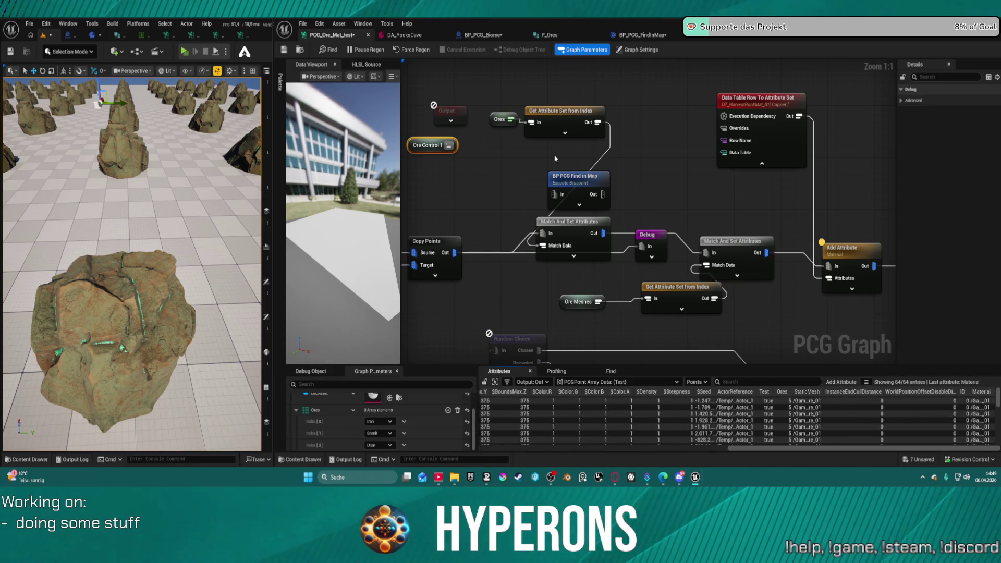
{"action": "left_click", "coordinate": [499, 119]}
{"action": "left_click_drag", "start_coordinate": [511, 119], "coordinate": [543, 245]}
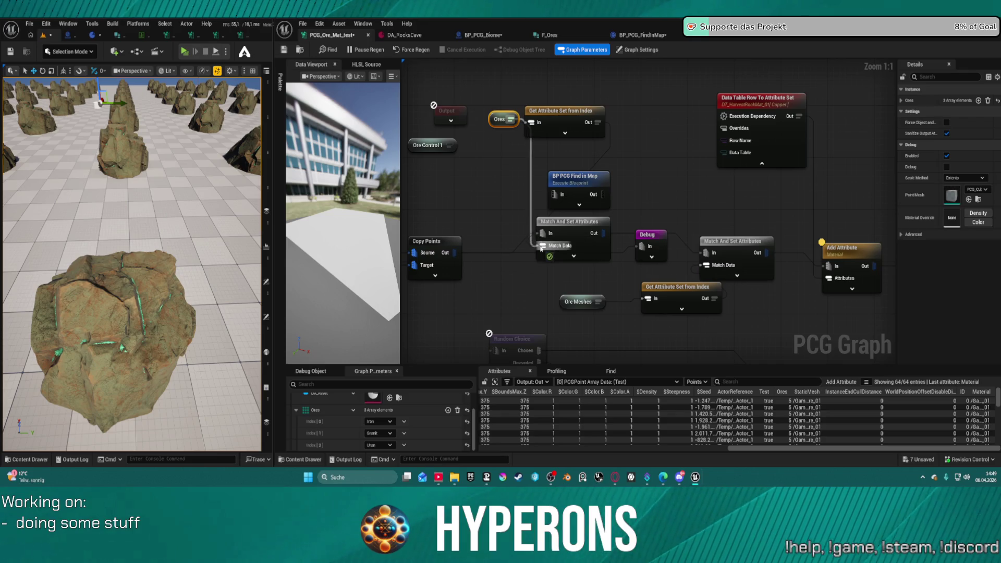
{"action": "left_click", "coordinate": [602, 158], "text": "alt"}
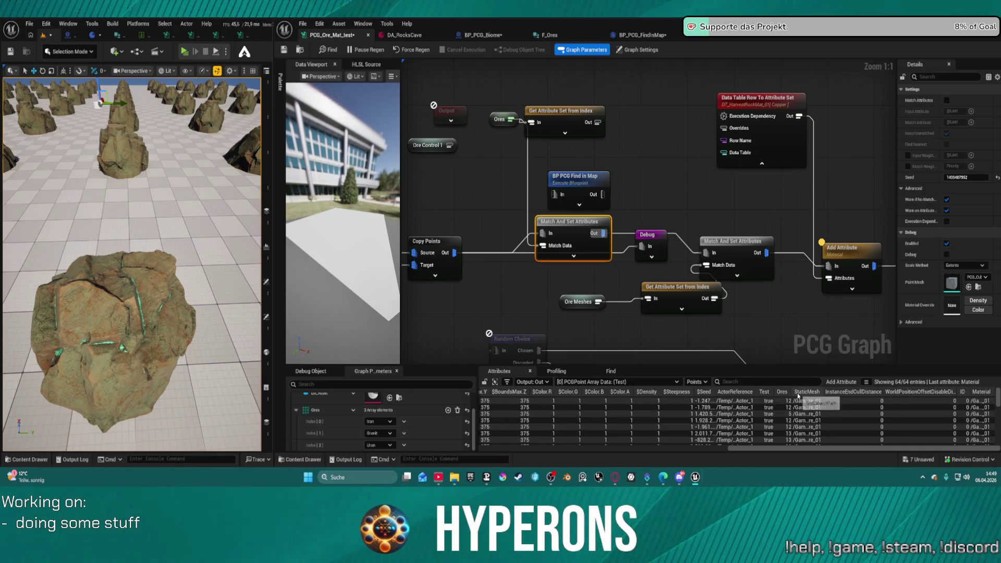
- Widen the Ores attribute column, scroll the 64 point rows, and place Ores beside Ore Control 1
{"action": "left_click_drag", "start_coordinate": [792, 392], "coordinate": [816, 392]}
{"action": "scroll", "coordinate": [821, 425], "scroll_direction": "down", "scroll_amount": 3}
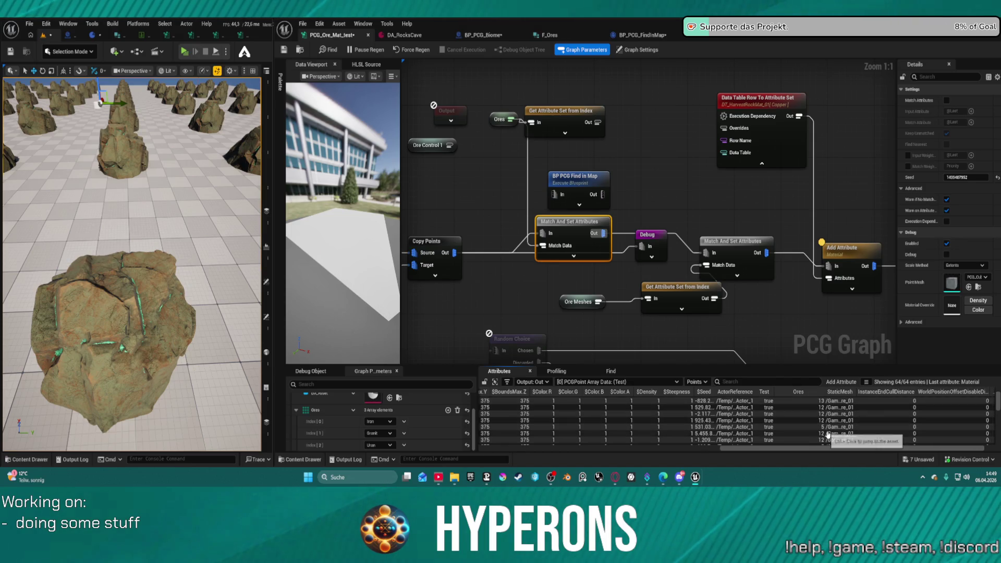
{"action": "scroll", "coordinate": [814, 438], "scroll_direction": "down", "scroll_amount": 2}
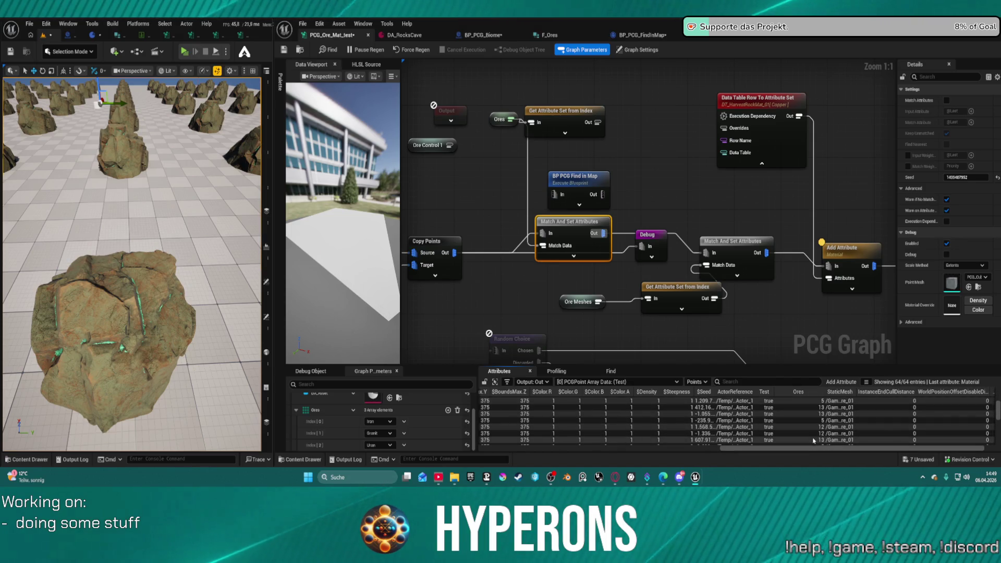
{"action": "scroll", "coordinate": [809, 439], "scroll_direction": "down", "scroll_amount": 4}
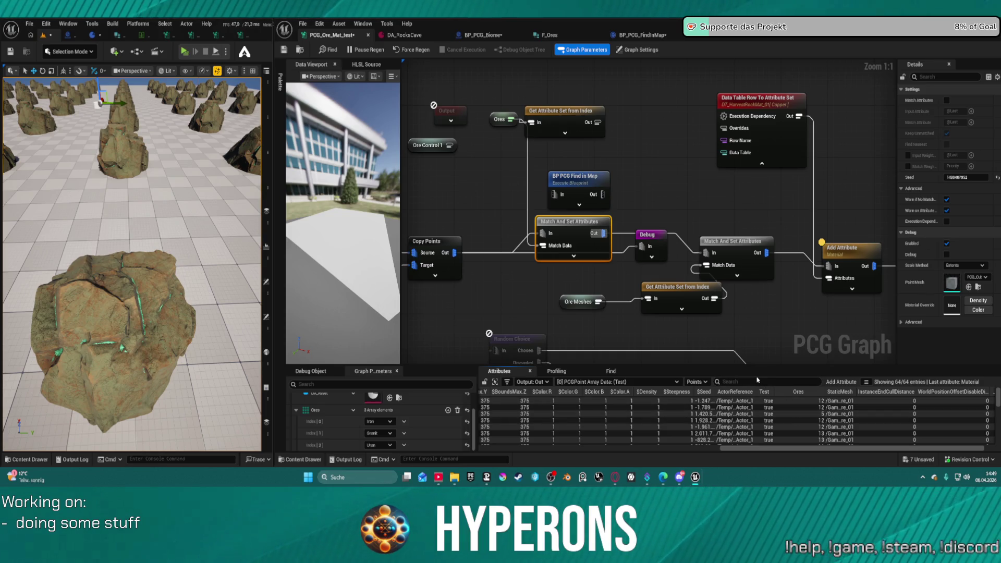
{"action": "left_click_drag", "start_coordinate": [498, 120], "coordinate": [480, 146]}
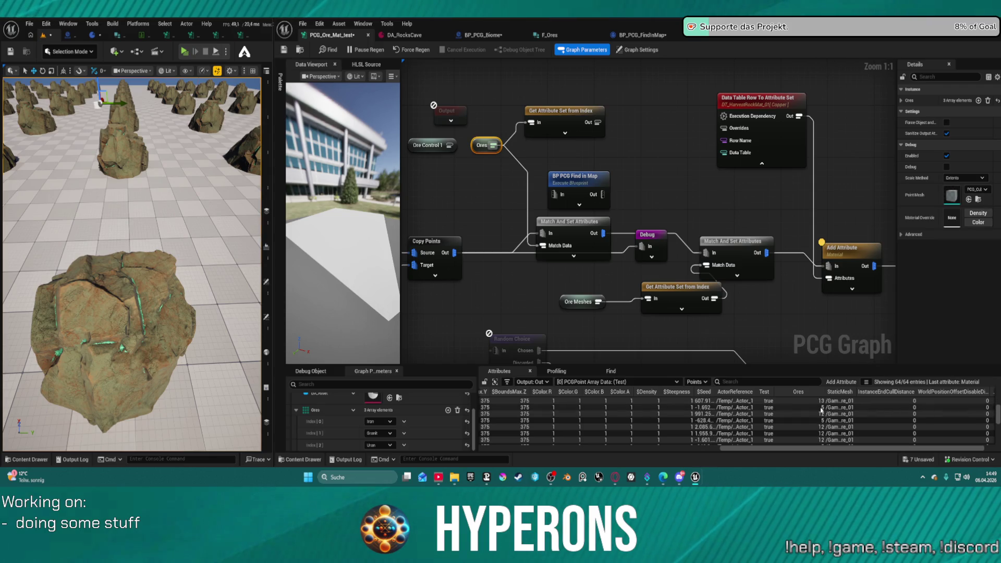
{"action": "scroll", "coordinate": [824, 434], "scroll_direction": "down", "scroll_amount": 1}
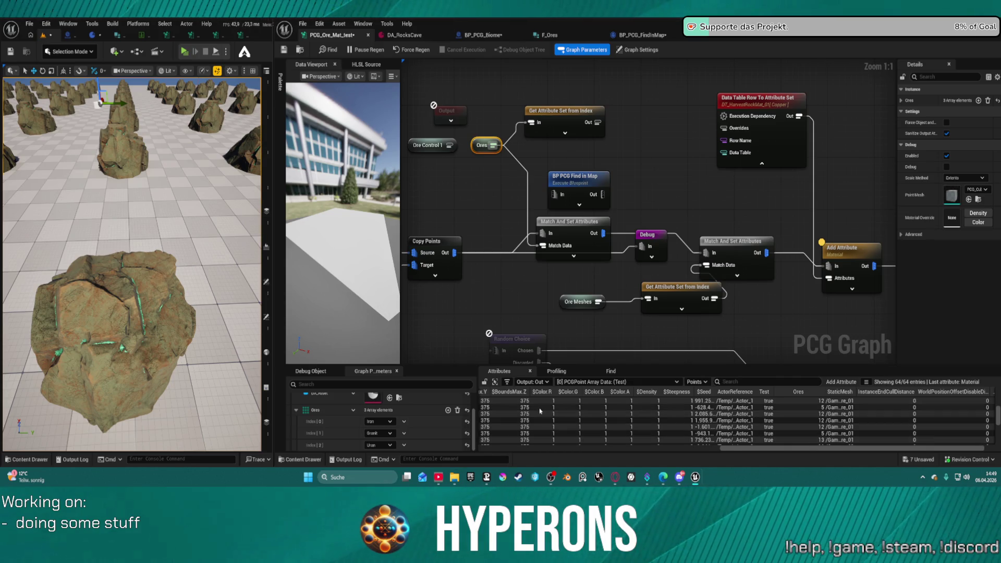
- Browse the content drawer through ActionRPGStarterSystem, Other Blueprints, Random Spawner and Ores folders
{"action": "left_click", "coordinate": [652, 116]}
{"action": "key", "text": "ctrl+space"}
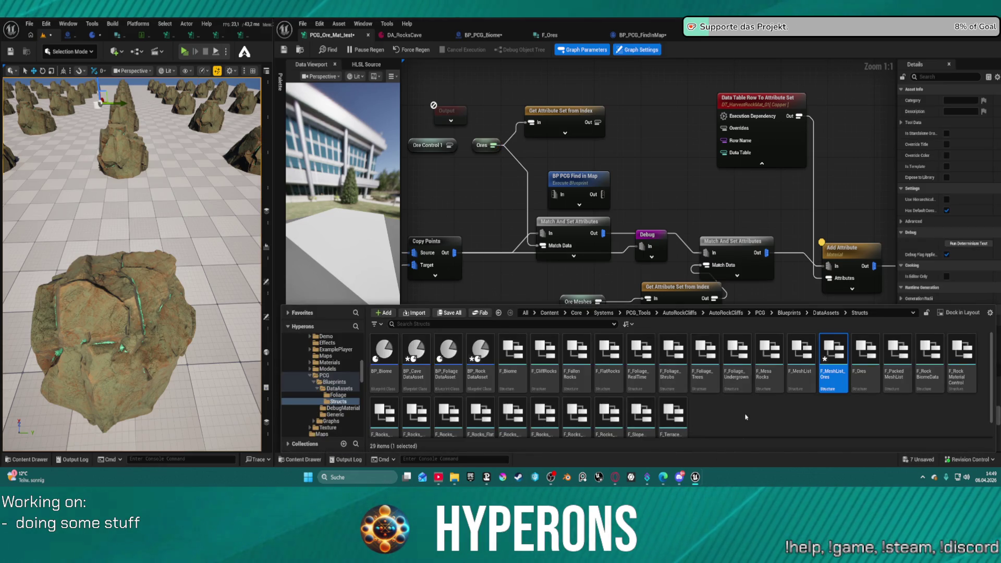
{"action": "scroll", "coordinate": [736, 407], "scroll_direction": "down", "scroll_amount": 1}
{"action": "scroll", "coordinate": [469, 412], "scroll_direction": "up", "scroll_amount": 1}
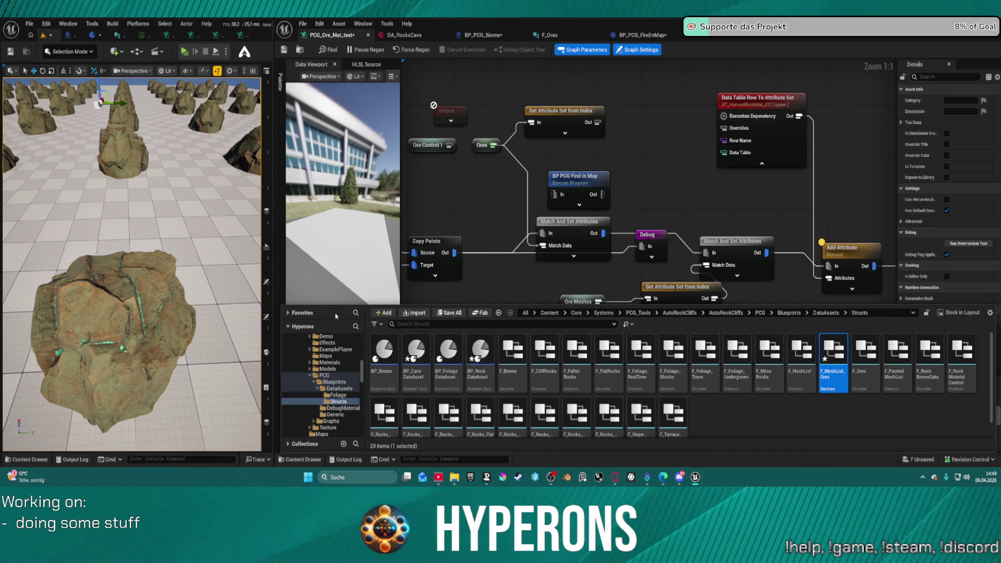
{"action": "scroll", "coordinate": [355, 351], "scroll_direction": "up", "scroll_amount": 10}
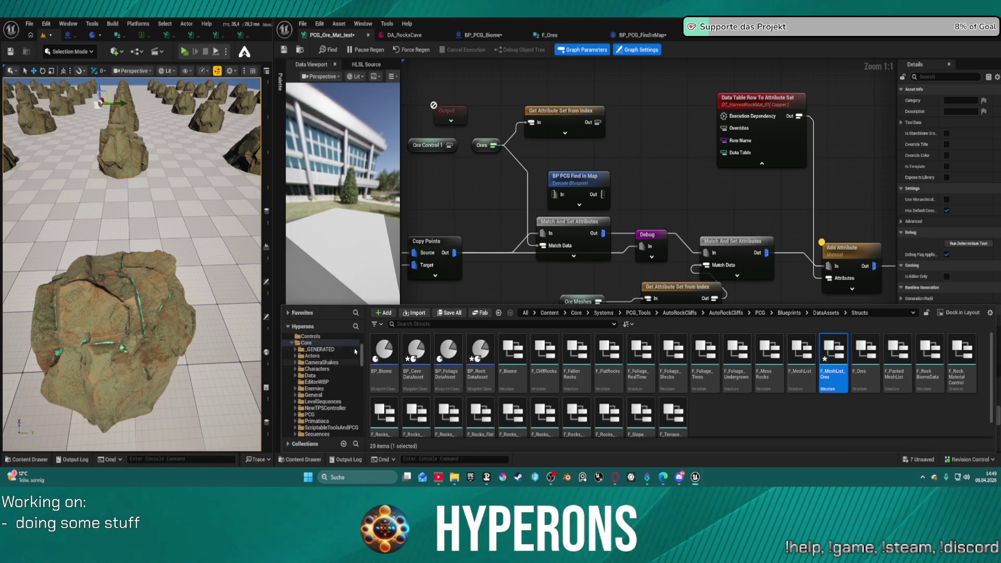
{"action": "scroll", "coordinate": [356, 352], "scroll_direction": "up", "scroll_amount": 5}
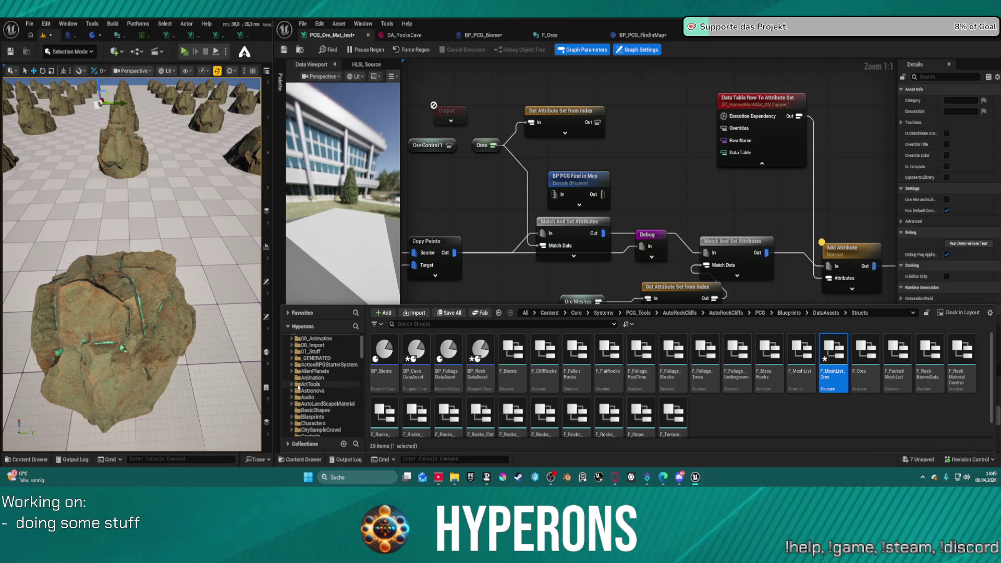
{"action": "left_click", "coordinate": [315, 365]}
{"action": "left_click", "coordinate": [716, 346]}
{"action": "double_click", "coordinate": [716, 345]}
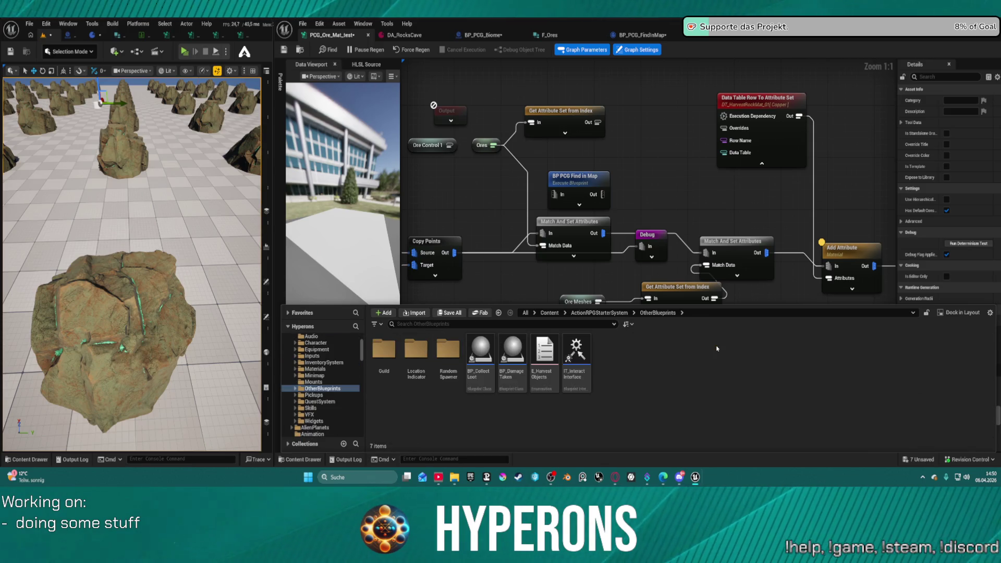
{"action": "double_click", "coordinate": [448, 352]}
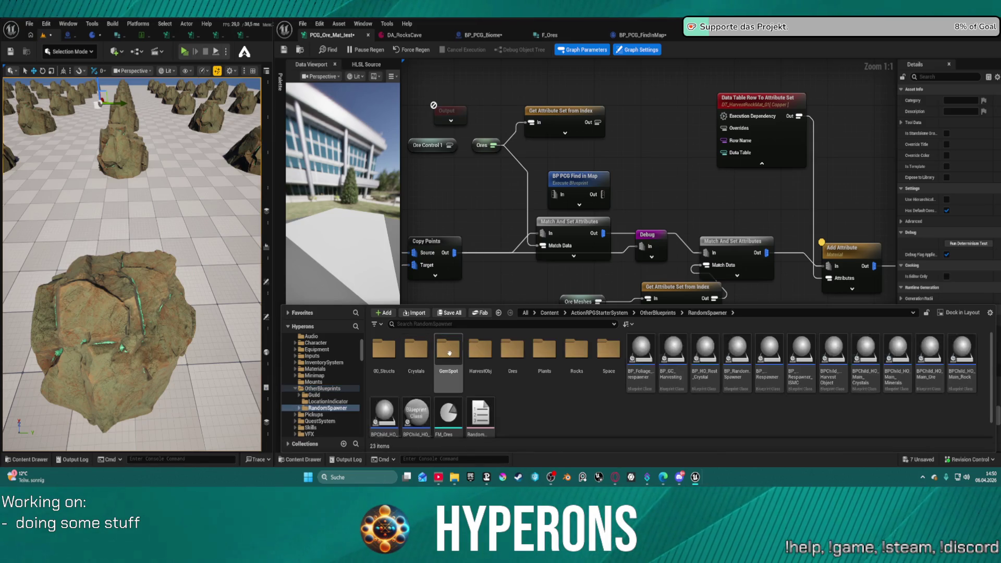
{"action": "double_click", "coordinate": [512, 349]}
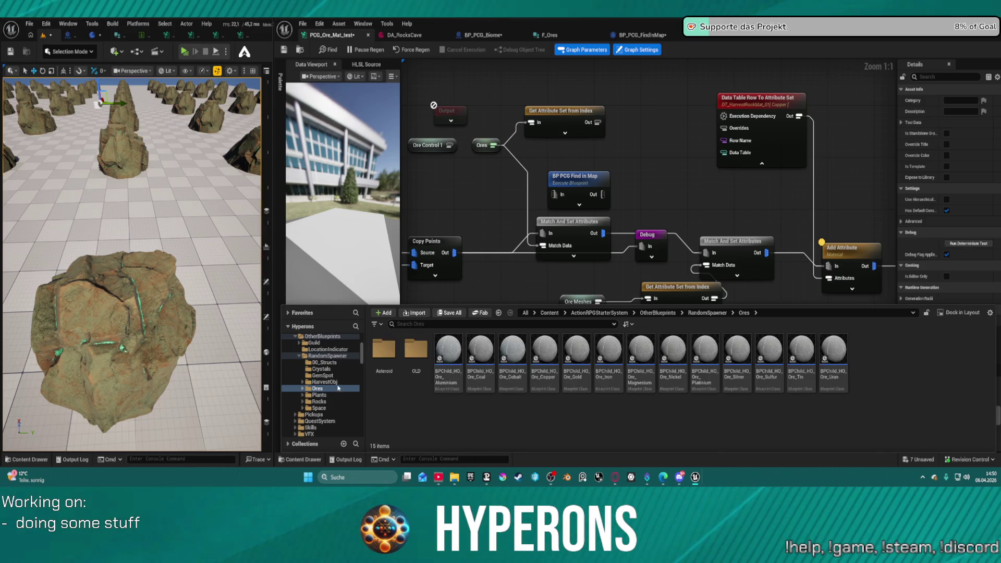
- Open E_SpawnableOres from the Rocks folder, check F_Ores, then return to PCG_Ore_Mat_test
{"action": "left_click", "coordinate": [319, 402]}
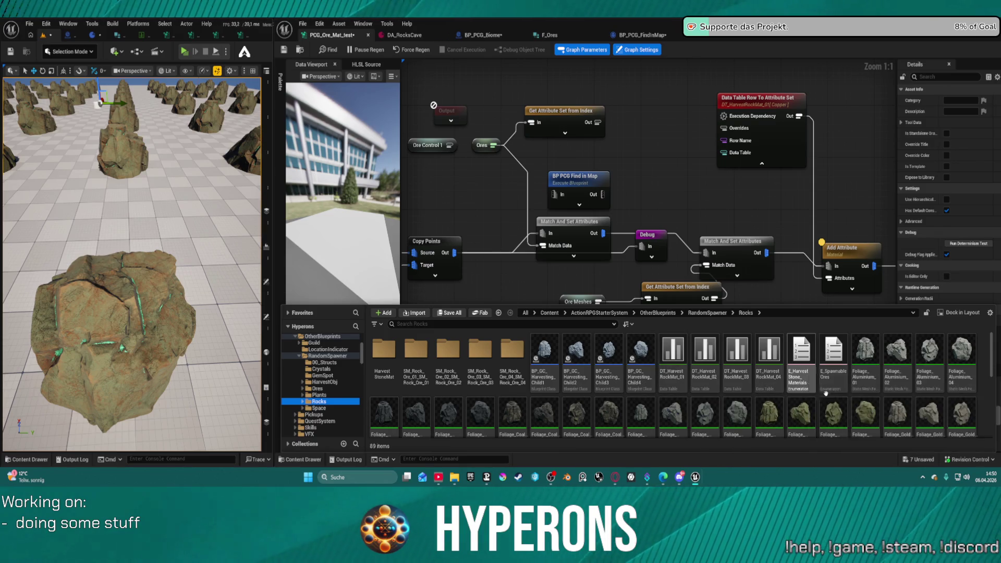
{"action": "double_click", "coordinate": [828, 374]}
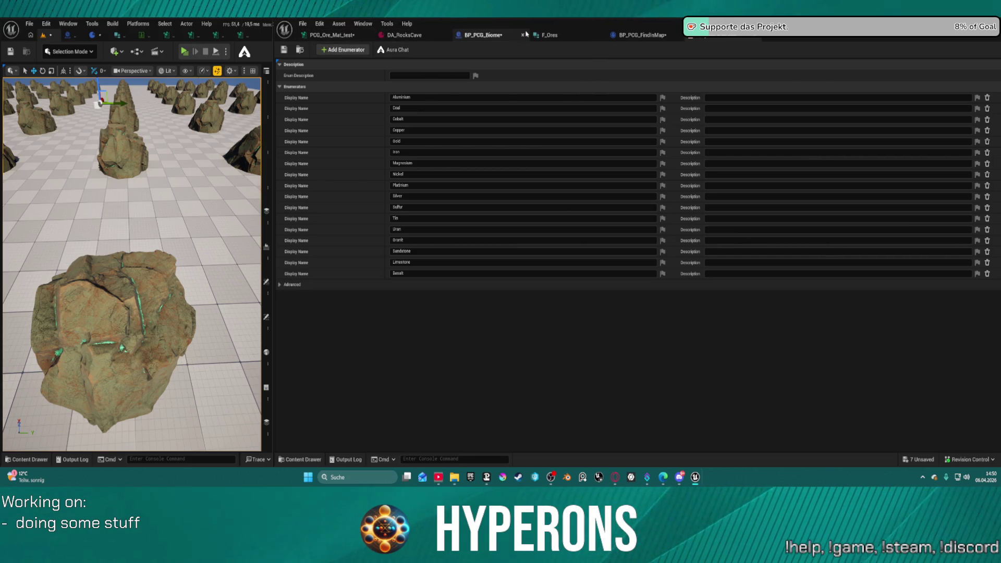
{"action": "left_click", "coordinate": [567, 38]}
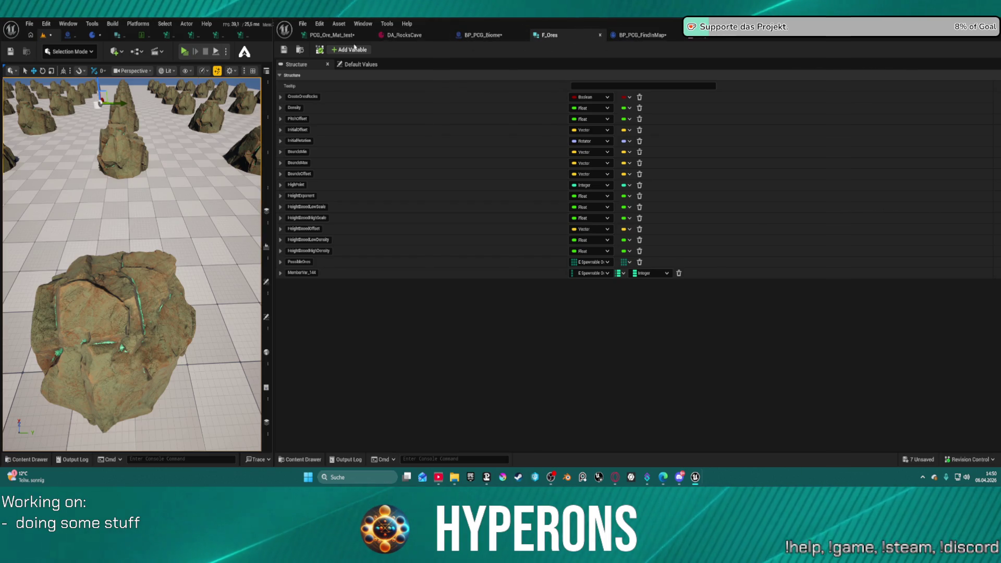
{"action": "left_click", "coordinate": [334, 35]}
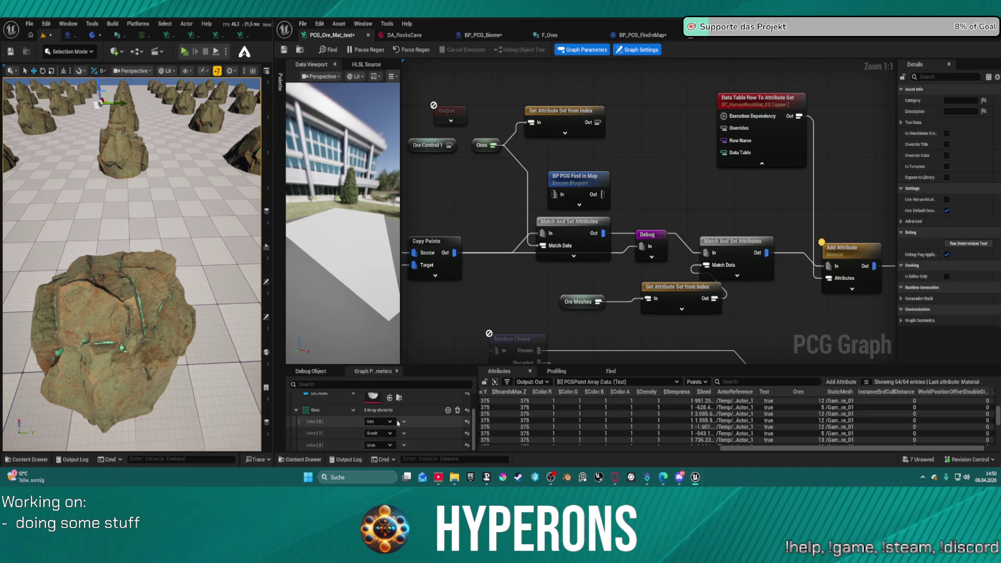
- Add an Aluminium entry to the Ores array at Index[0] and bring up the spawnable ores enum
{"action": "left_click", "coordinate": [448, 411]}
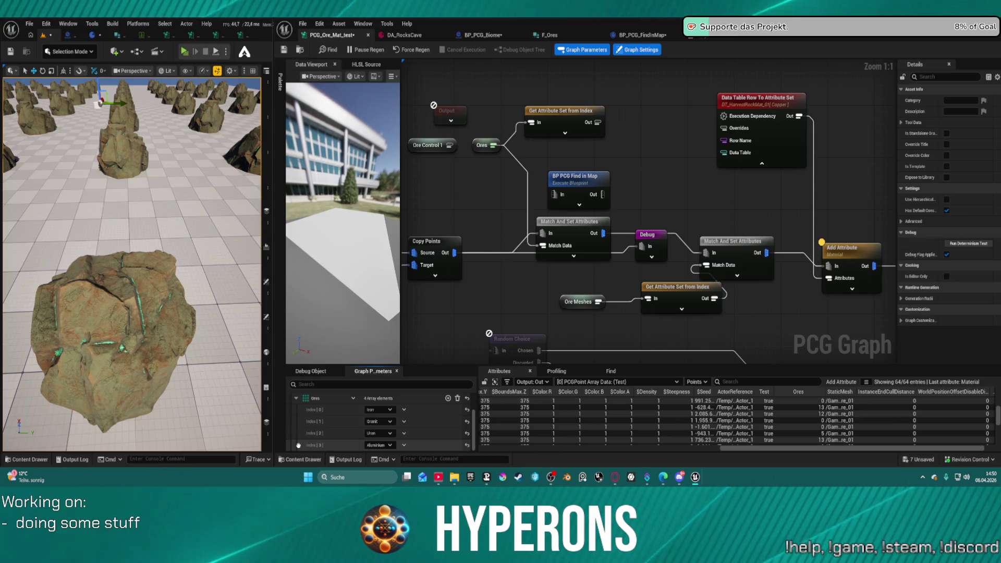
{"action": "left_click_drag", "start_coordinate": [299, 445], "coordinate": [299, 406]}
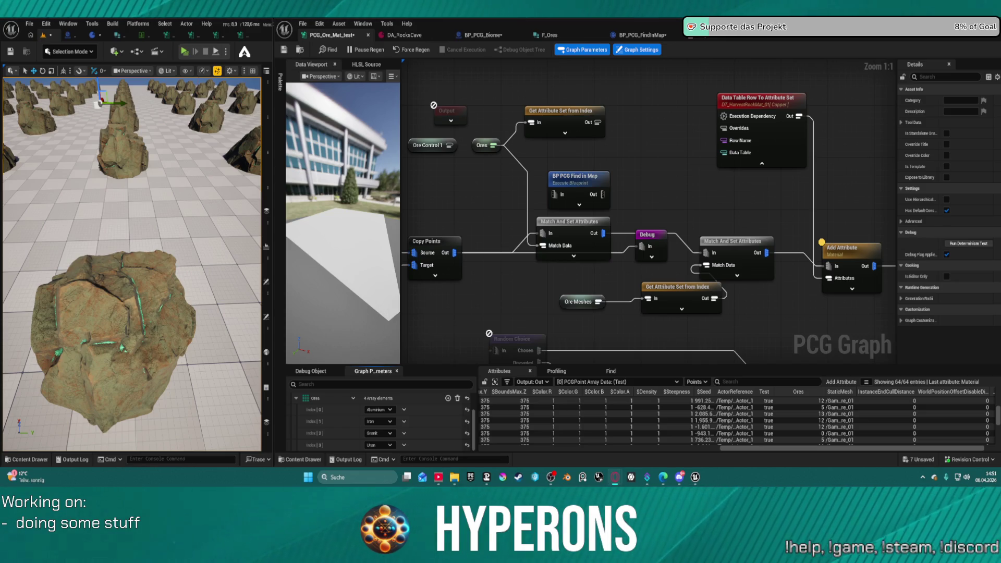
{"action": "left_click", "coordinate": [718, 42]}
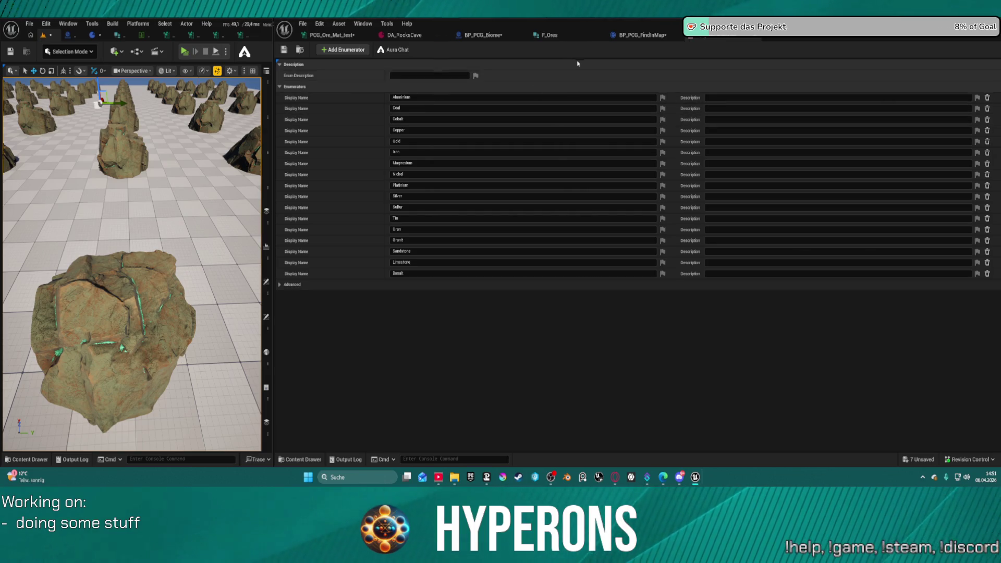
- Review the F_Ores structure, then switch back to the PCG_Ore_Mat_test graph
{"action": "left_click", "coordinate": [645, 35]}
{"action": "left_click", "coordinate": [550, 35]}
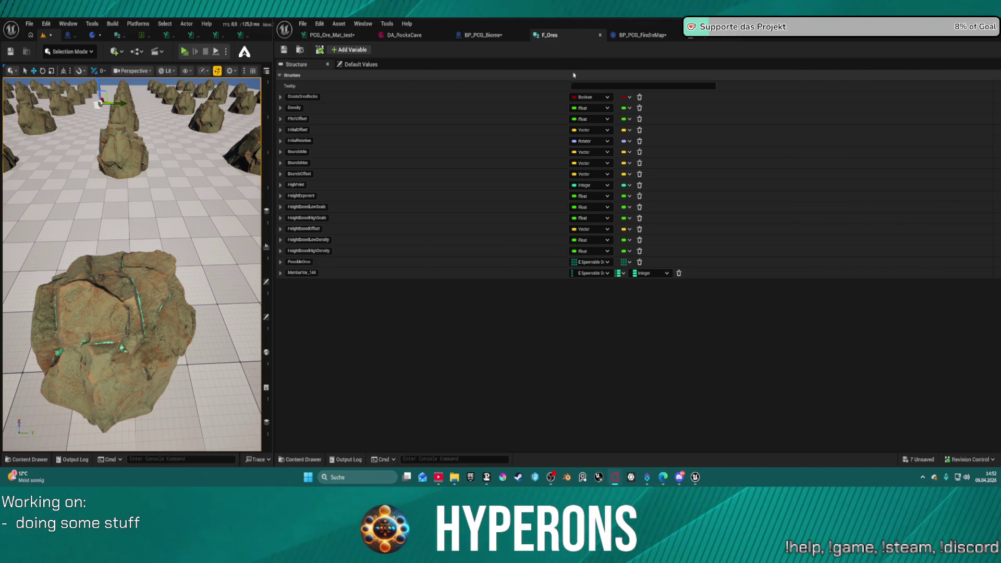
{"action": "left_click", "coordinate": [336, 38]}
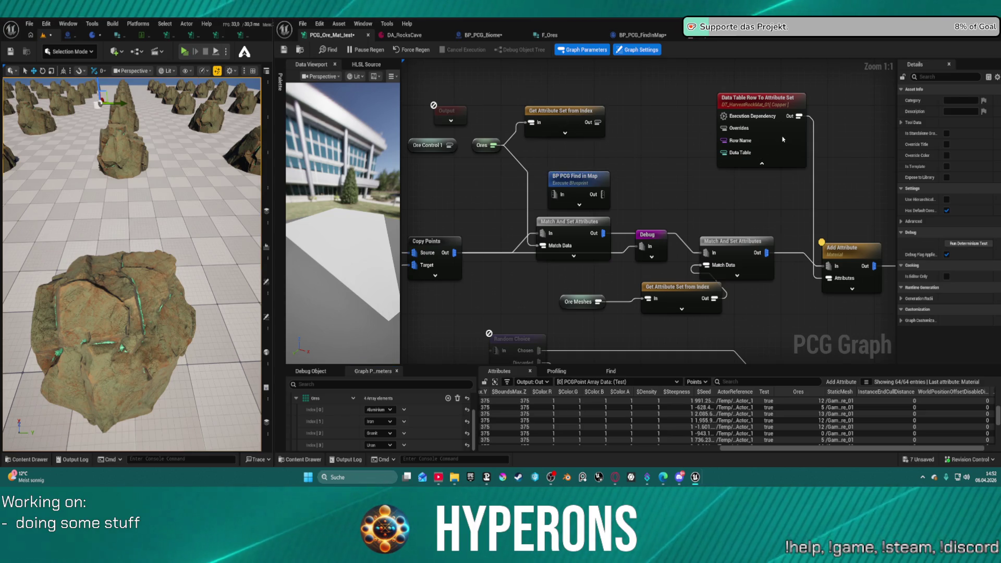
- Open the 17-row ore mesh data table used by the Data Table Row To Attribute Set node
{"action": "left_click", "coordinate": [782, 99]}
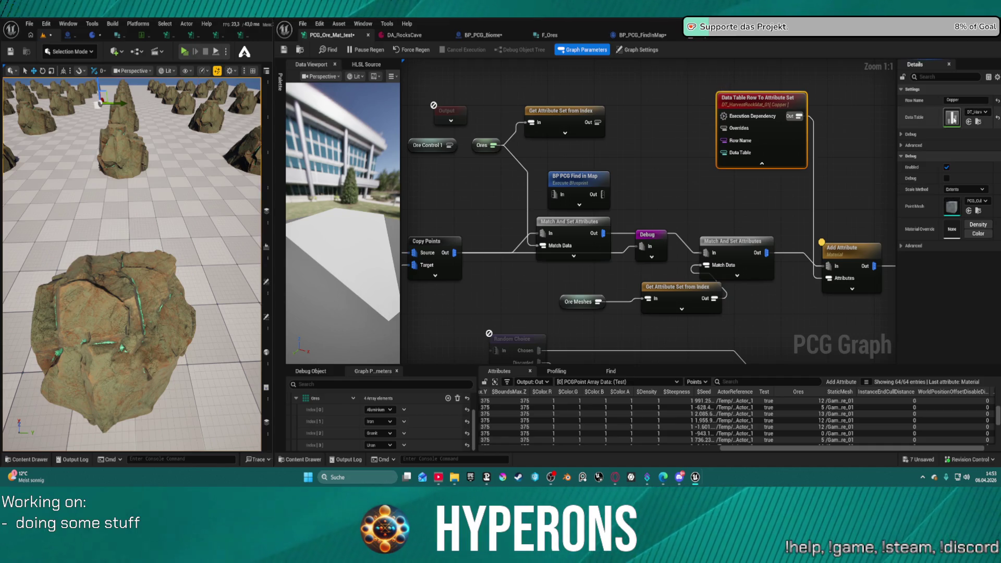
{"action": "double_click", "coordinate": [952, 118]}
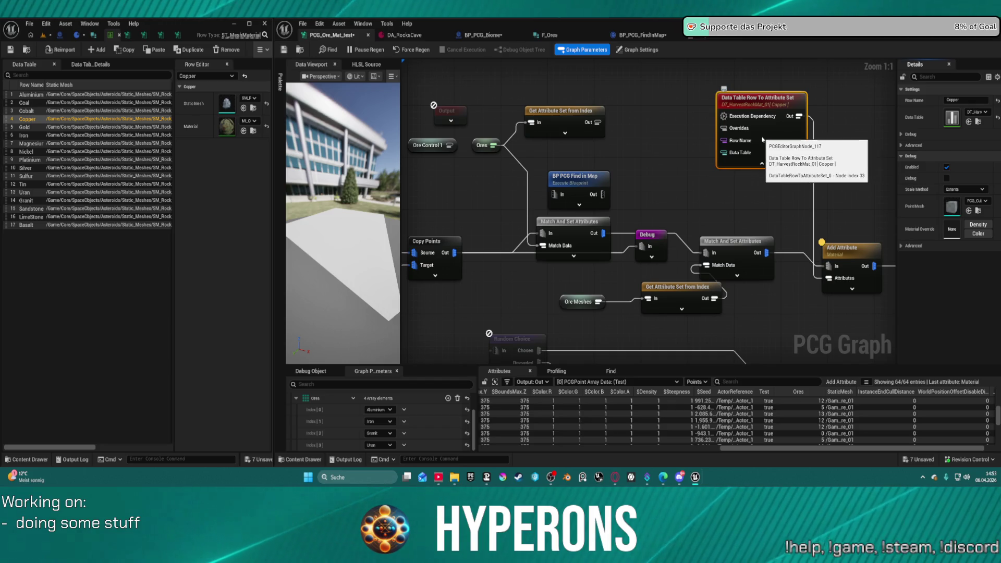
{"action": "mouse_move", "coordinate": [738, 141]}
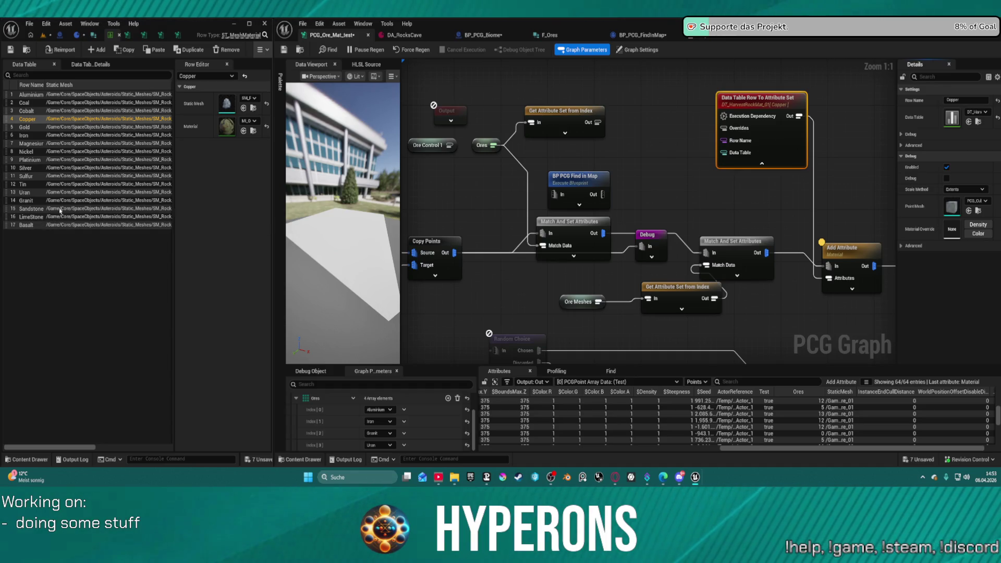
- In ST_MeshMaterial, add a Name-type field called Name and move it above Static Mesh
{"action": "left_click", "coordinate": [241, 36]}
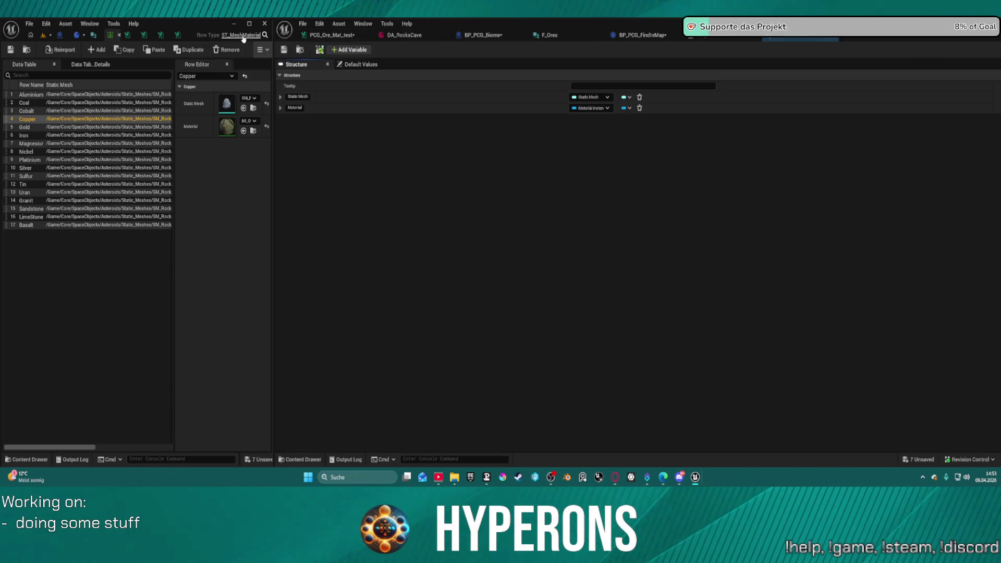
{"action": "left_click", "coordinate": [349, 49]}
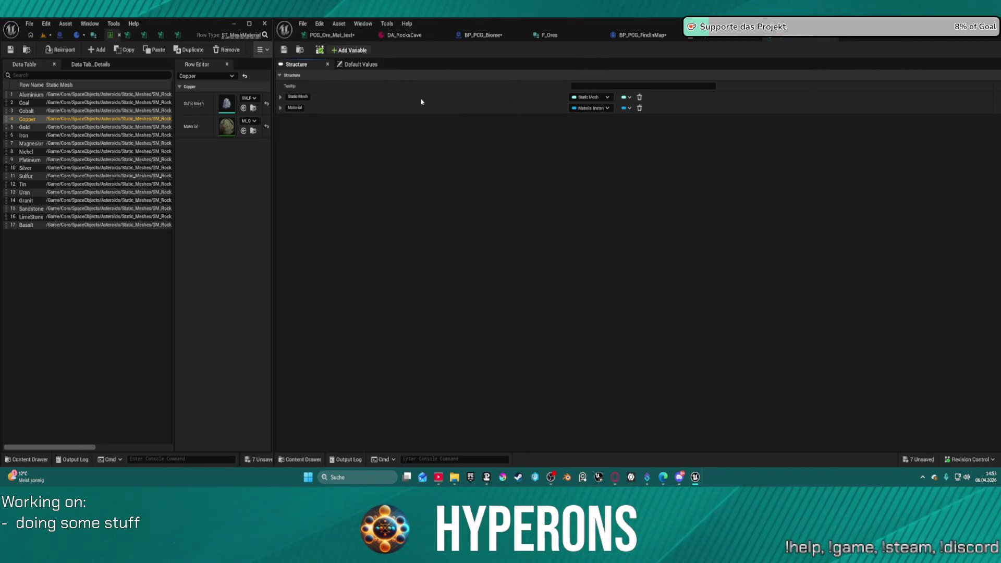
{"action": "left_click", "coordinate": [589, 119]}
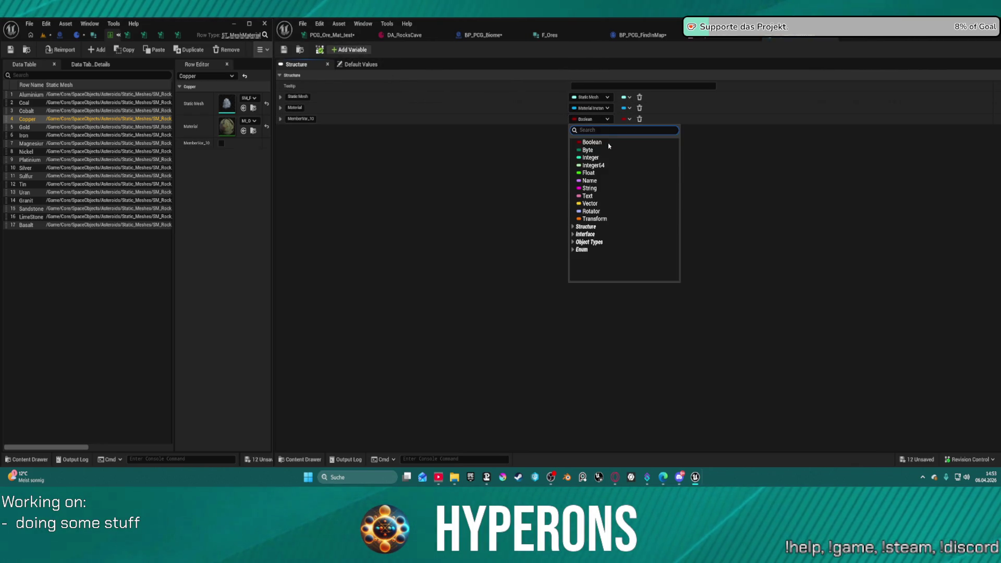
{"action": "left_click", "coordinate": [592, 180]}
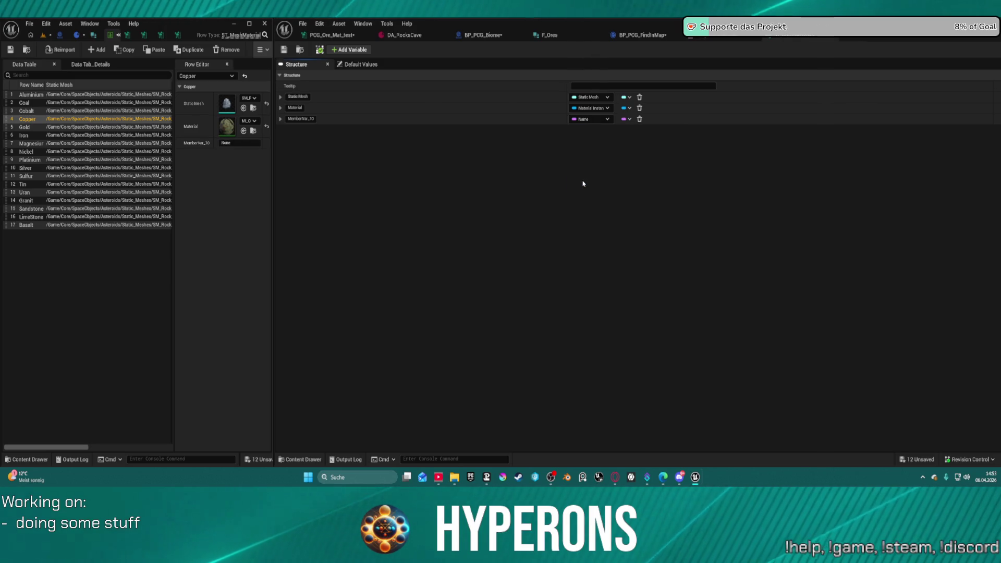
{"action": "double_click", "coordinate": [296, 116]}
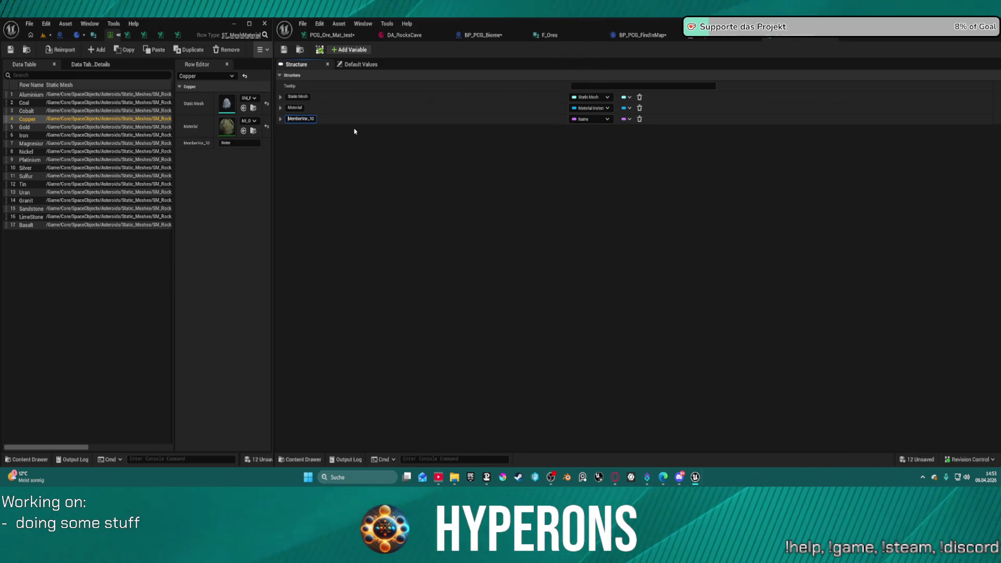
{"action": "type", "text": "Na"}
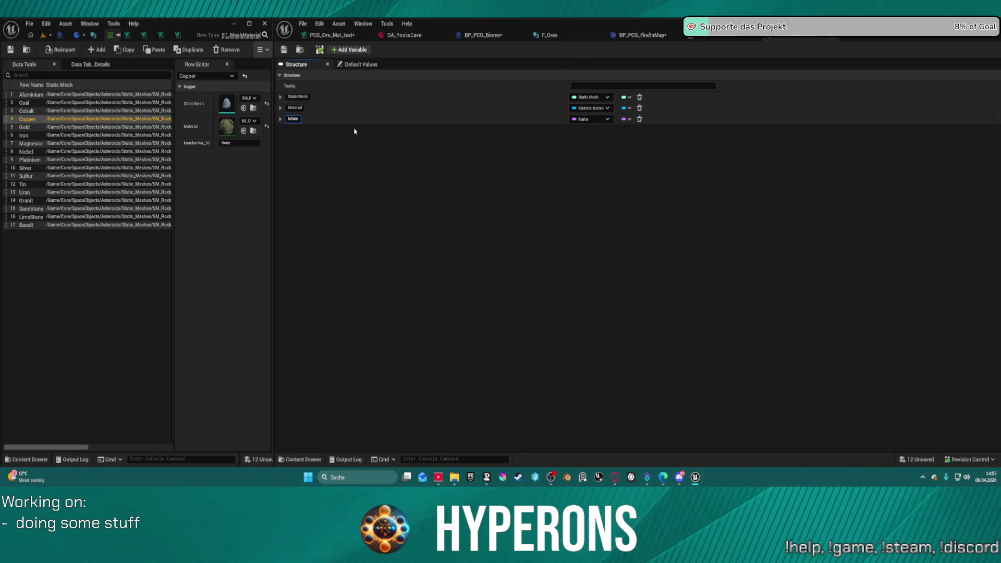
{"action": "key", "text": "Return"}
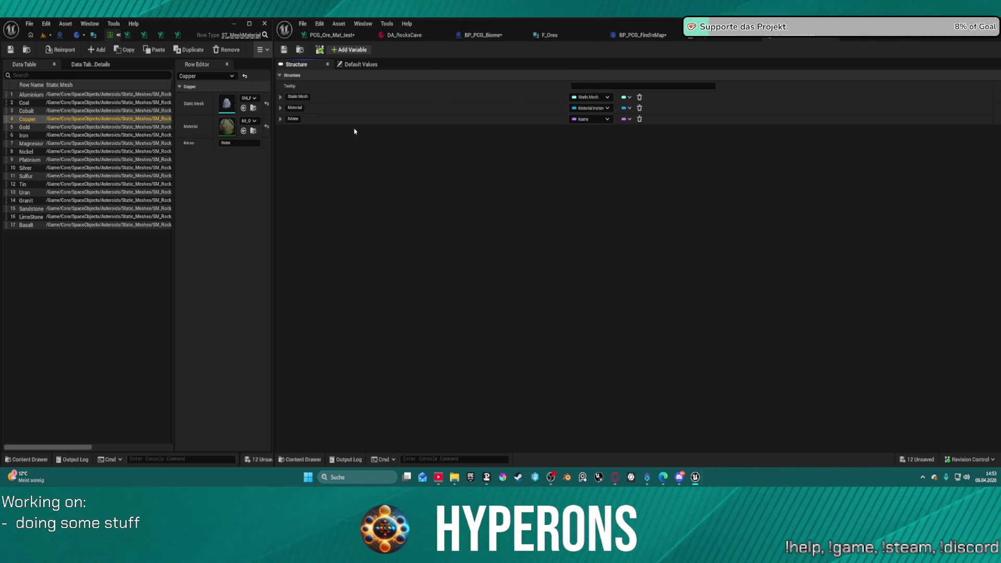
{"action": "type", "text": "Name"}
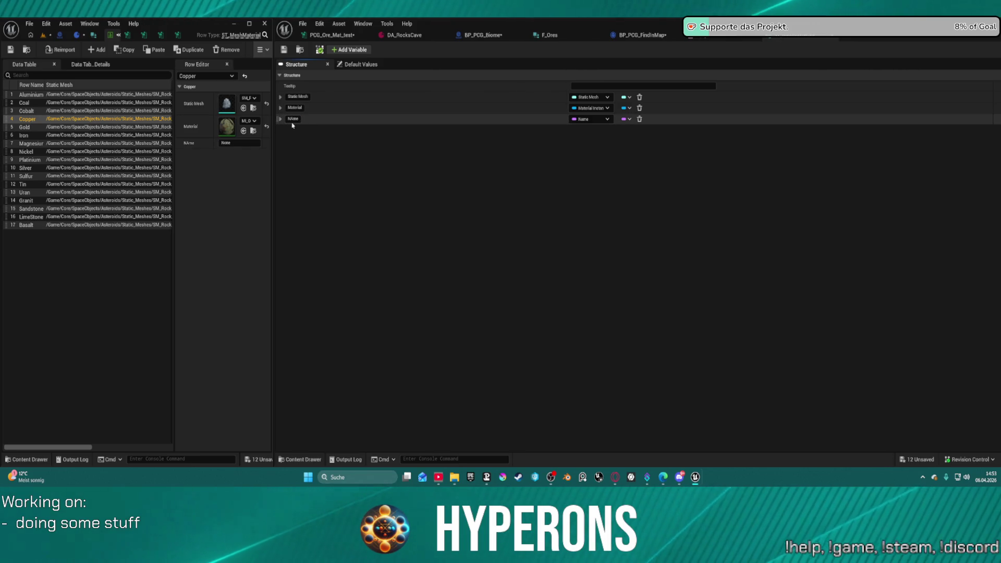
{"action": "type", "text": "s"}
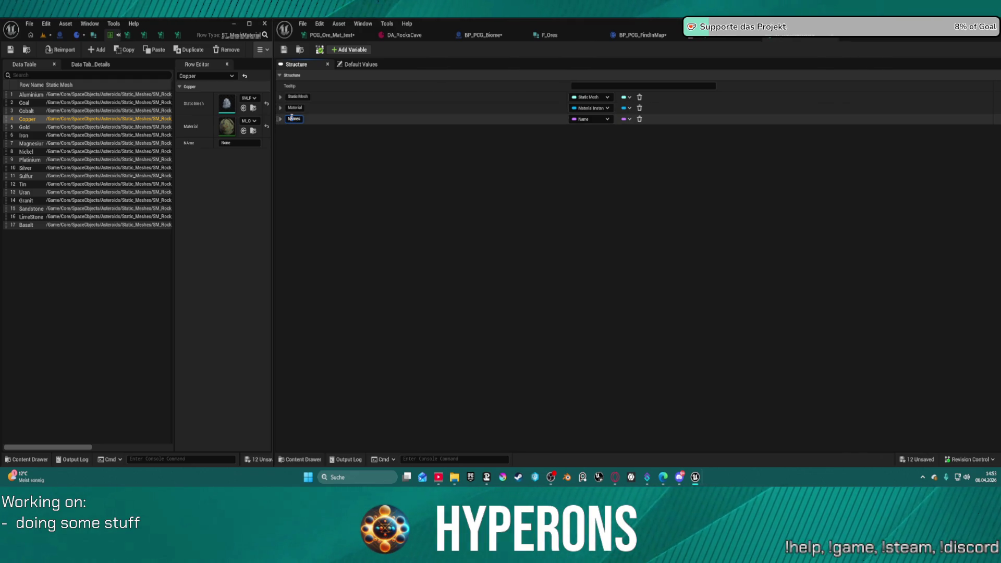
{"action": "key", "text": "Return"}
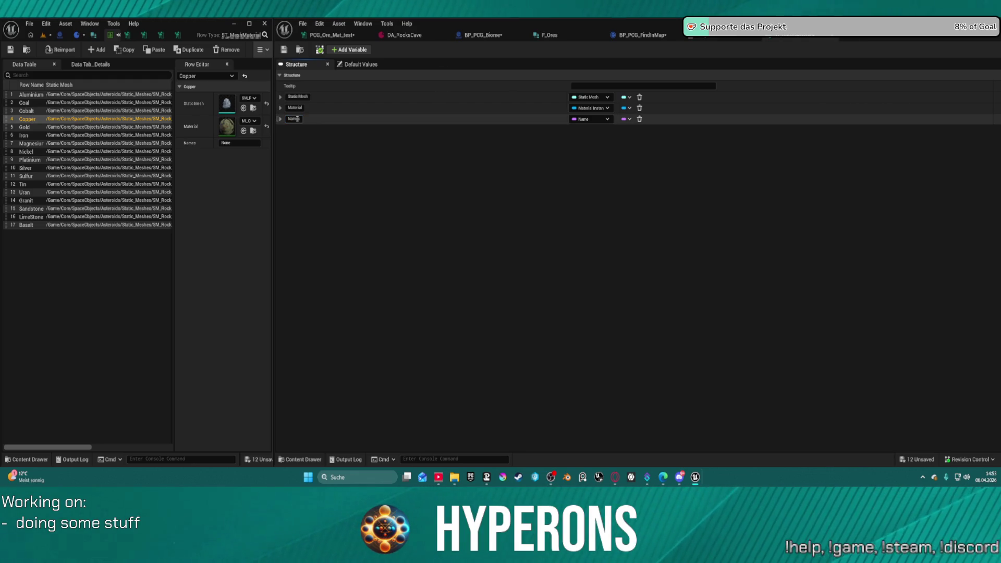
{"action": "key", "text": "Return"}
{"action": "mouse_move", "coordinate": [292, 119]}
{"action": "left_mouse_down"}
{"action": "mouse_move", "coordinate": [268, 96]}
{"action": "mouse_move", "coordinate": [288, 93]}
{"action": "left_mouse_up"}
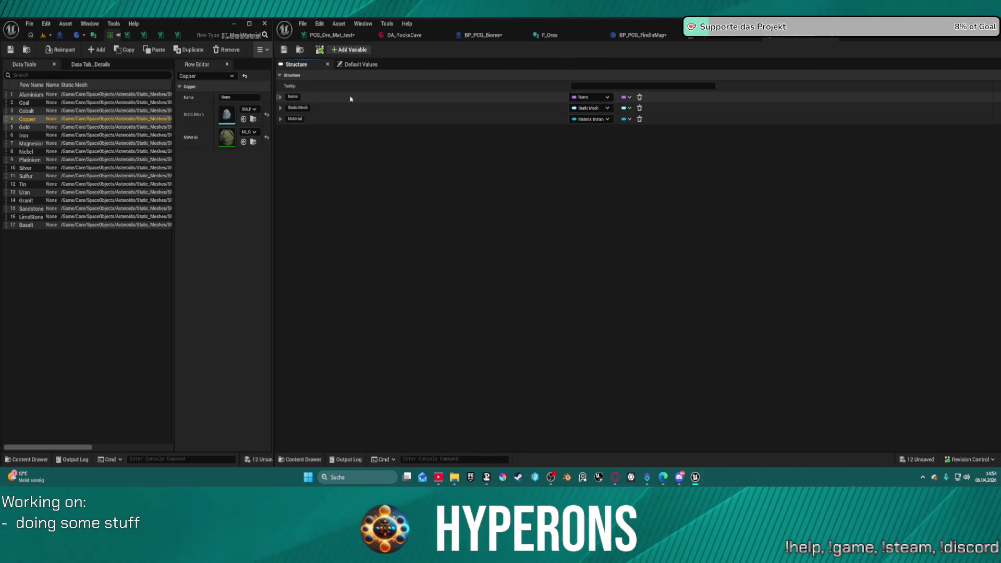
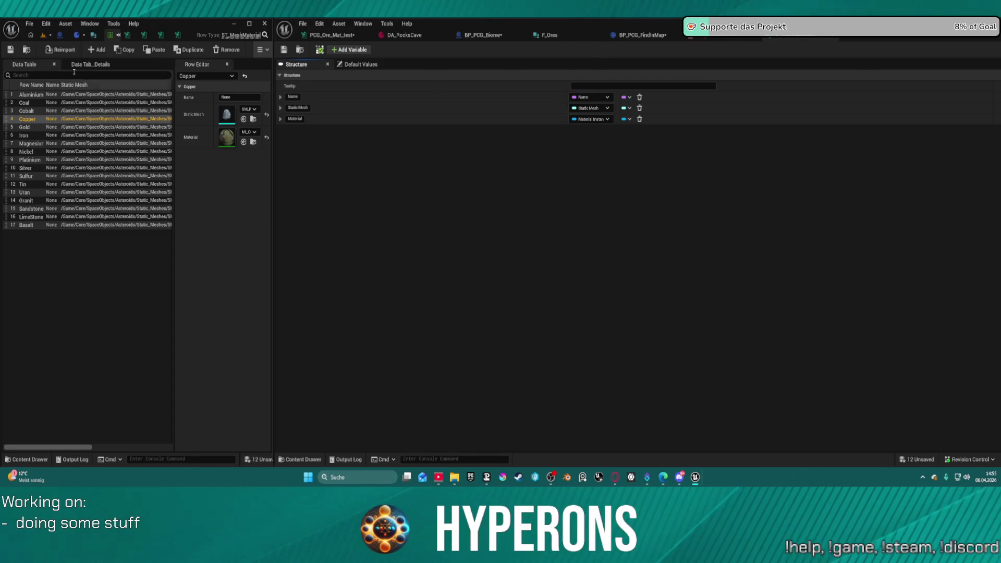
- Locate the DT_HarvestRockMat_01 data table in the Content Drawer and inspect its asset actions
{"action": "left_click", "coordinate": [27, 49]}
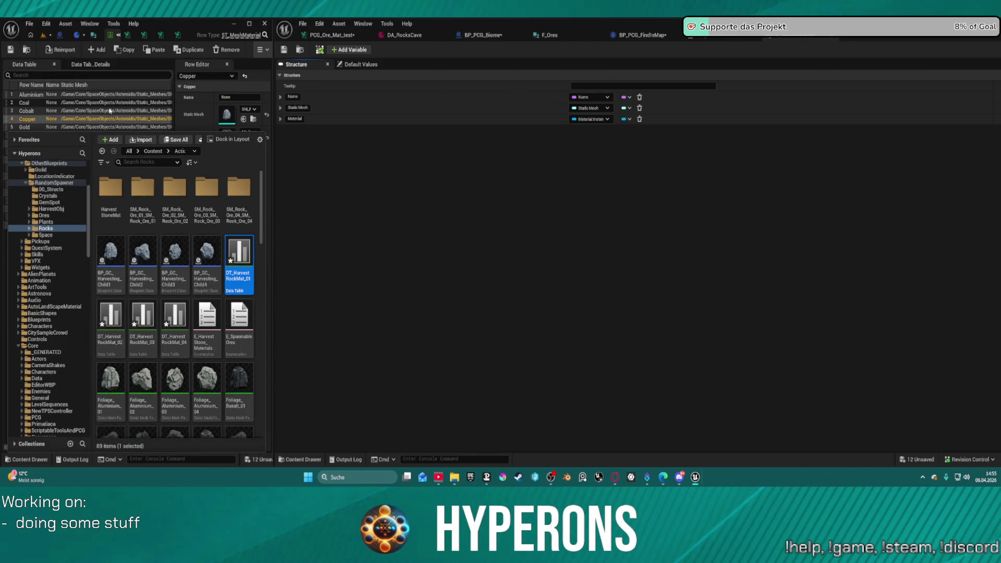
{"action": "right_click", "coordinate": [236, 254]}
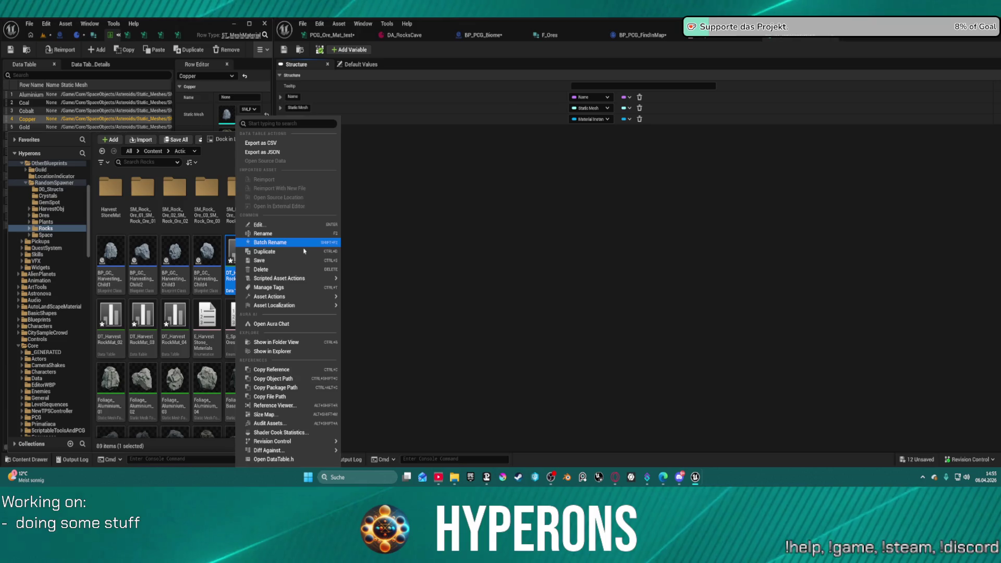
{"action": "mouse_move", "coordinate": [301, 281]}
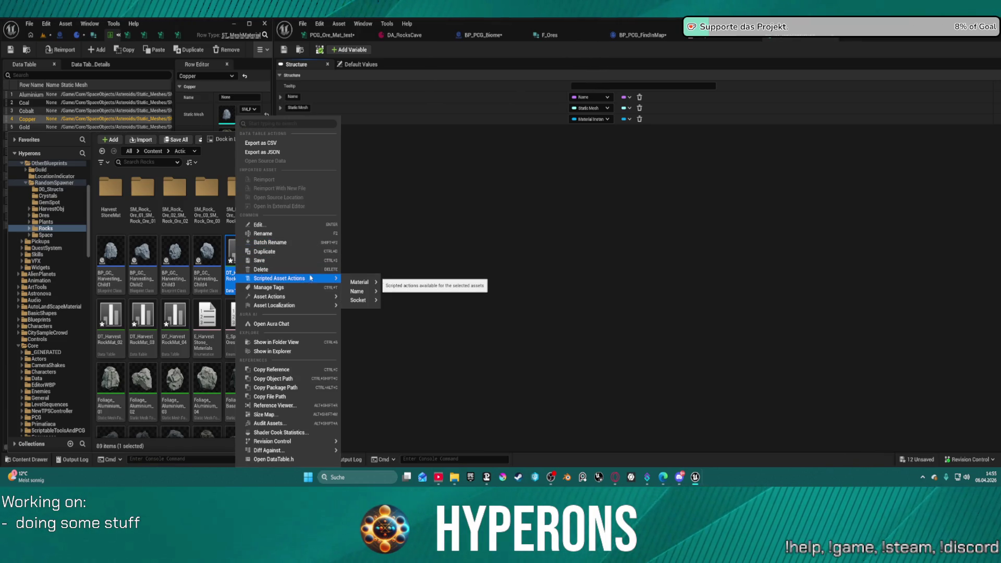
{"action": "left_click", "coordinate": [513, 203]}
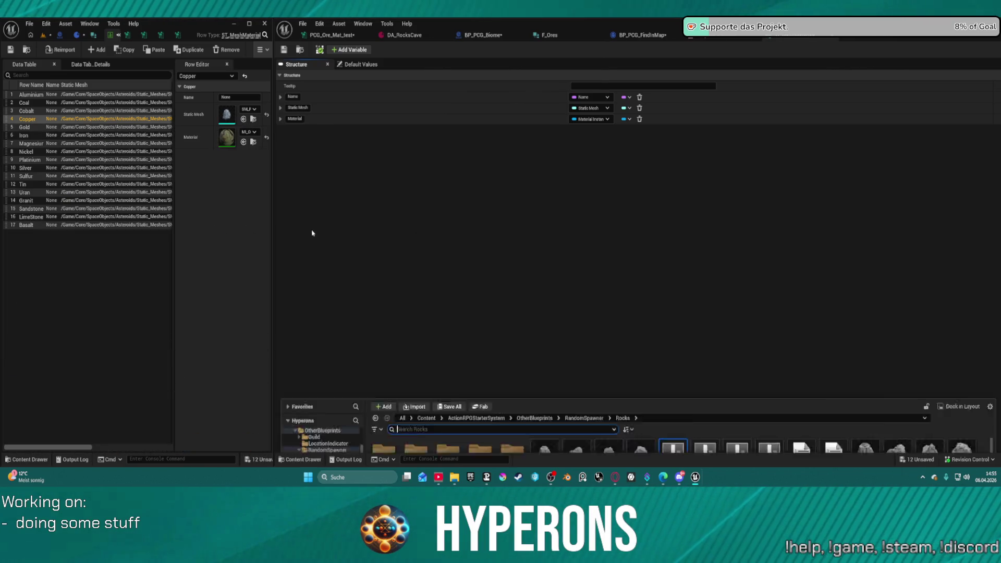
- Open the Reference Viewer for the E_SpawnableOres enumeration
{"action": "key", "text": "ctrl+space"}
{"action": "right_click", "coordinate": [823, 258]}
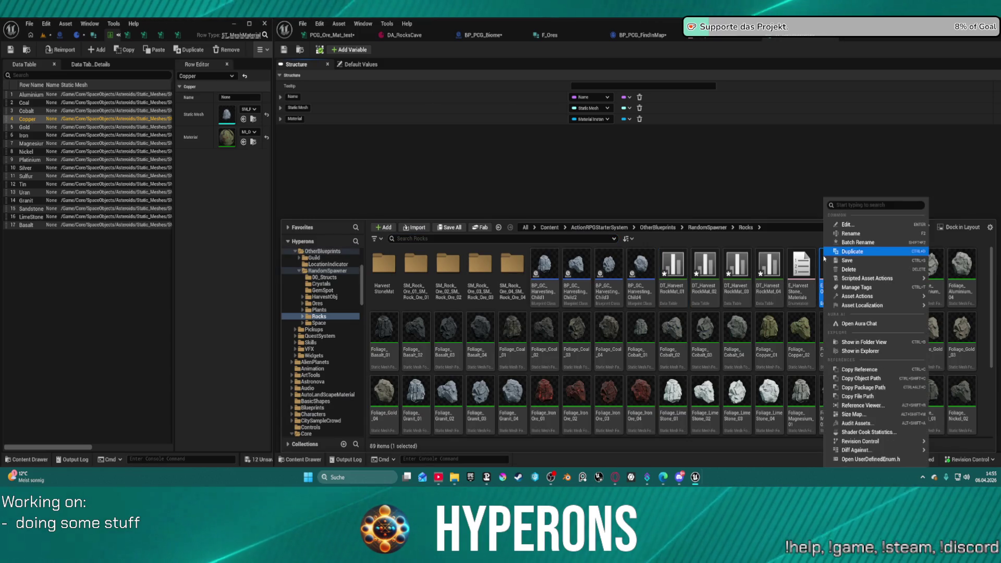
{"action": "mouse_move", "coordinate": [831, 278]}
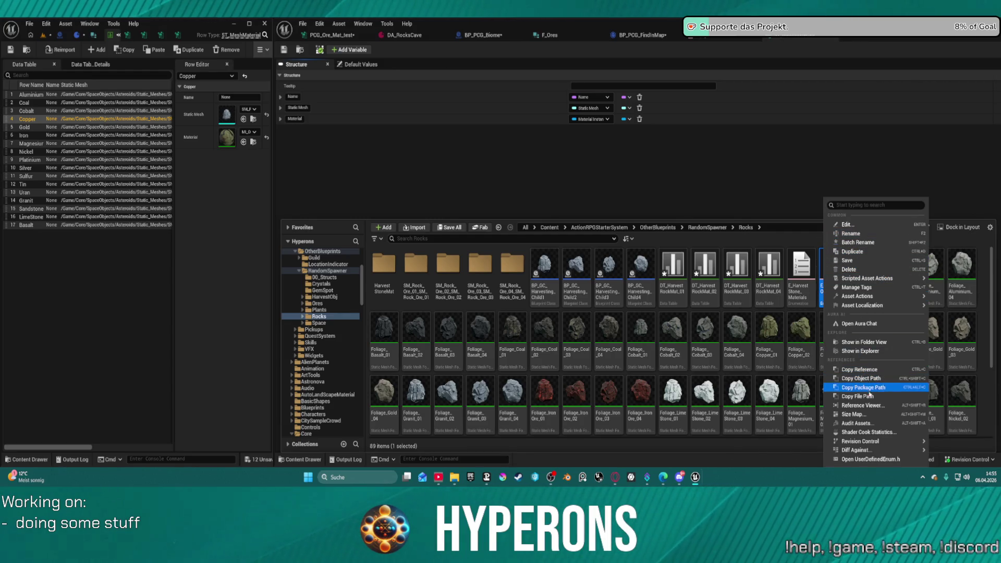
{"action": "left_click", "coordinate": [856, 370]}
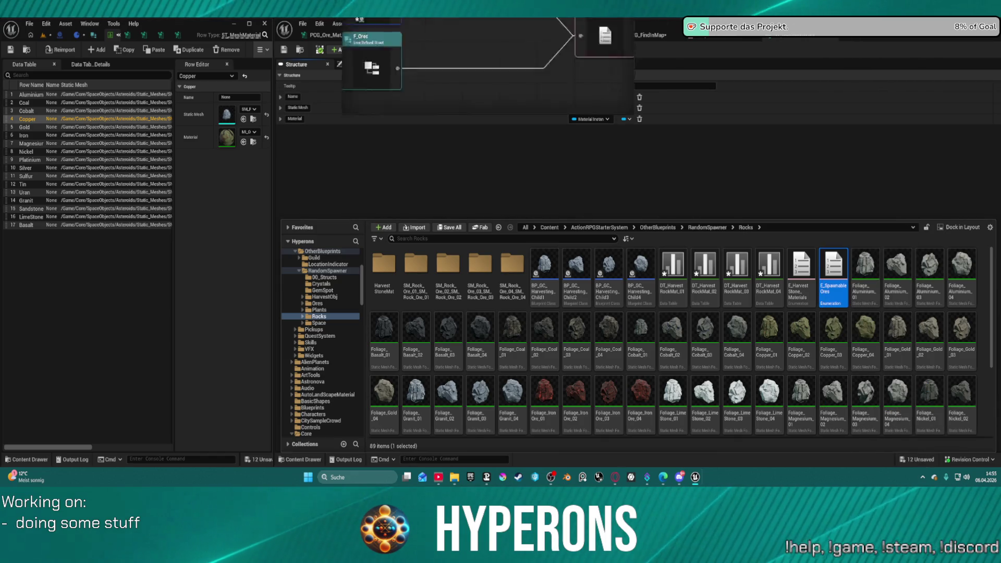
- Maximize the Reference Viewer and zoom the graph to read BP_PCG_Biome and F_Ores as referencers
{"action": "left_click", "coordinate": [673, 156]}
{"action": "scroll", "coordinate": [268, 111], "scroll_direction": "down", "scroll_amount": 5}
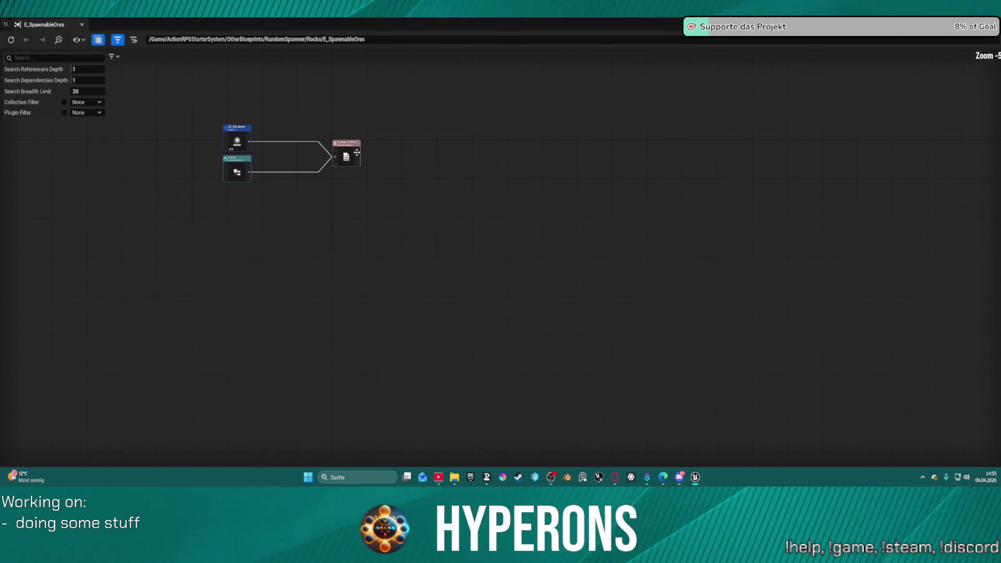
{"action": "scroll", "coordinate": [357, 131], "scroll_direction": "up", "scroll_amount": 4}
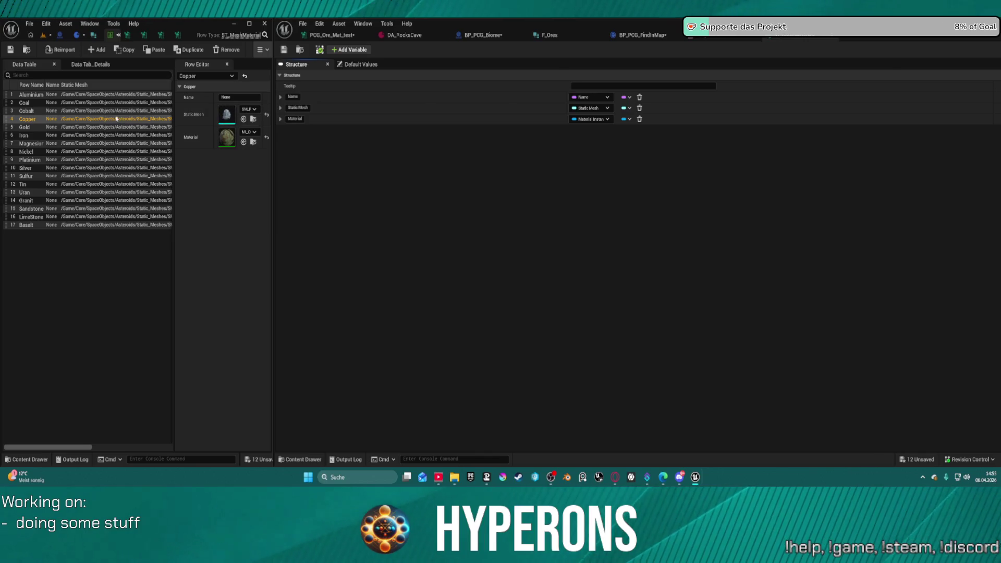
- Widen the data table window and paste 'Aluminium' into the Aluminium row's Name value
{"action": "left_click_drag", "start_coordinate": [271, 136], "coordinate": [353, 133]}
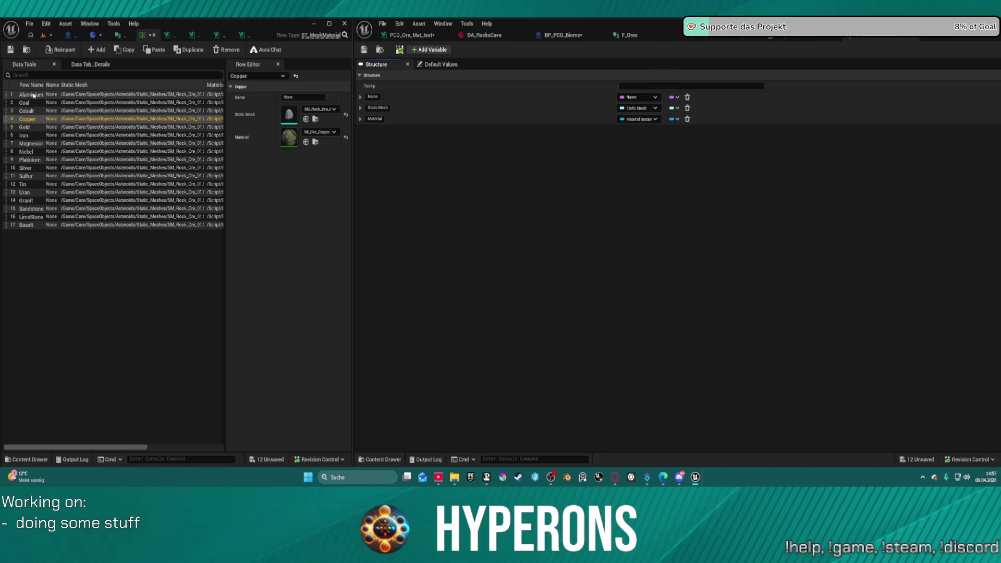
{"action": "left_click", "coordinate": [33, 95]}
{"action": "left_click", "coordinate": [33, 96]}
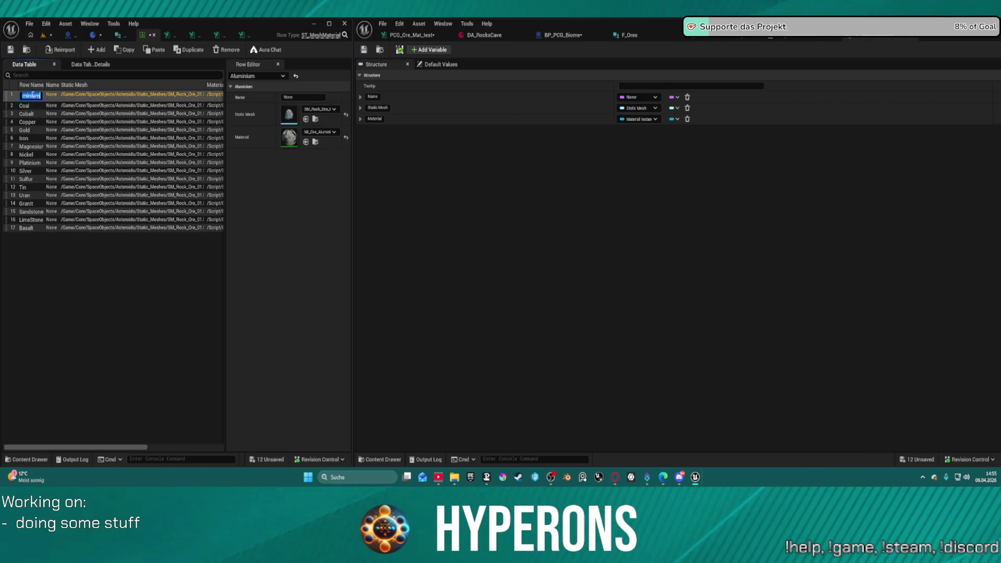
{"action": "left_click", "coordinate": [302, 99]}
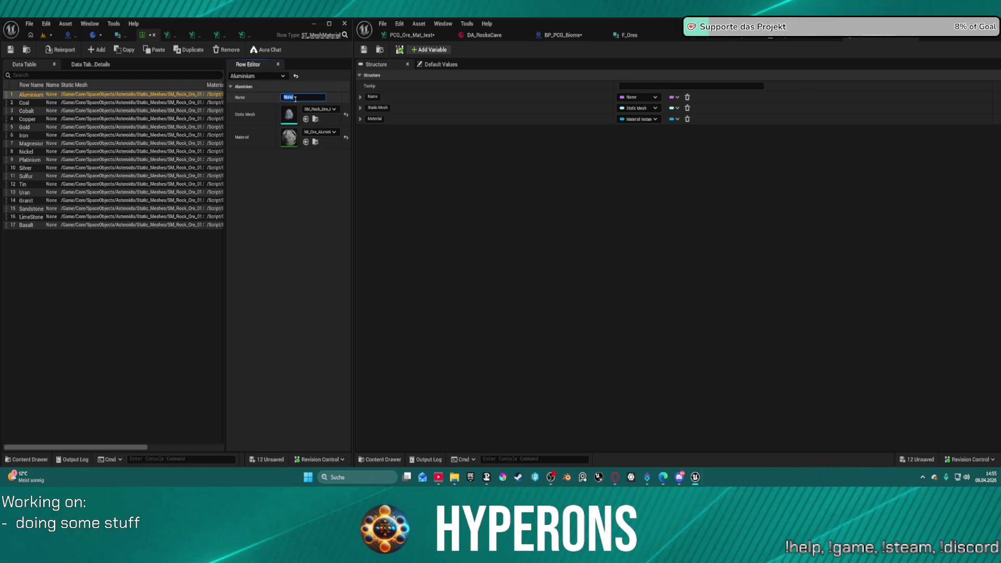
{"action": "type", "text": "Aluminium"}
{"action": "left_click", "coordinate": [31, 97]}
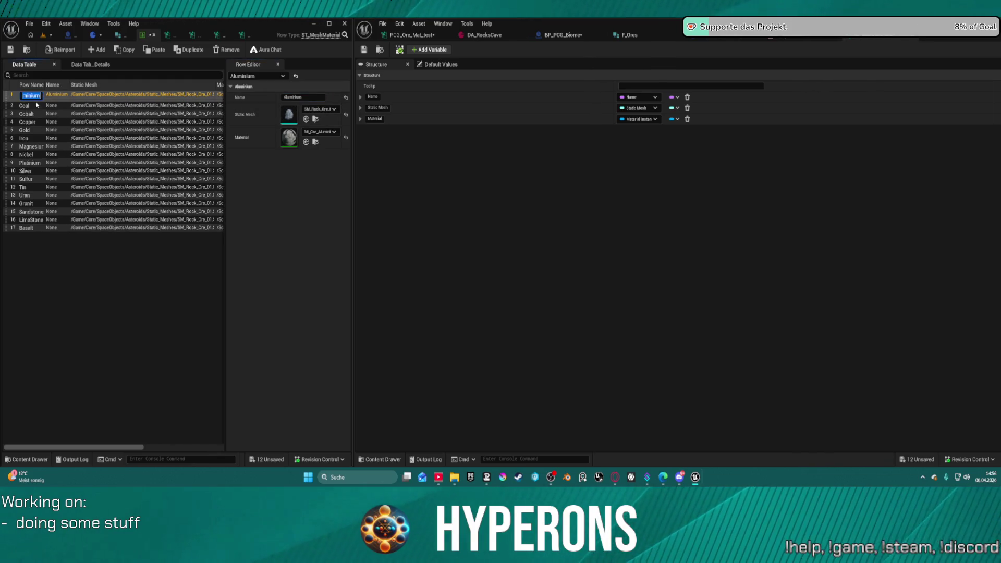
- Copy the Coal row name and paste it as the Coal row's Name value
{"action": "double_click", "coordinate": [32, 105]}
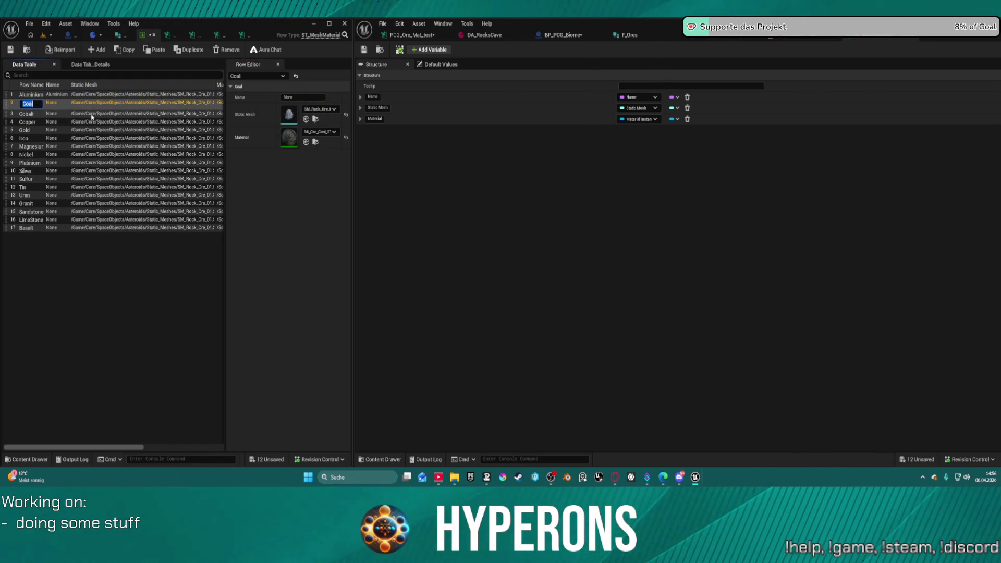
{"action": "left_click", "coordinate": [307, 98]}
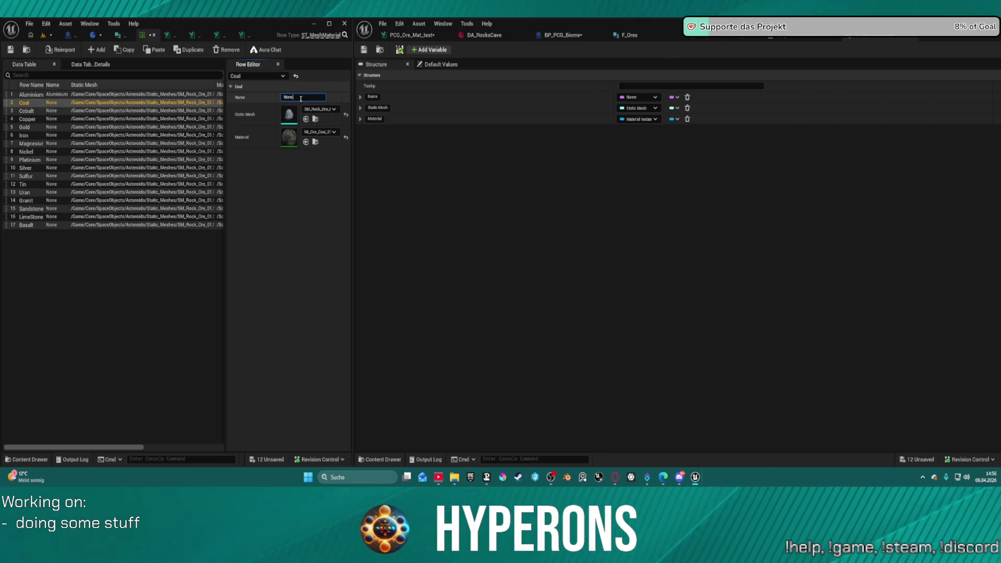
{"action": "key", "text": "ctrl+v"}
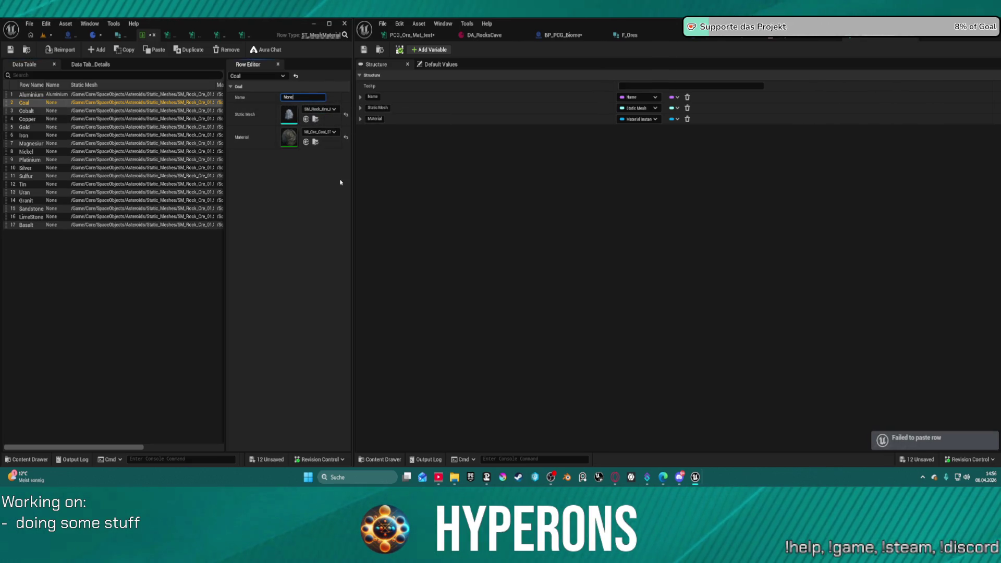
{"action": "double_click", "coordinate": [73, 103]}
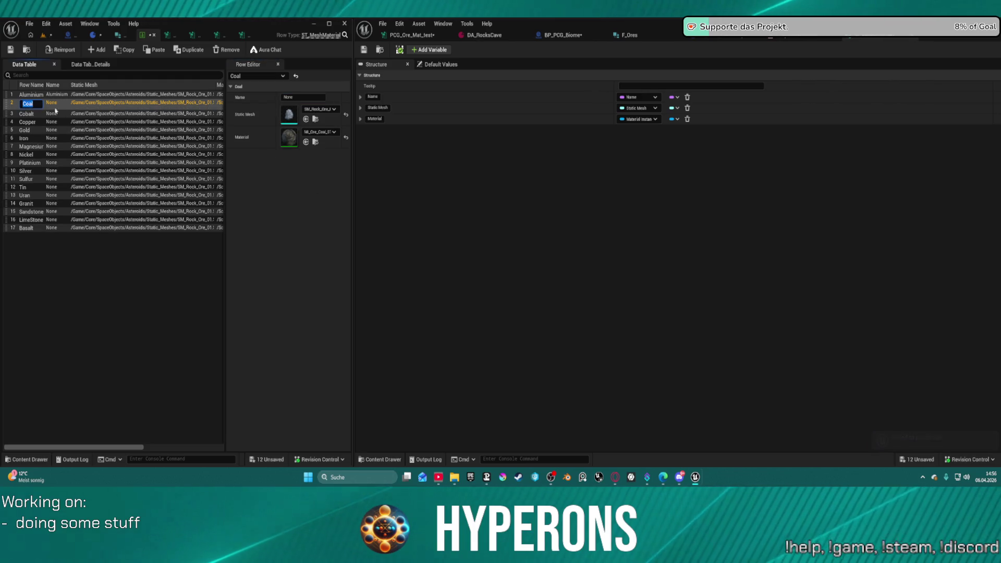
{"action": "key", "text": "ctrl+c"}
{"action": "left_click", "coordinate": [303, 97]}
{"action": "key", "text": "ctrl+v"}
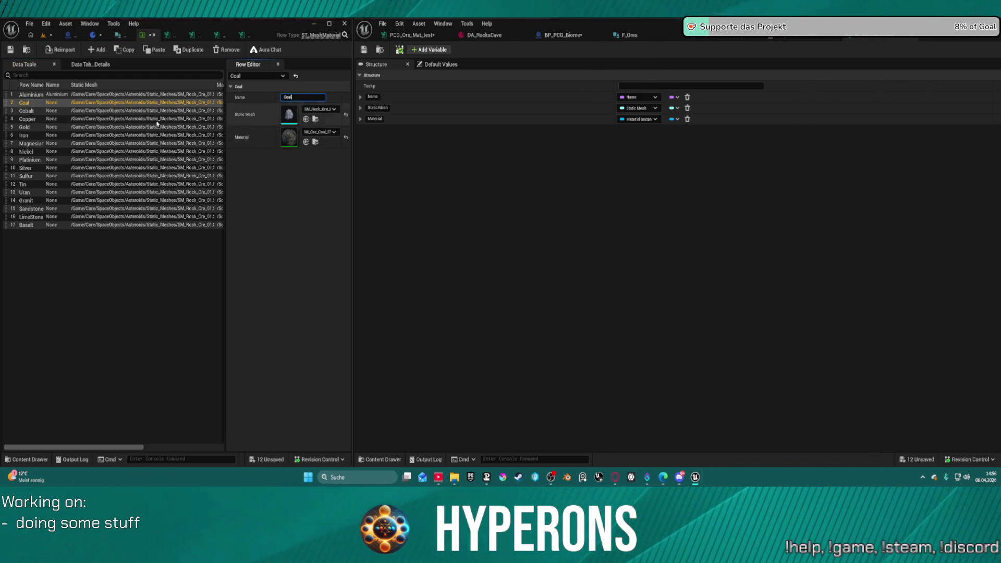
- Enter 'Cobalt' as the Name value of the Cobalt row
{"action": "double_click", "coordinate": [29, 113]}
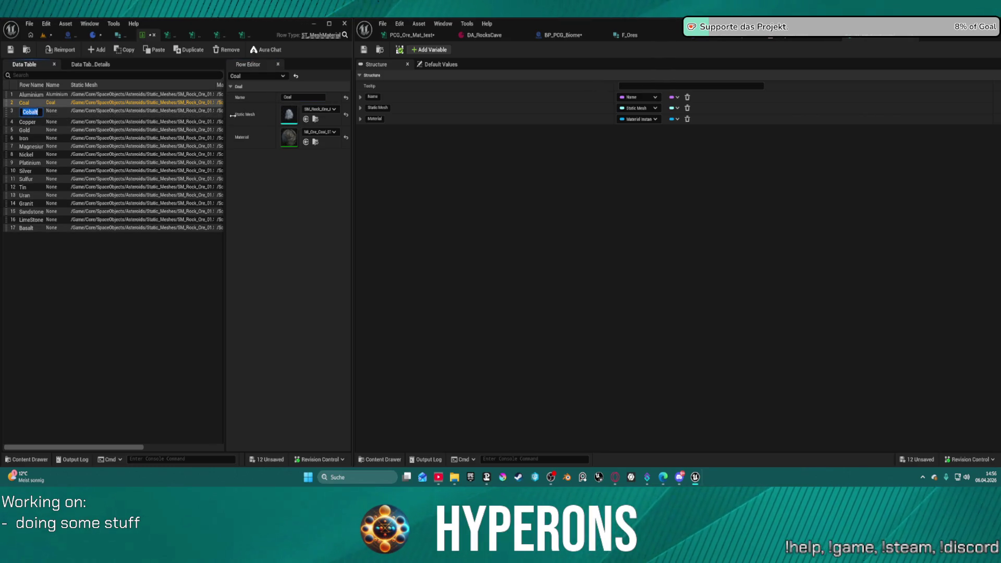
{"action": "key", "text": "Return"}
{"action": "left_click", "coordinate": [211, 111]}
{"action": "left_click", "coordinate": [301, 96]}
{"action": "type", "text": "Cobalt"}
{"action": "left_click", "coordinate": [29, 110]}
- Copy the Copper row name and widen the table to reveal the Material column
{"action": "double_click", "coordinate": [29, 120]}
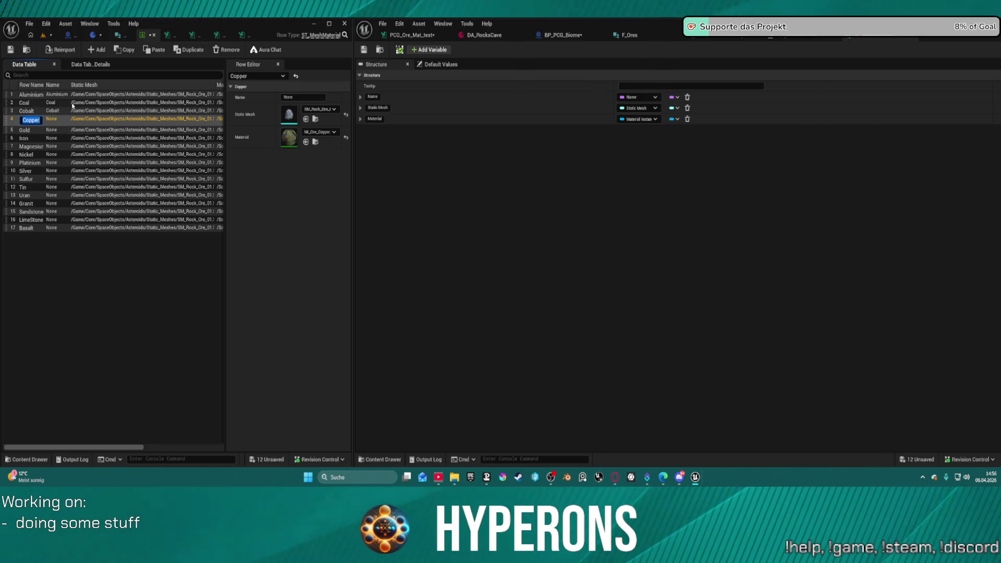
{"action": "left_click", "coordinate": [60, 121]}
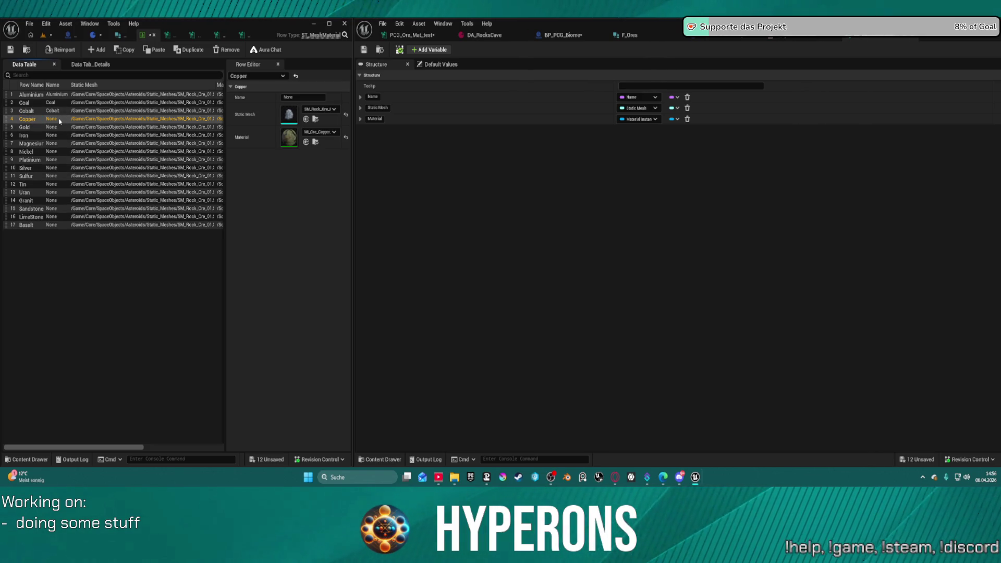
{"action": "double_click", "coordinate": [31, 120]}
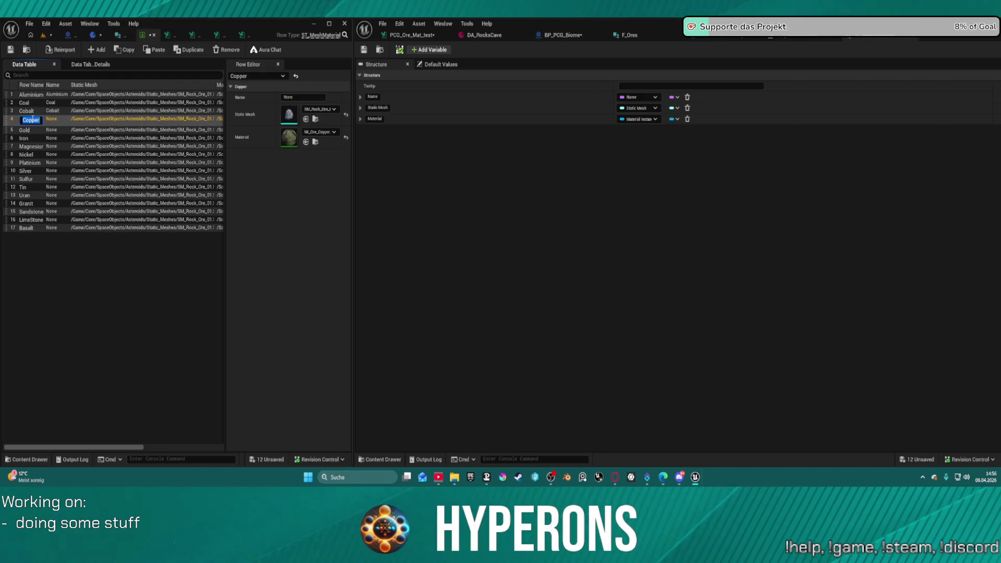
{"action": "key", "text": "Return"}
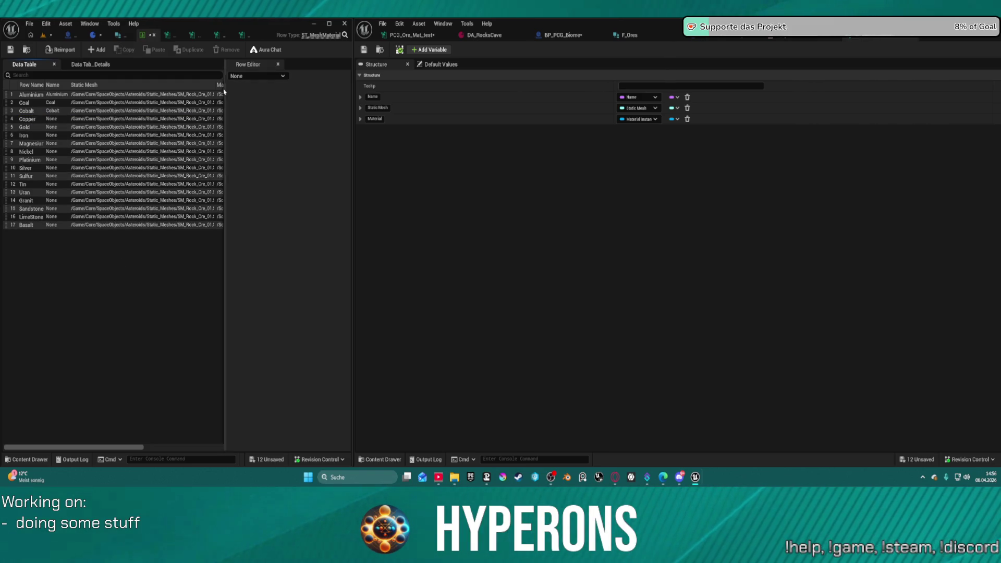
{"action": "left_click_drag", "start_coordinate": [223, 91], "coordinate": [262, 93]}
- Retry filling Copper's Name value, then select the Gold row and widen the table window
{"action": "left_click", "coordinate": [31, 135]}
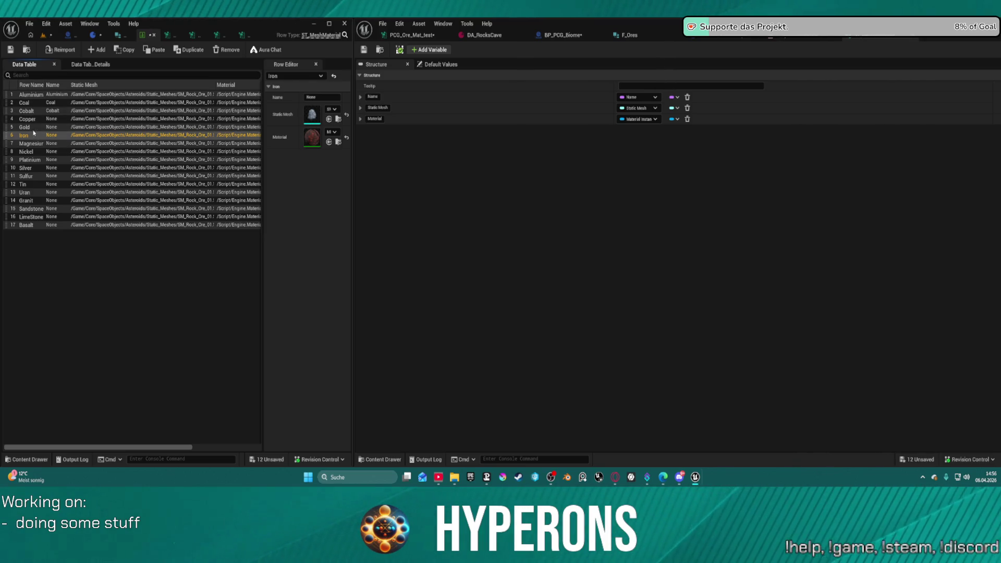
{"action": "left_click", "coordinate": [291, 97]}
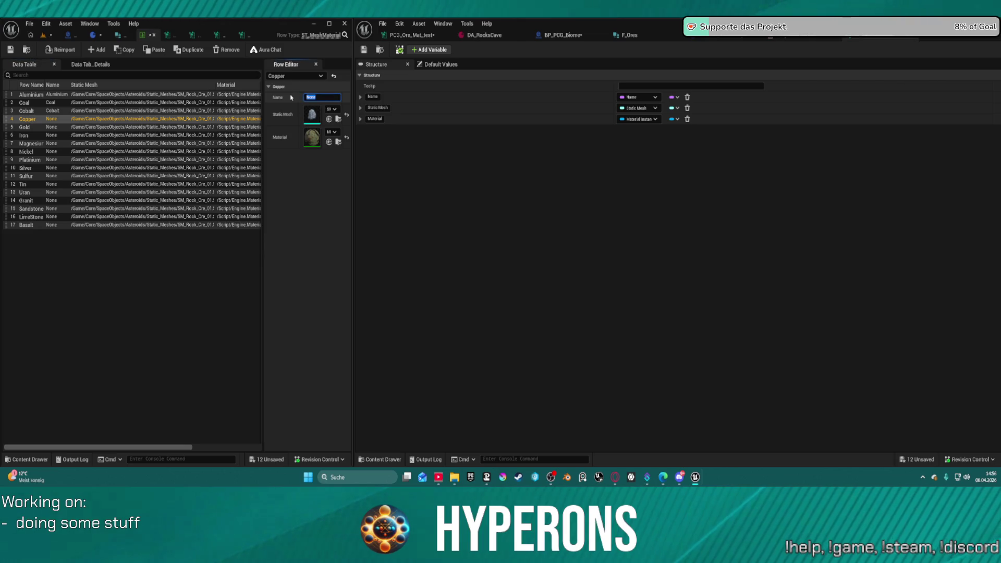
{"action": "key", "text": "Right"}
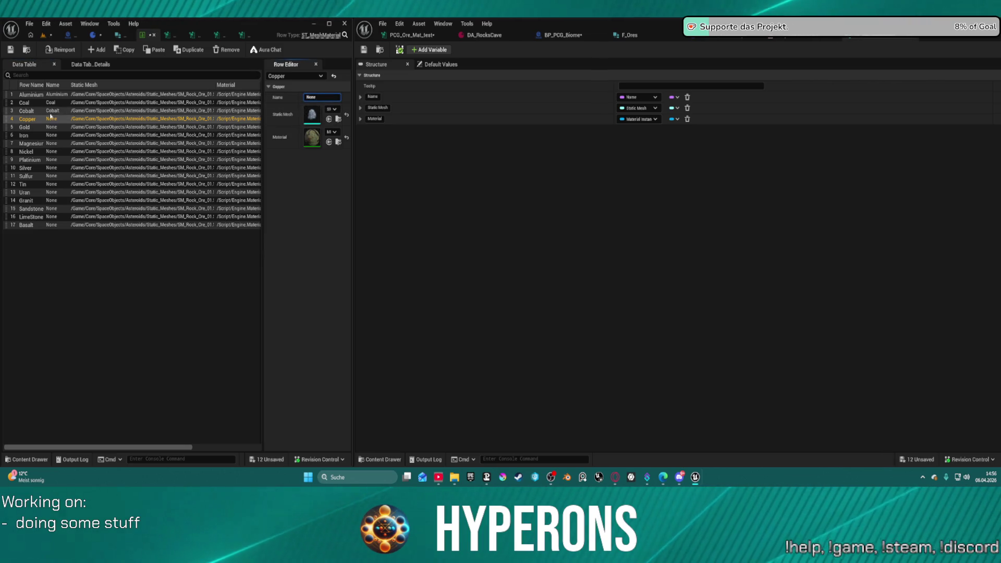
{"action": "double_click", "coordinate": [33, 120]}
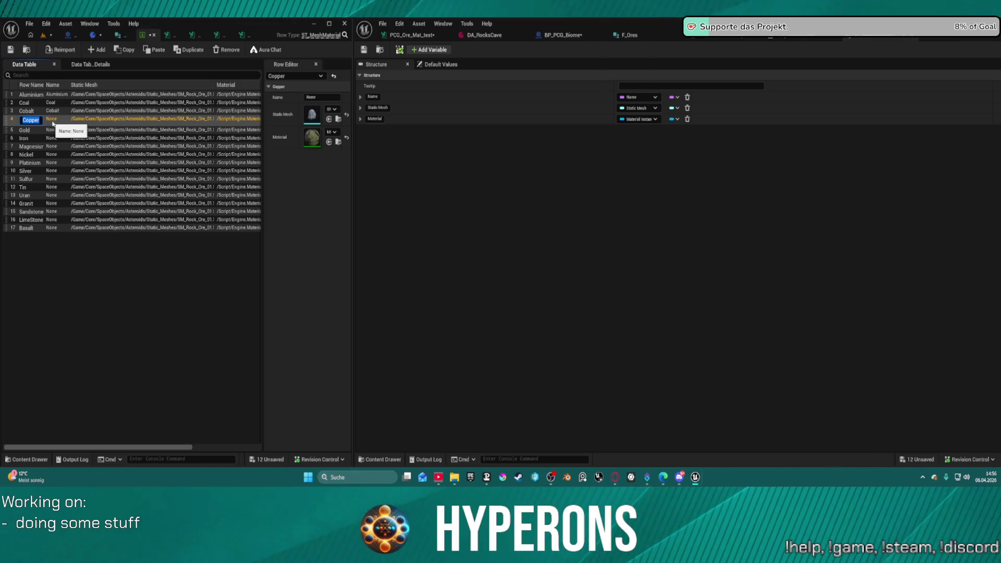
{"action": "key", "text": "Return"}
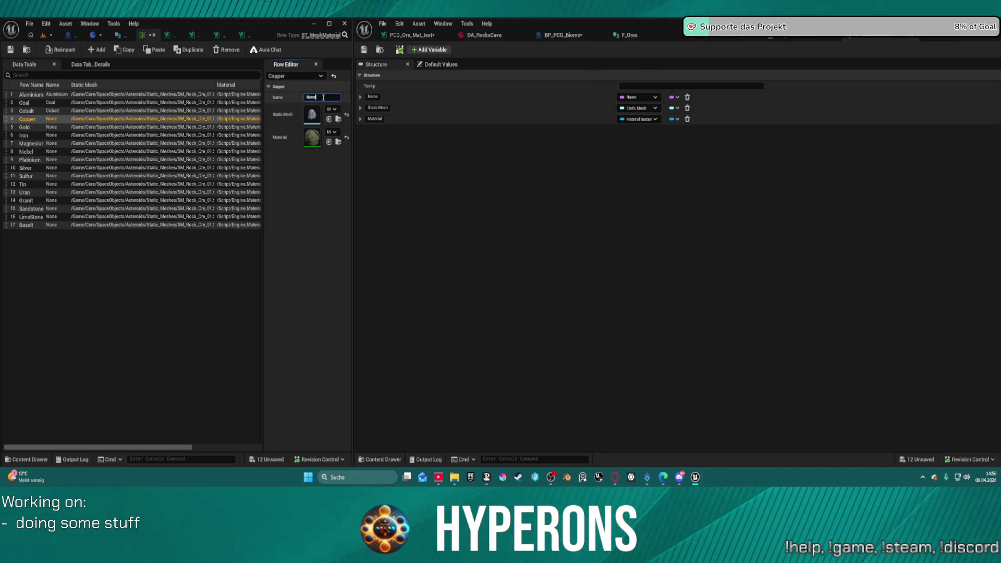
{"action": "left_click", "coordinate": [107, 230]}
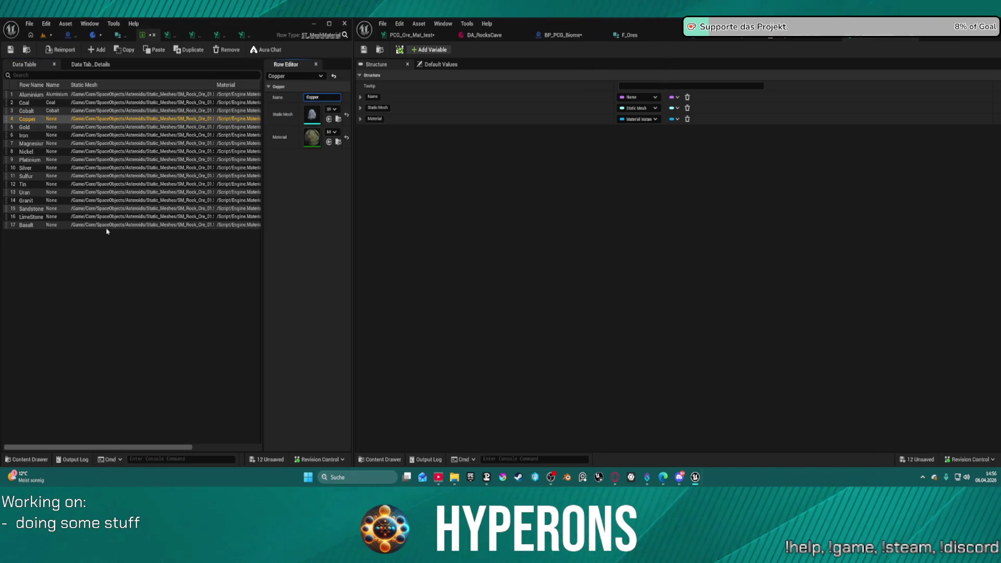
{"action": "left_click", "coordinate": [32, 128]}
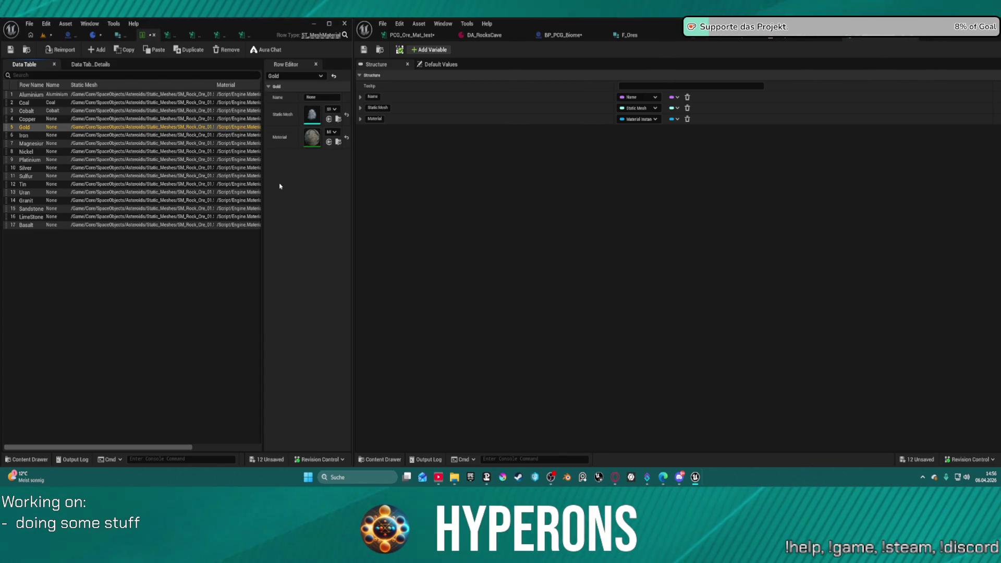
{"action": "left_click_drag", "start_coordinate": [353, 121], "coordinate": [597, 121]}
- Set the Copper row's Name value to Copper
{"action": "left_click", "coordinate": [44, 26]}
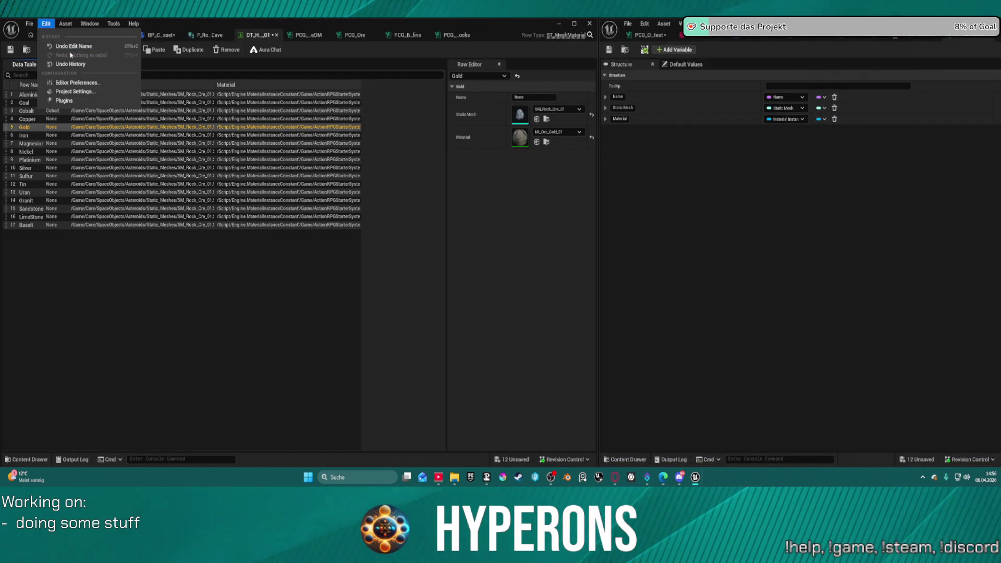
{"action": "left_click", "coordinate": [78, 82]}
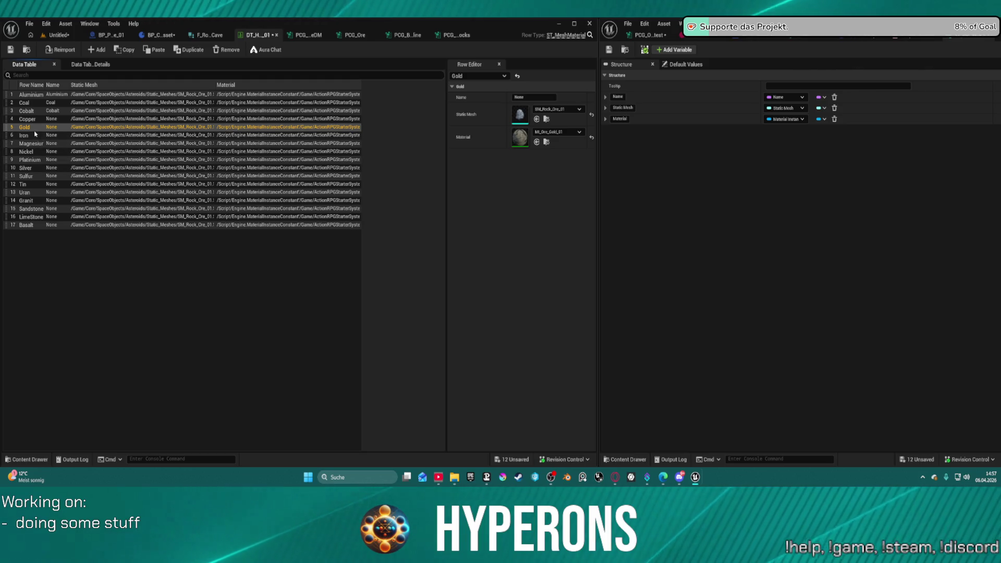
{"action": "left_click", "coordinate": [52, 119]}
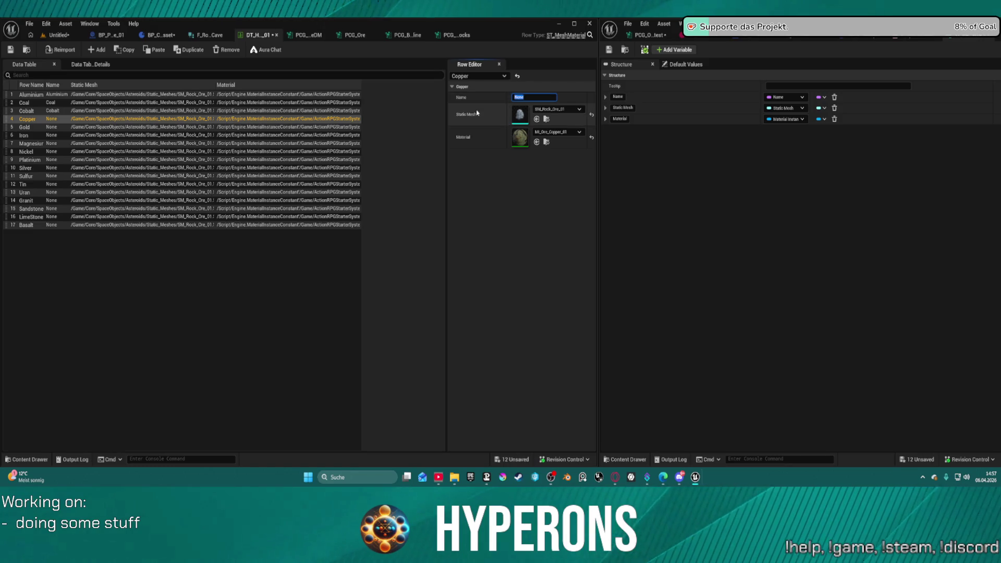
{"action": "type", "text": "Copper"}
{"action": "left_click", "coordinate": [287, 291]}
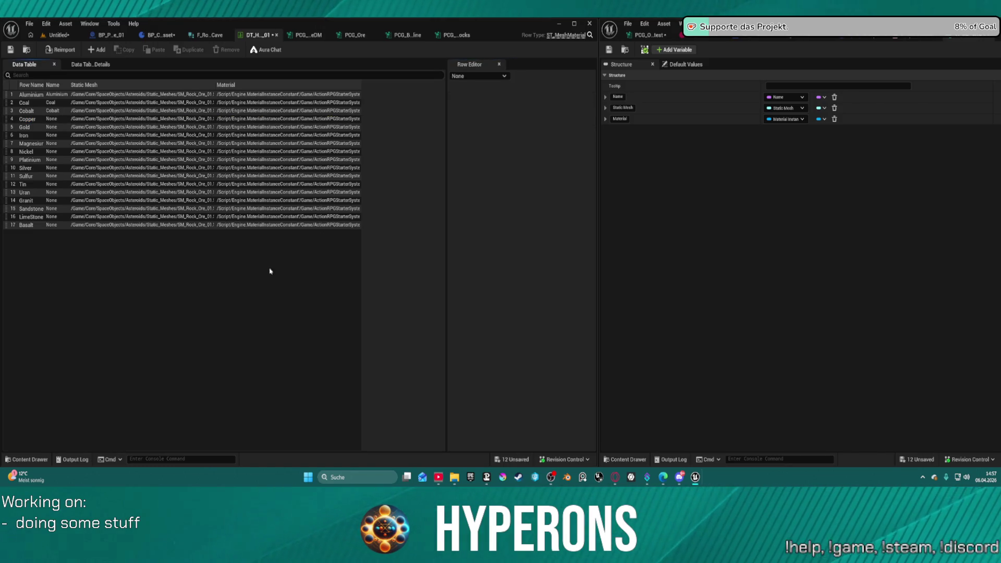
{"action": "left_click", "coordinate": [50, 119]}
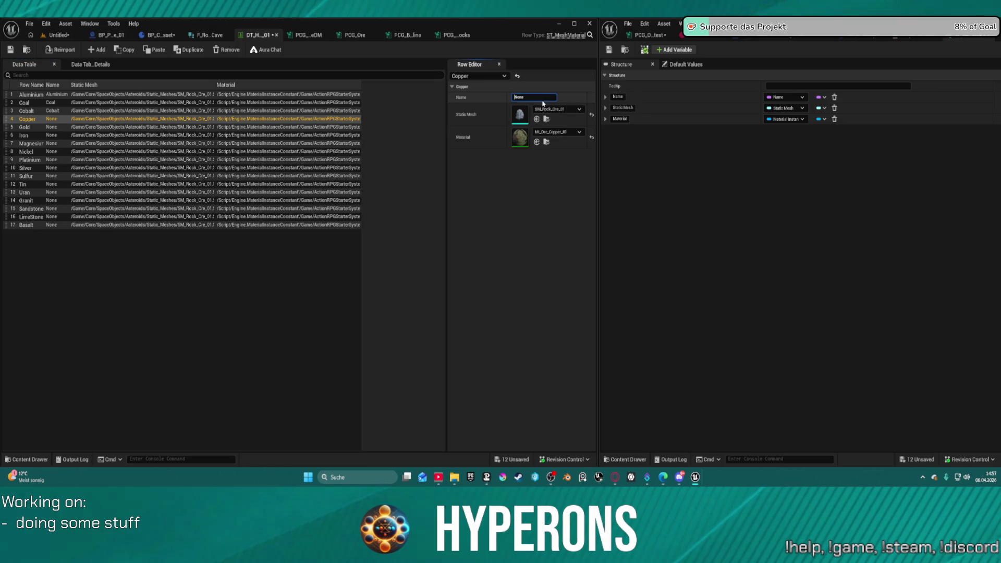
{"action": "type", "text": "Copper"}
{"action": "key", "text": "Delete"}
{"action": "key", "text": "Delete"}
{"action": "key", "text": "Delete"}
{"action": "key", "text": "Return"}
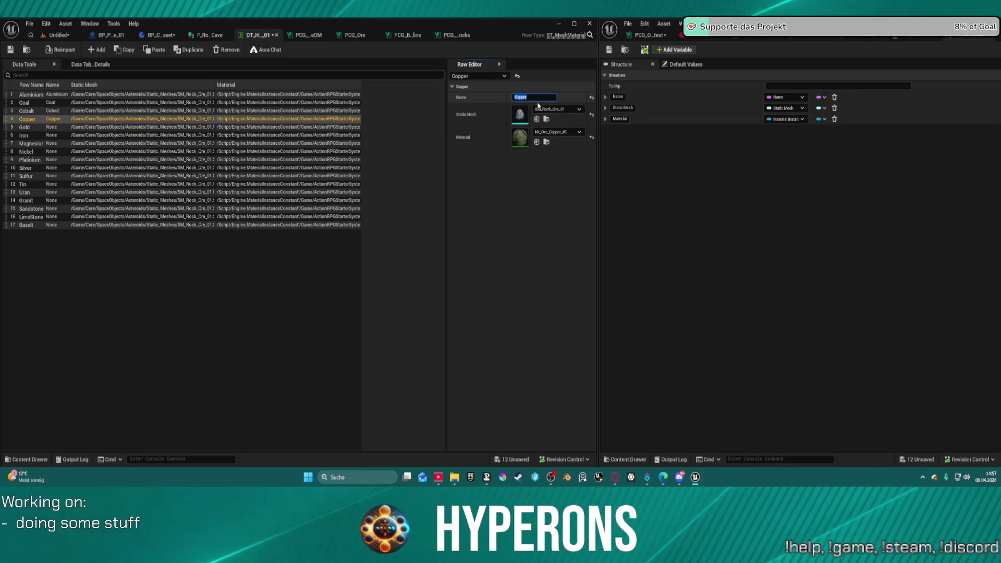
- Enter 'Gold' as the Gold row's Name value
{"action": "left_click", "coordinate": [26, 127]}
{"action": "left_click", "coordinate": [29, 127]}
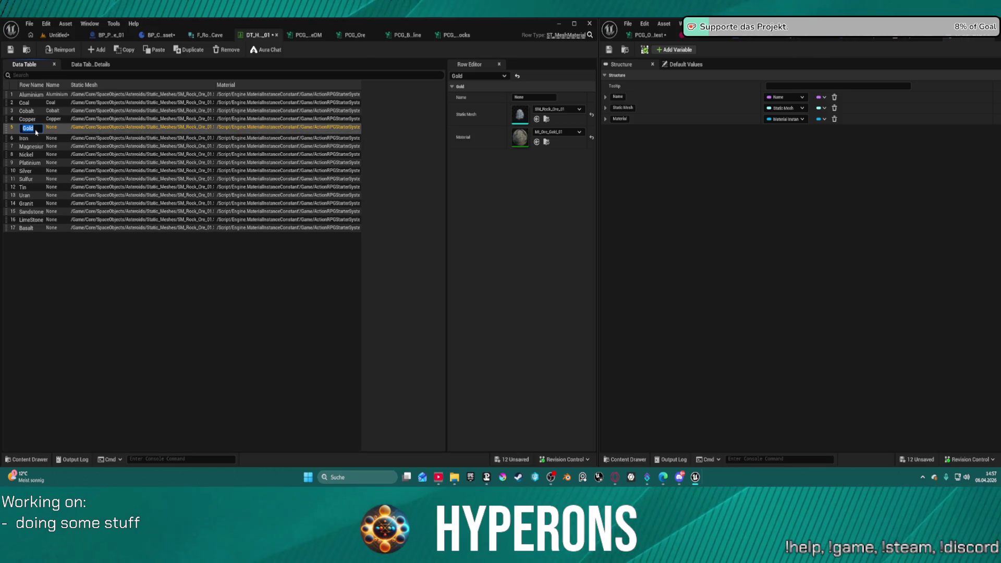
{"action": "key", "text": "Escape"}
{"action": "left_click", "coordinate": [525, 98]}
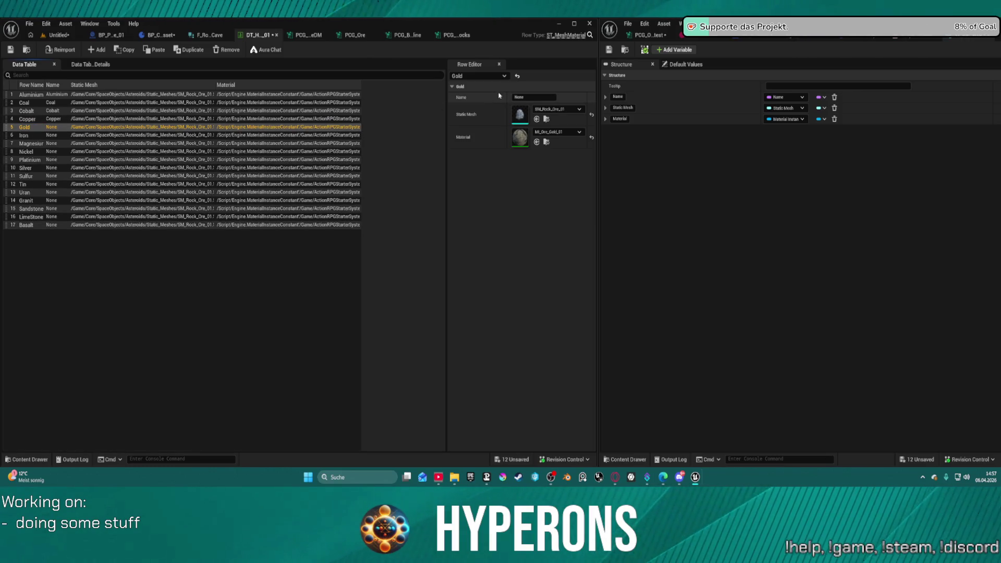
{"action": "type", "text": "Gold"}
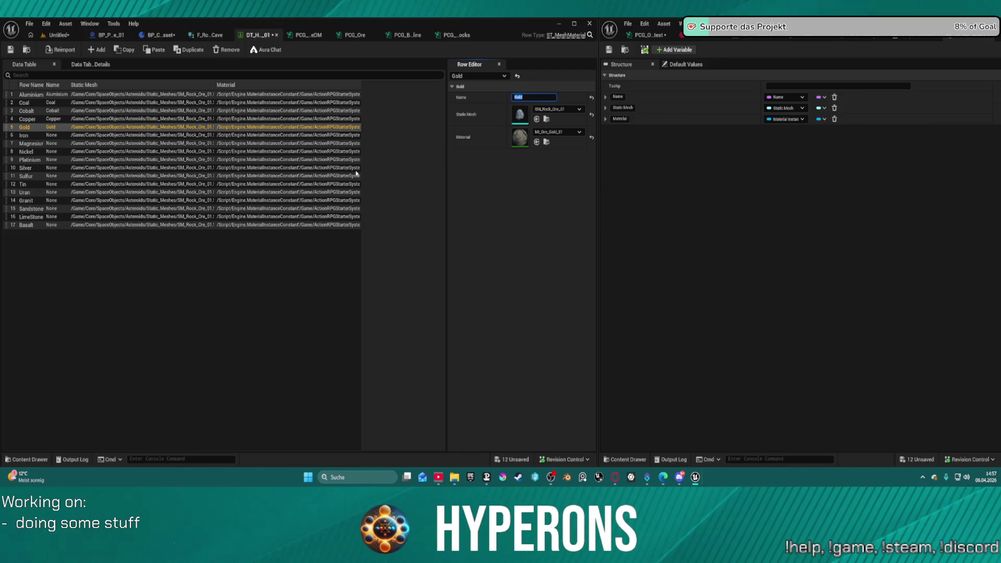
- Enter 'Iron' as the Iron row's Name value
{"action": "left_click", "coordinate": [24, 136]}
{"action": "left_click", "coordinate": [24, 136]}
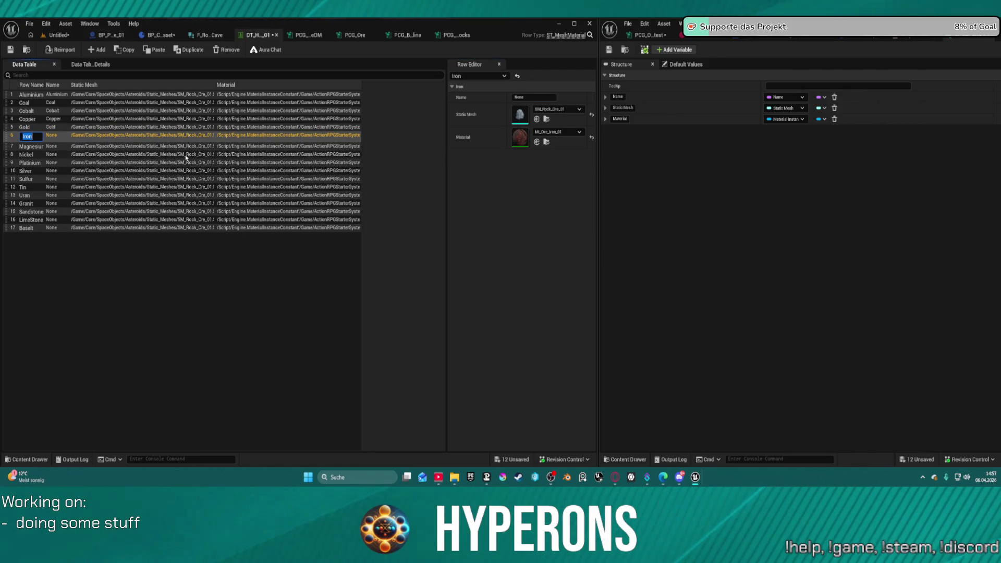
{"action": "left_click", "coordinate": [539, 103]}
{"action": "key", "text": "ctrl+space"}
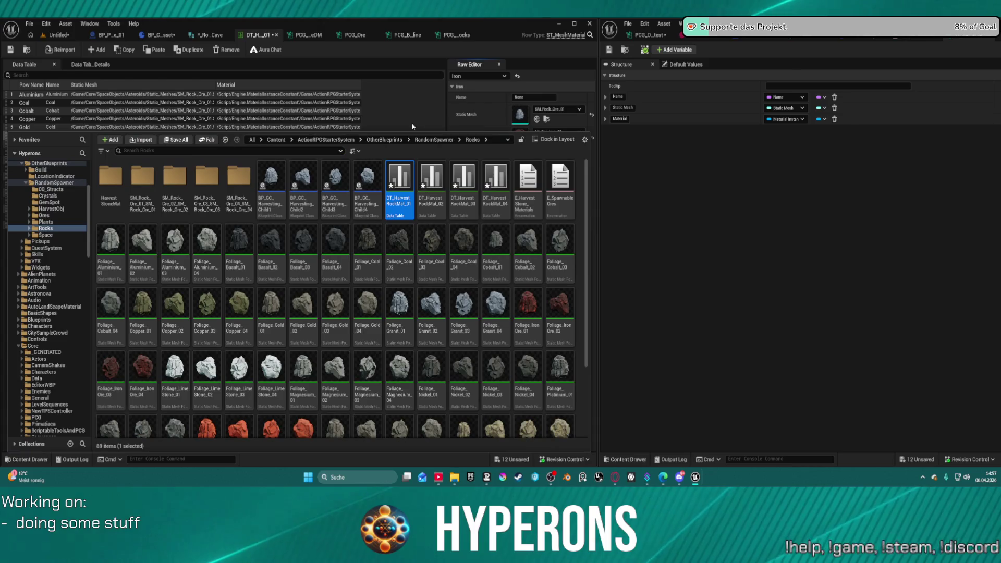
{"action": "left_click", "coordinate": [385, 122]}
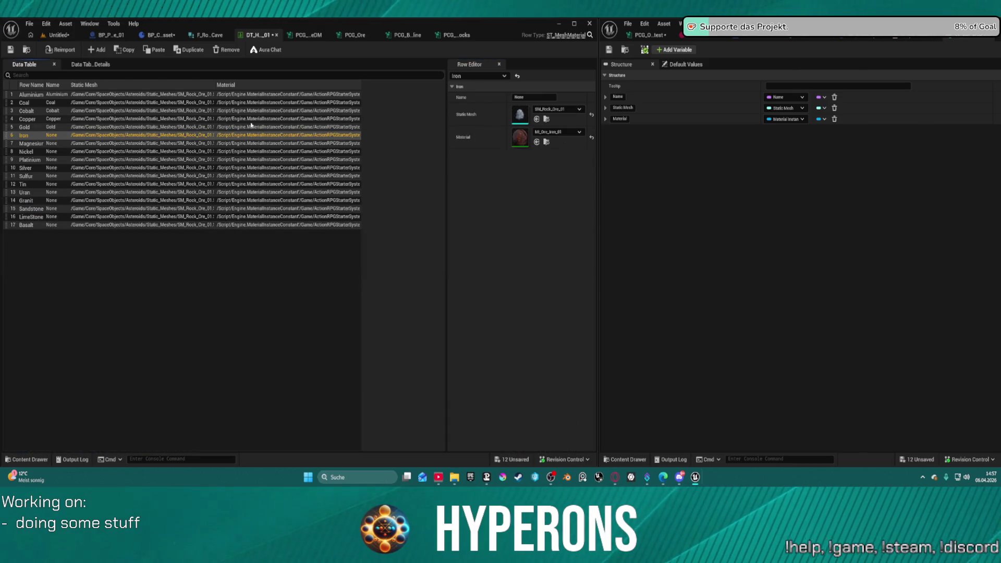
{"action": "left_click", "coordinate": [35, 136]}
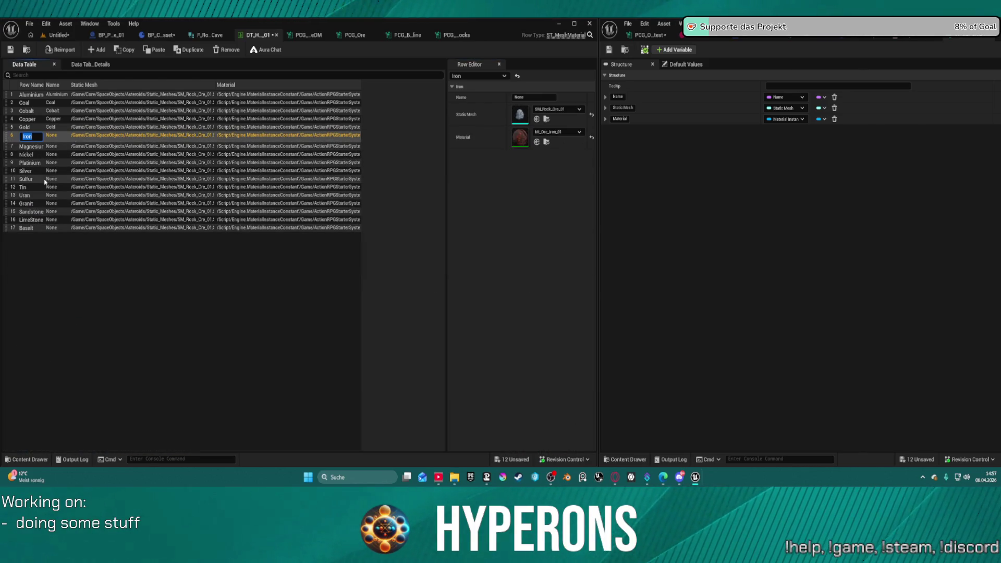
{"action": "key", "text": "Tab"}
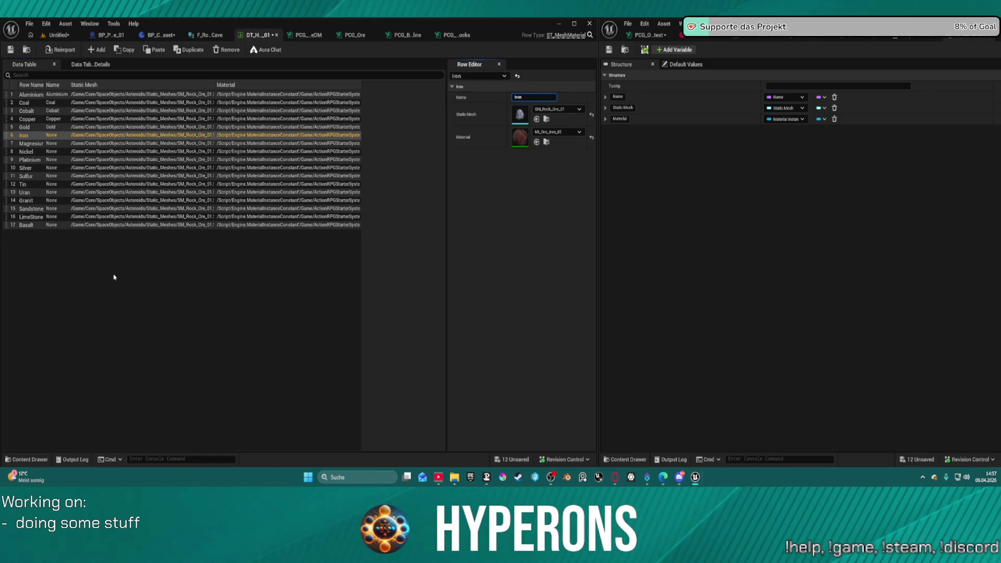
{"action": "left_click", "coordinate": [71, 288]}
{"action": "left_click", "coordinate": [25, 136]}
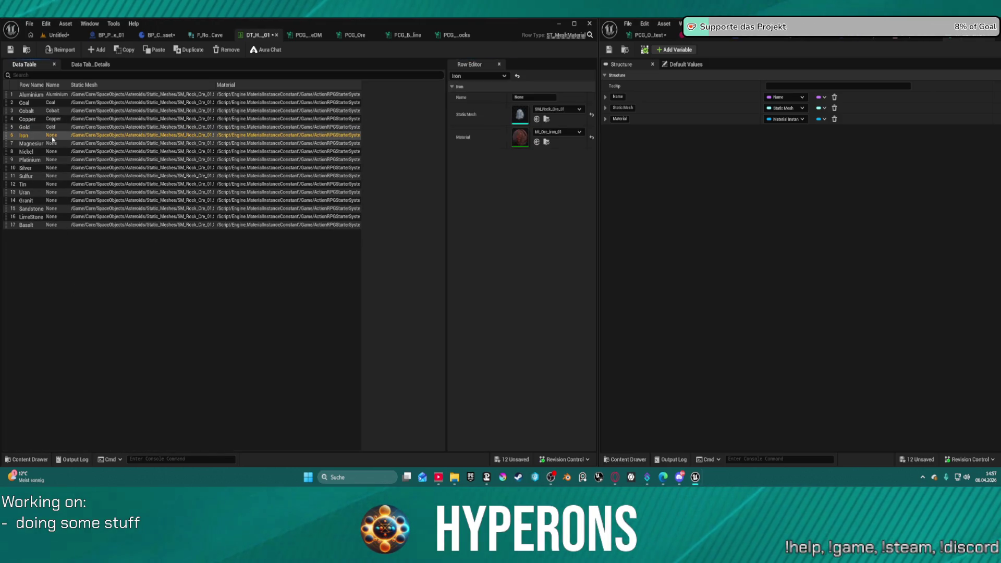
{"action": "left_click", "coordinate": [534, 97]}
{"action": "type", "text": "Iron"}
{"action": "key", "text": "Return"}
- Fill in the Name values for the Magnesium and Nickel rows
{"action": "left_click", "coordinate": [29, 143]}
{"action": "left_click", "coordinate": [29, 143]}
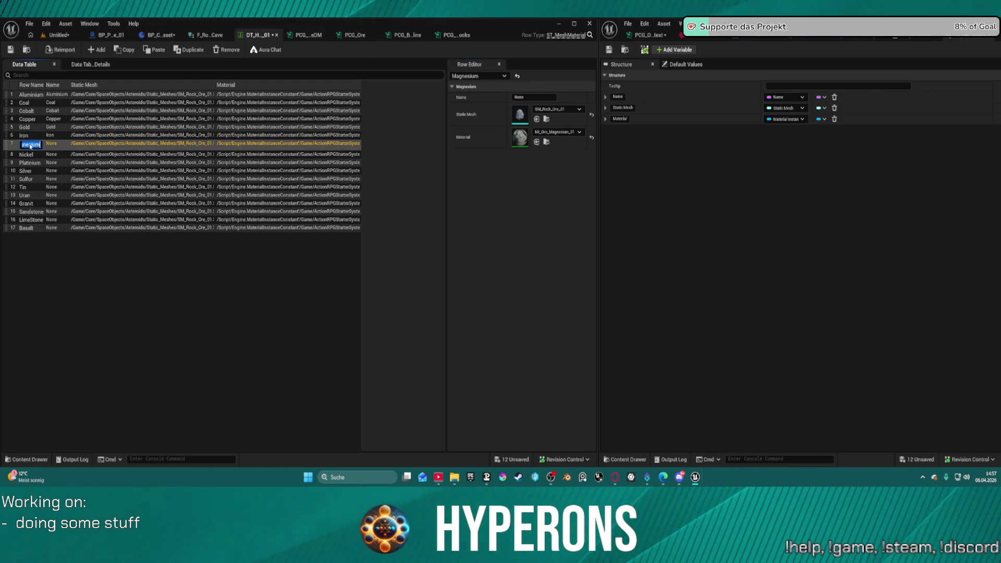
{"action": "key", "text": "Escape"}
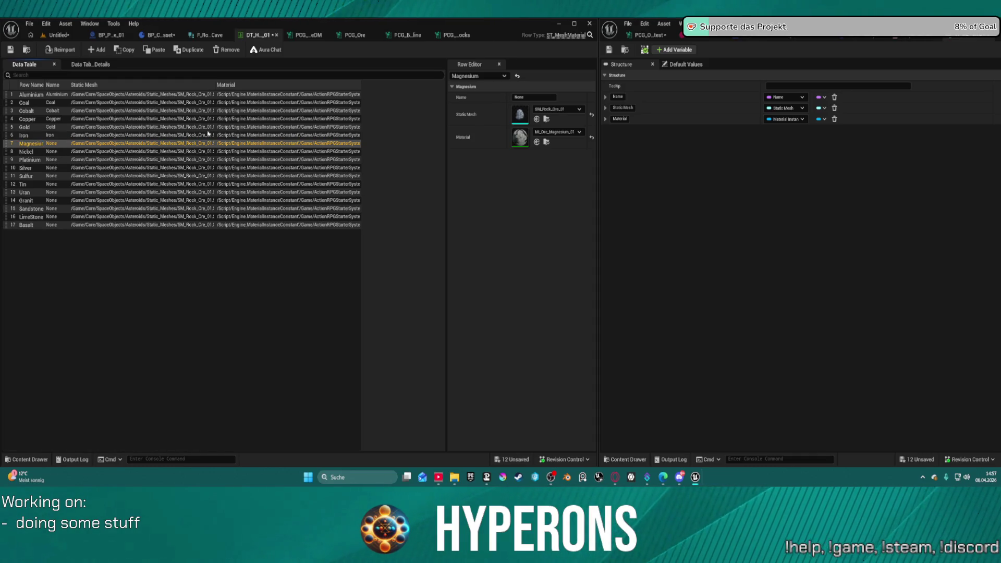
{"action": "double_click", "coordinate": [530, 96]}
{"action": "key", "text": "F2"}
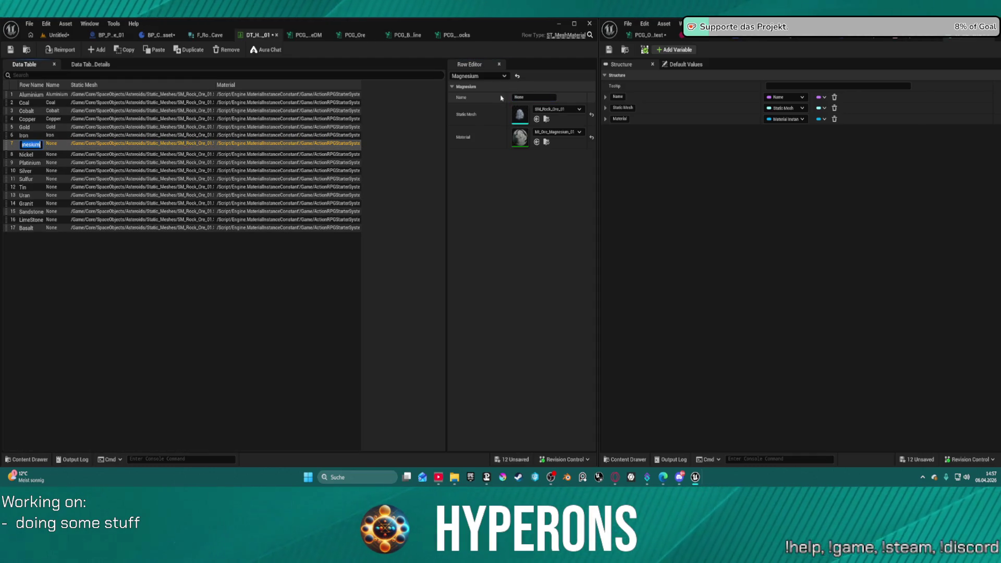
{"action": "left_click", "coordinate": [532, 97]}
{"action": "type", "text": "Magnesium"}
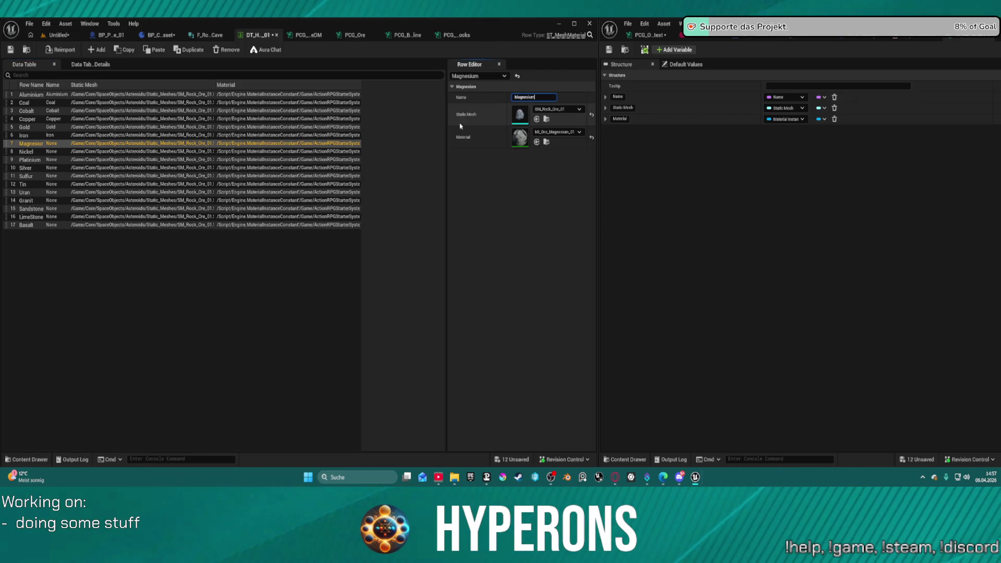
{"action": "left_click", "coordinate": [51, 153]}
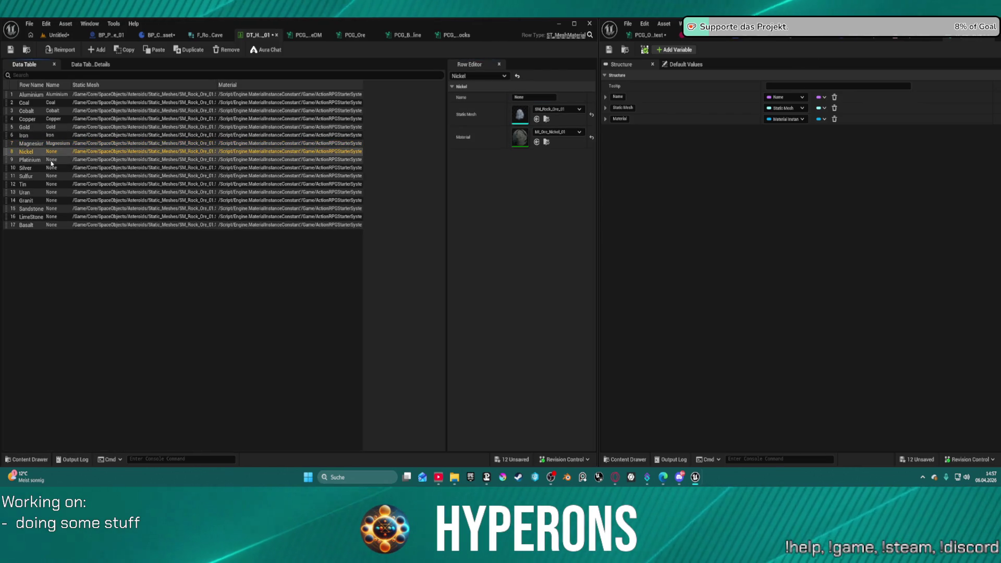
{"action": "key", "text": "F2"}
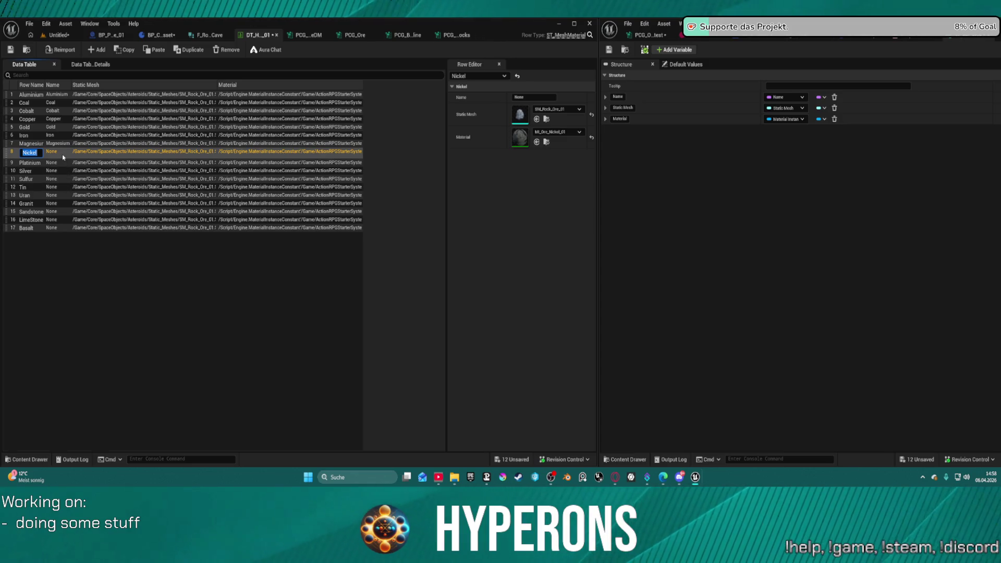
{"action": "key", "text": "Escape"}
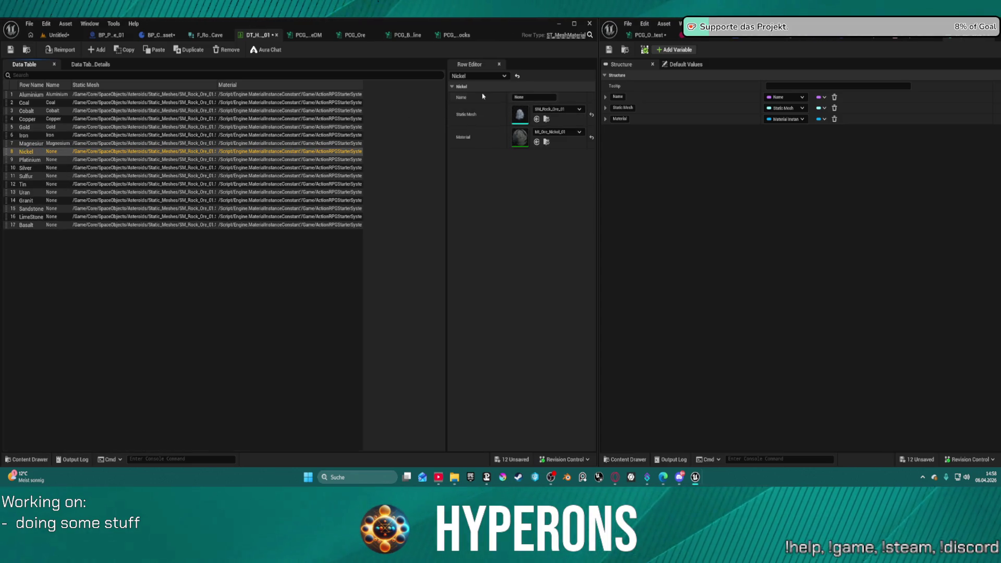
{"action": "left_click", "coordinate": [548, 97]}
{"action": "type", "text": "ickel"}
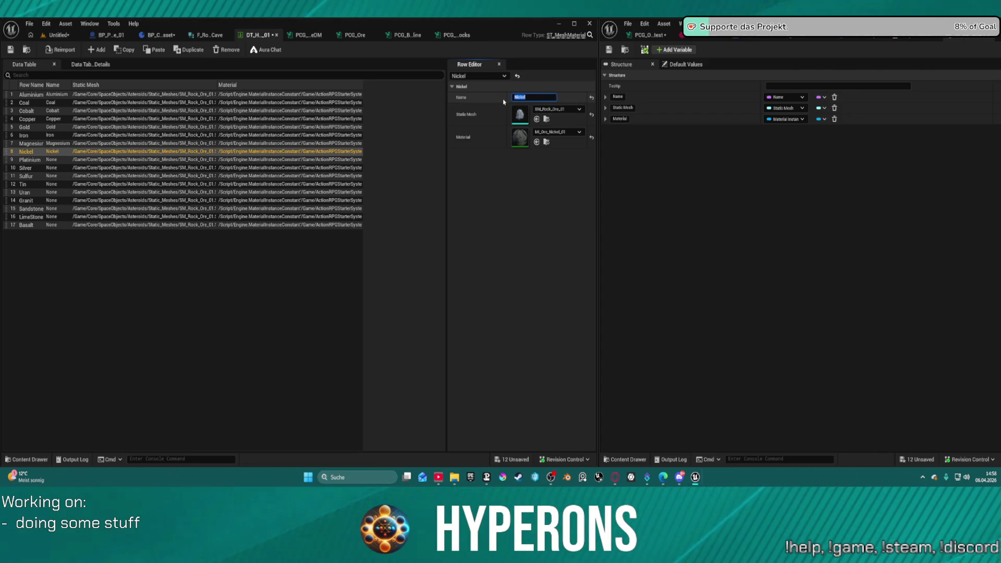
- Fill in the Platinium Name value and enter 'Silver' for the Silver row
{"action": "double_click", "coordinate": [30, 160]}
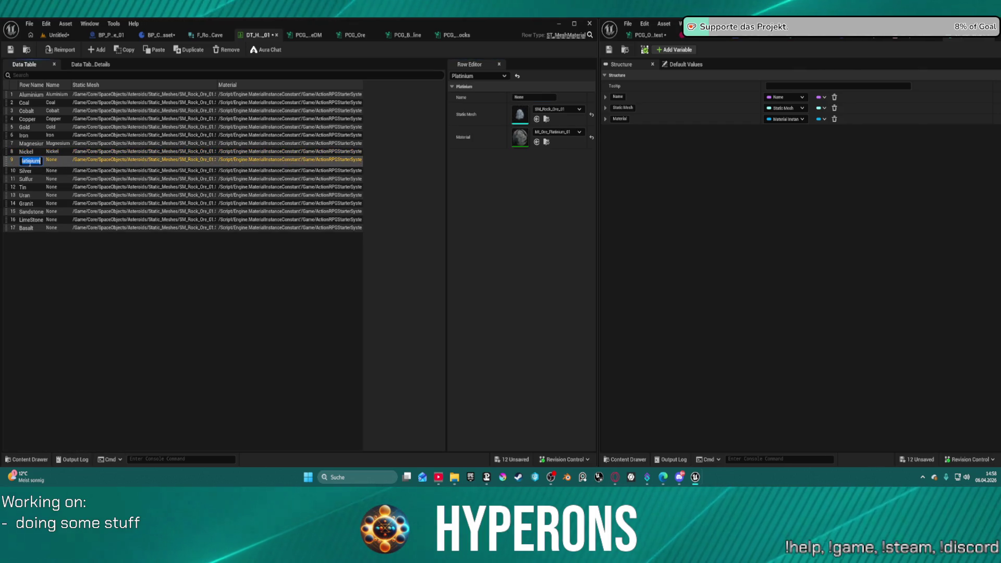
{"action": "key", "text": "Escape"}
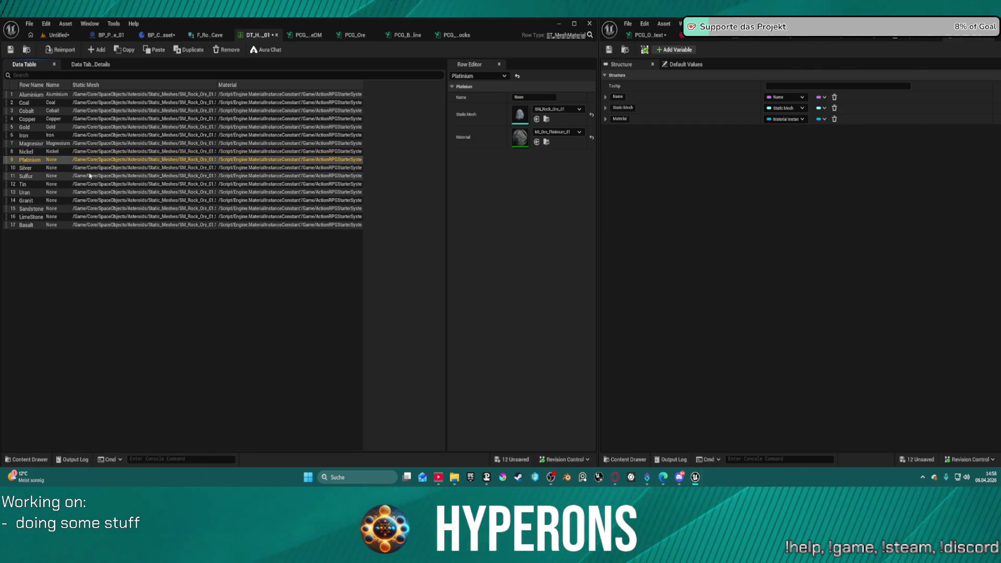
{"action": "left_click", "coordinate": [100, 167]}
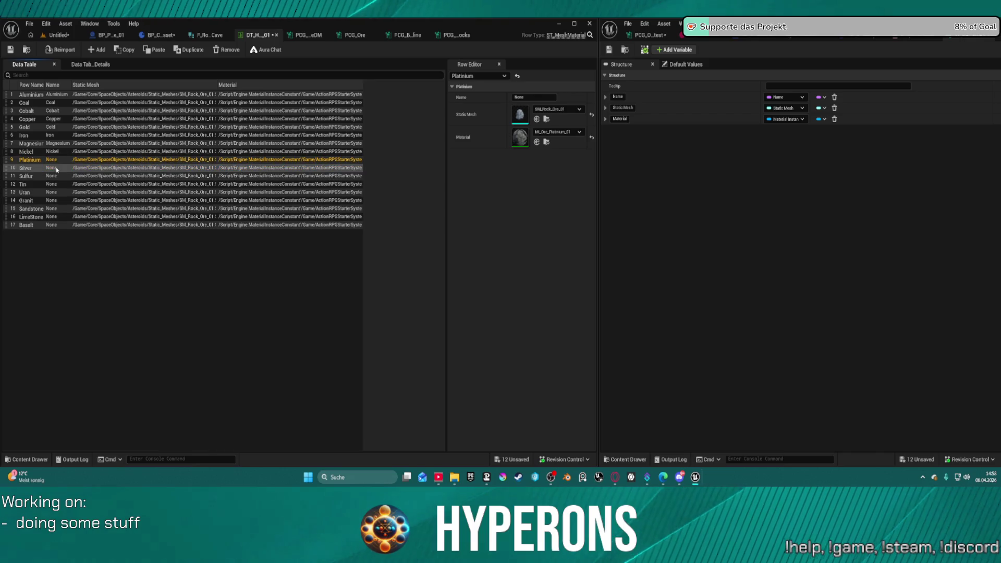
{"action": "left_click", "coordinate": [99, 160]}
{"action": "left_click", "coordinate": [527, 97]}
{"action": "type", "text": "Platinum"}
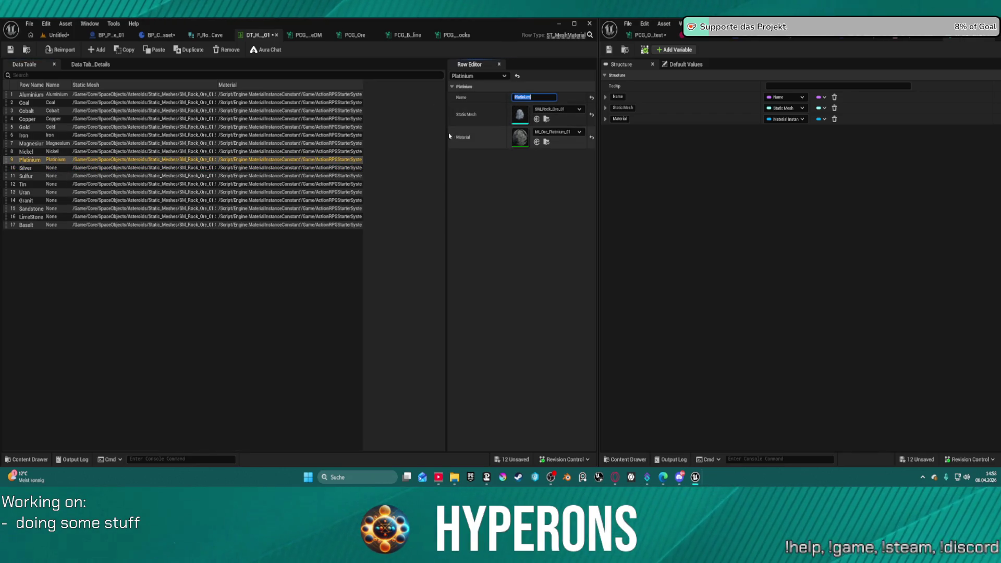
{"action": "left_click", "coordinate": [23, 167]}
{"action": "left_click", "coordinate": [26, 168]}
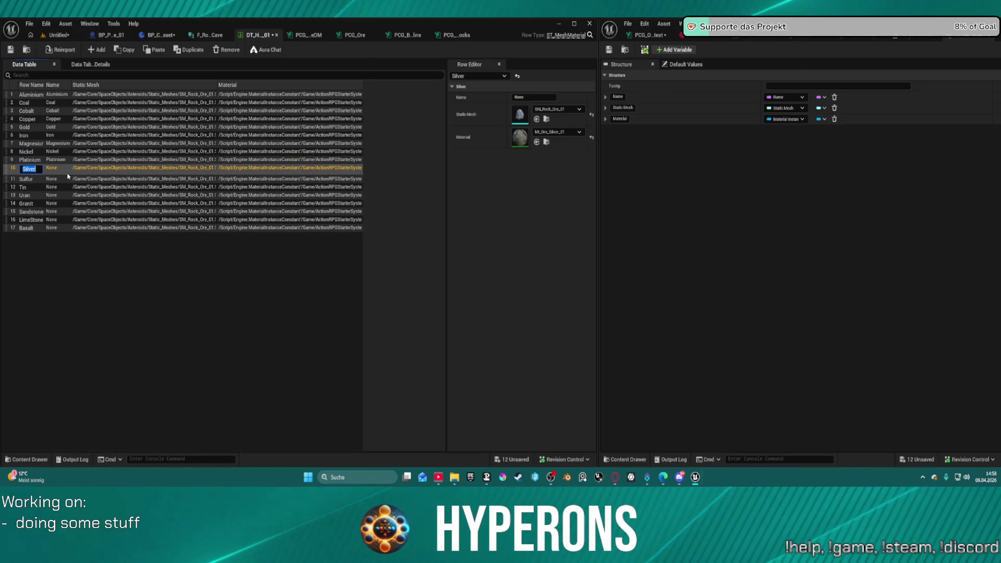
{"action": "left_click", "coordinate": [533, 97]}
{"action": "type", "text": "Silver"}
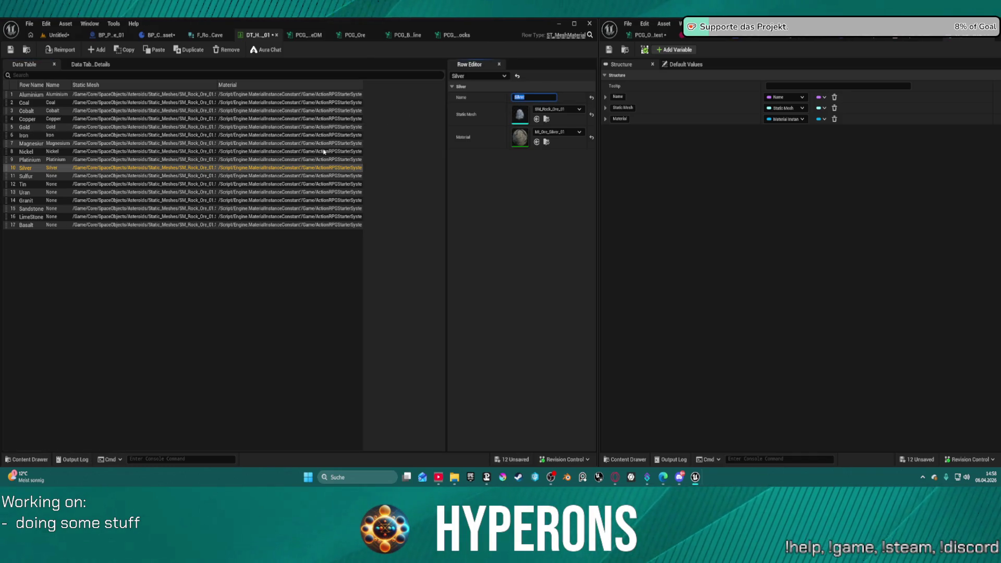
{"action": "left_click", "coordinate": [270, 255]}
{"action": "left_click", "coordinate": [33, 177]}
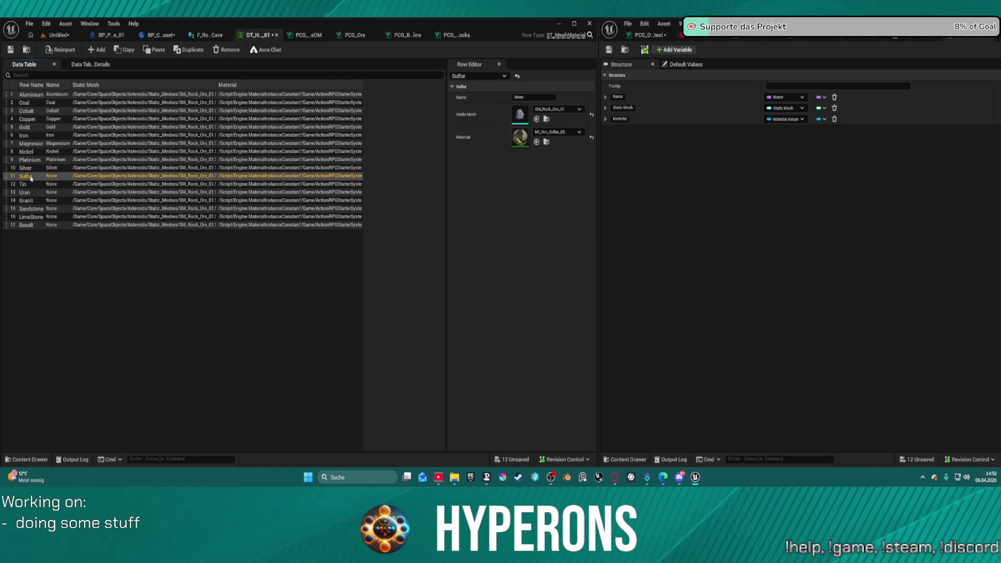
- Enter 'Sulfur' as the Sulfur row's Name value
{"action": "double_click", "coordinate": [29, 178]}
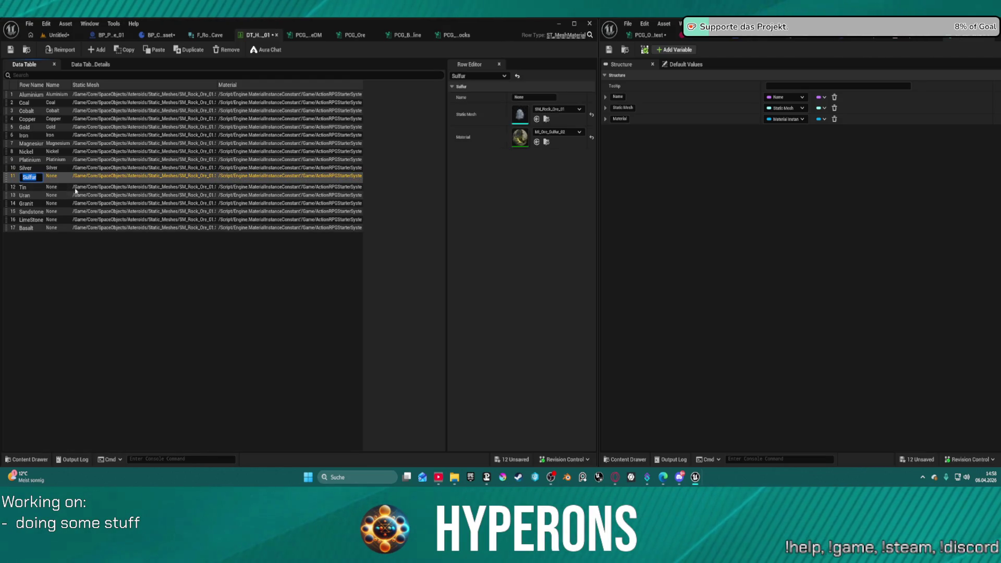
{"action": "key", "text": "Return"}
{"action": "left_click", "coordinate": [524, 97]}
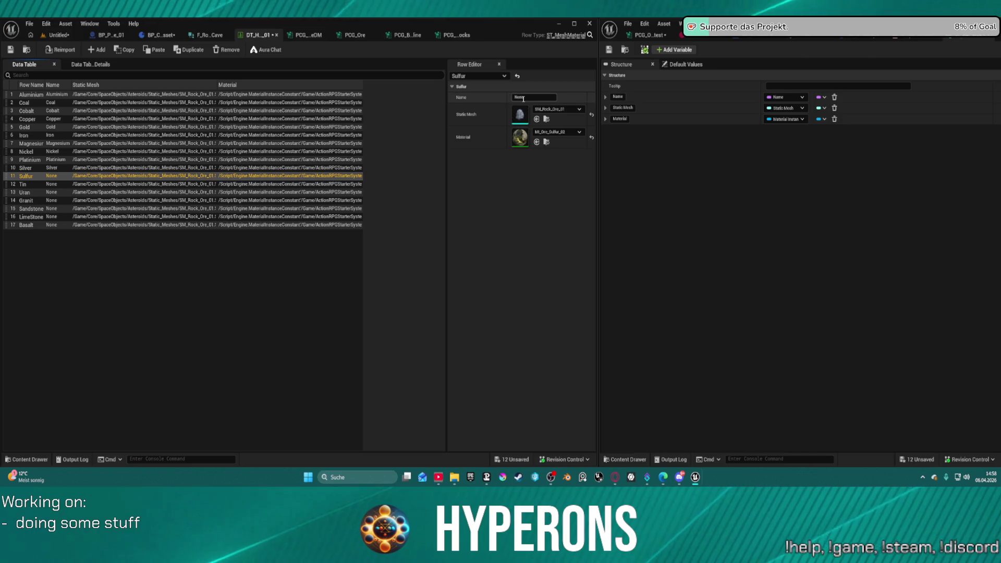
{"action": "type", "text": "Sulfur"}
{"action": "key", "text": "Return"}
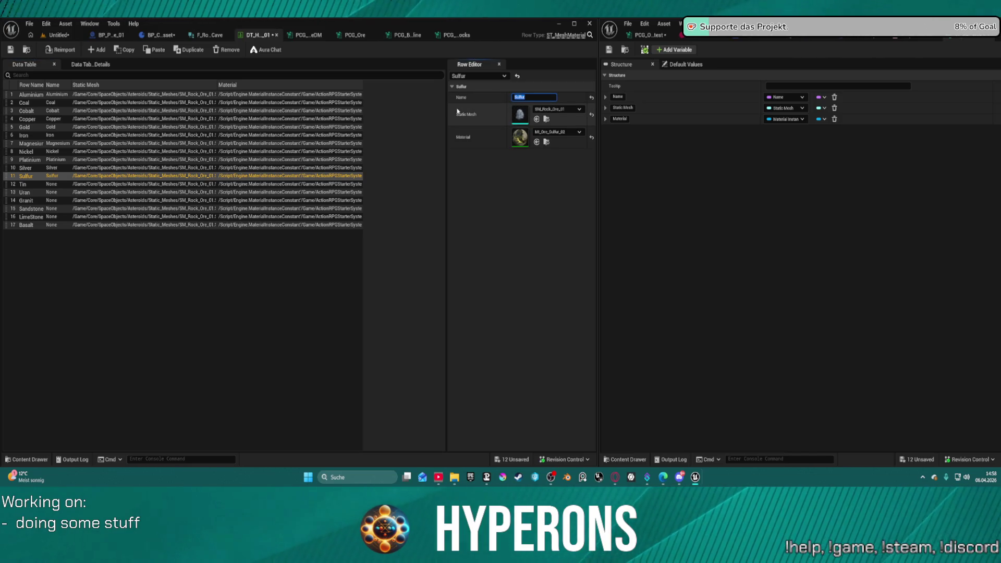
- Enter 'Tin' as the Tin row's Name value
{"action": "left_click", "coordinate": [38, 183]}
{"action": "left_click", "coordinate": [39, 183]}
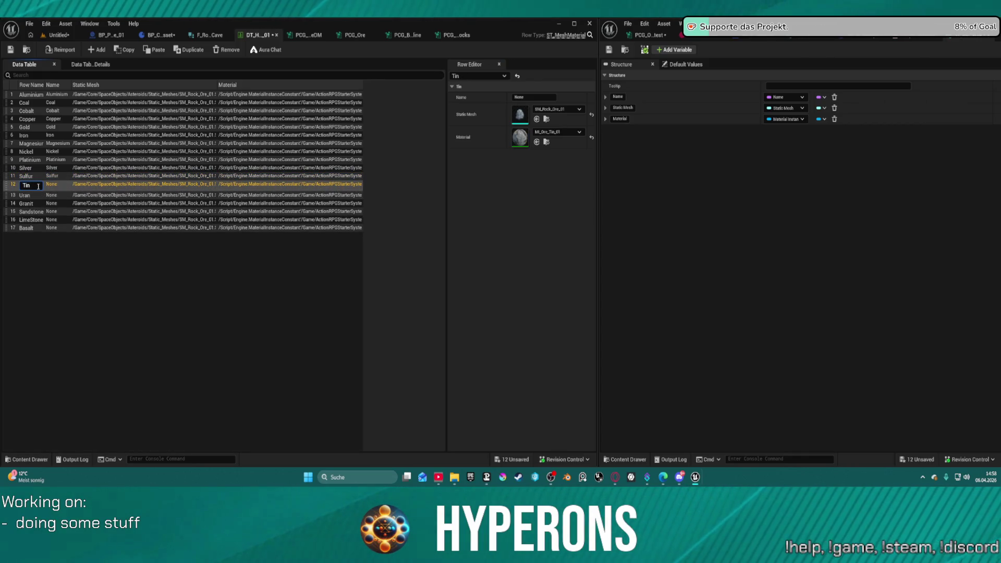
{"action": "left_click", "coordinate": [137, 203]}
{"action": "left_click", "coordinate": [534, 97]}
{"action": "type", "text": "Tin"}
{"action": "key", "text": "Return"}
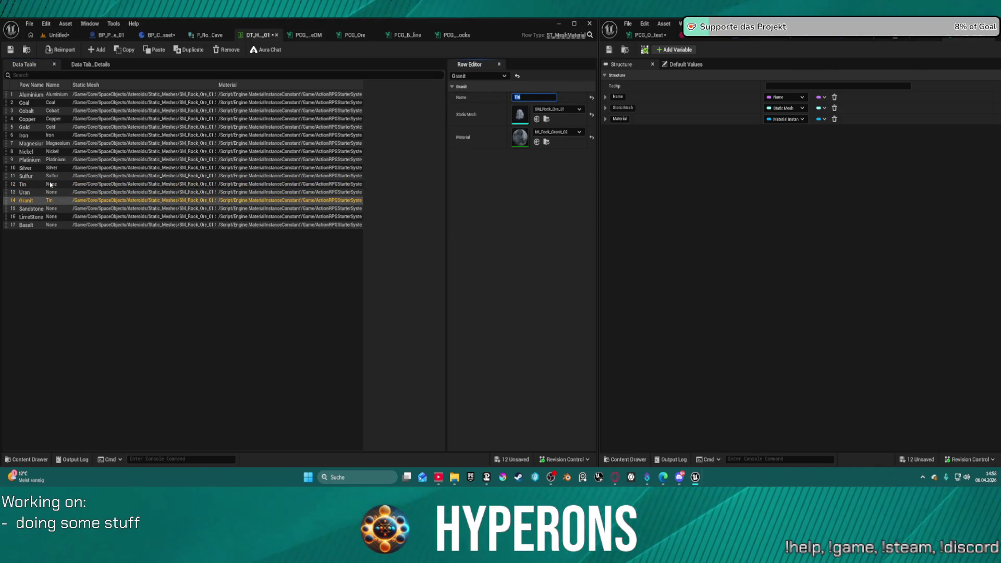
{"action": "left_click", "coordinate": [39, 194]}
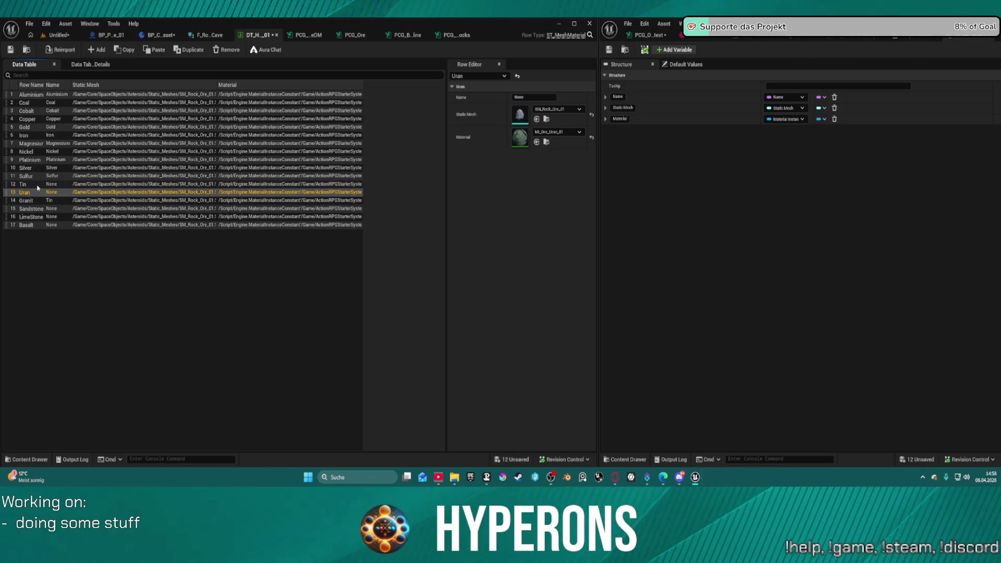
{"action": "left_click", "coordinate": [38, 185]}
{"action": "left_click", "coordinate": [534, 97]}
{"action": "type", "text": "Tin"}
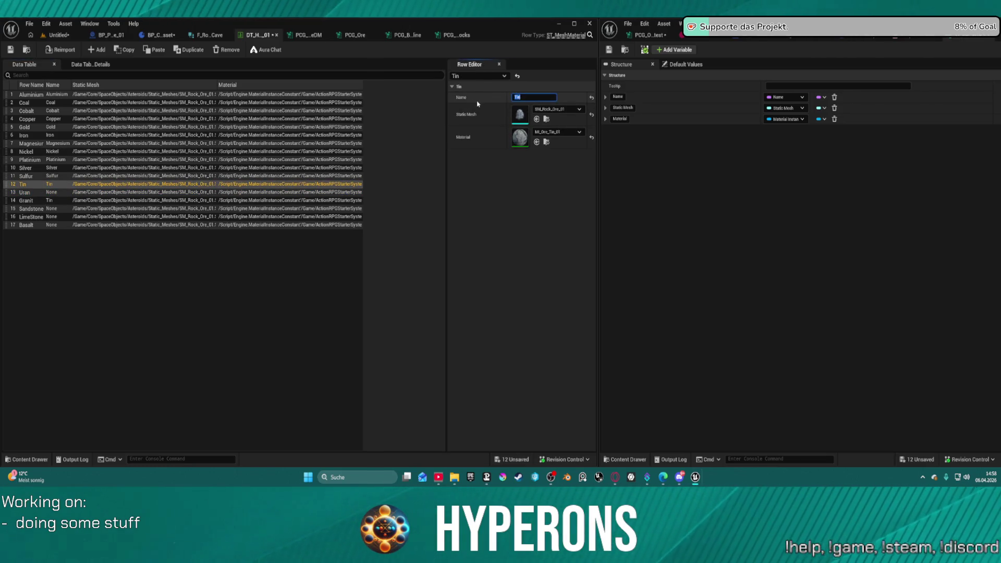
- Enter 'Uran' as the Uran row's Name value
{"action": "left_click", "coordinate": [29, 193]}
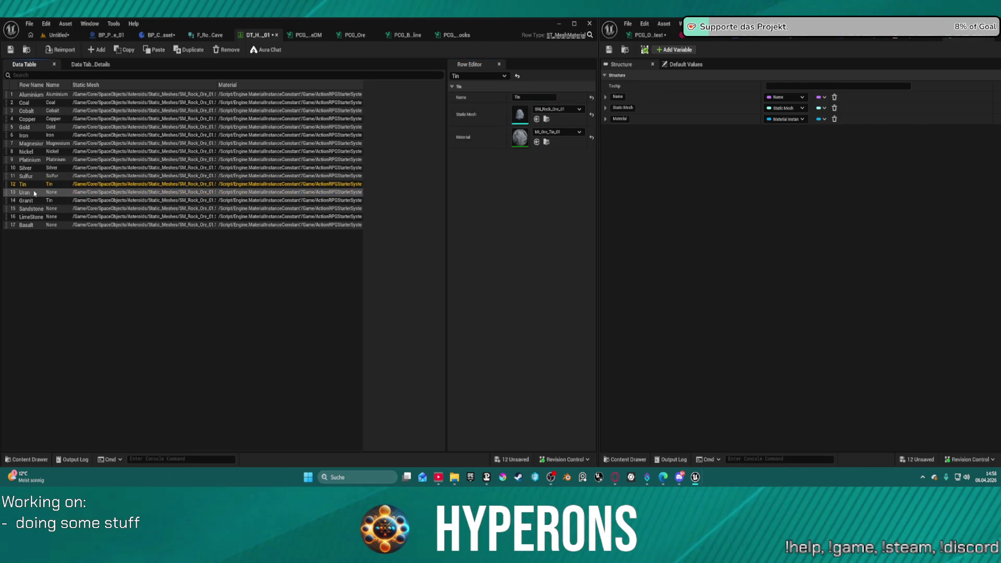
{"action": "left_click", "coordinate": [29, 193]}
{"action": "left_click", "coordinate": [128, 328]}
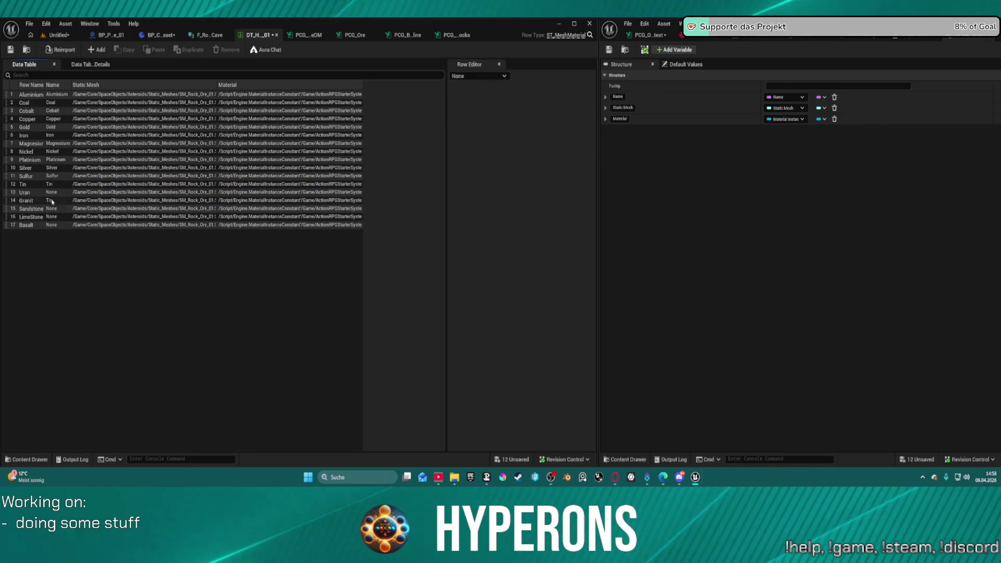
{"action": "left_click", "coordinate": [534, 97]}
{"action": "type", "text": "Uran"}
{"action": "key", "text": "Return"}
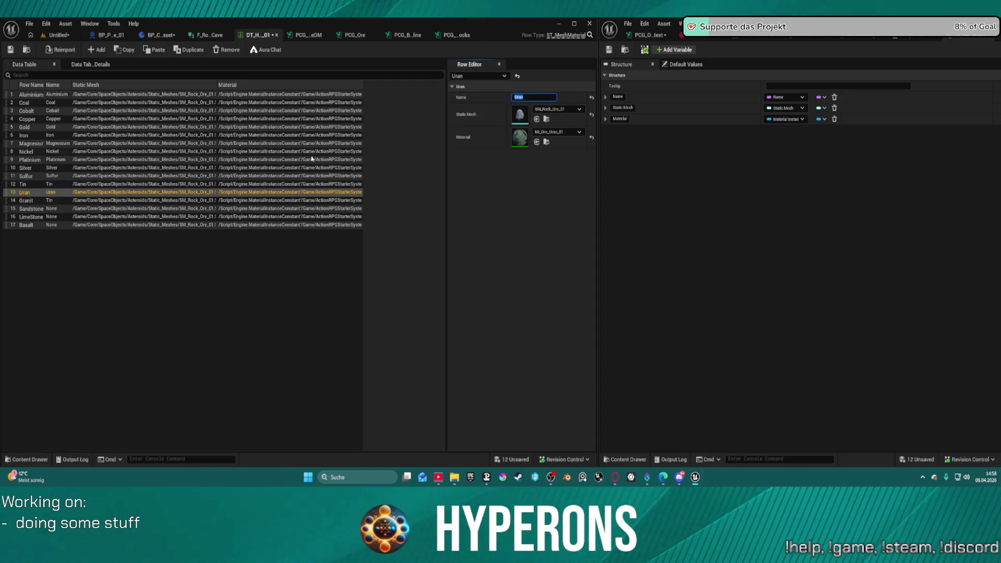
- Replace the Granit row's wrong 'Tin' Name value with 'Granit'
{"action": "left_click", "coordinate": [46, 200]}
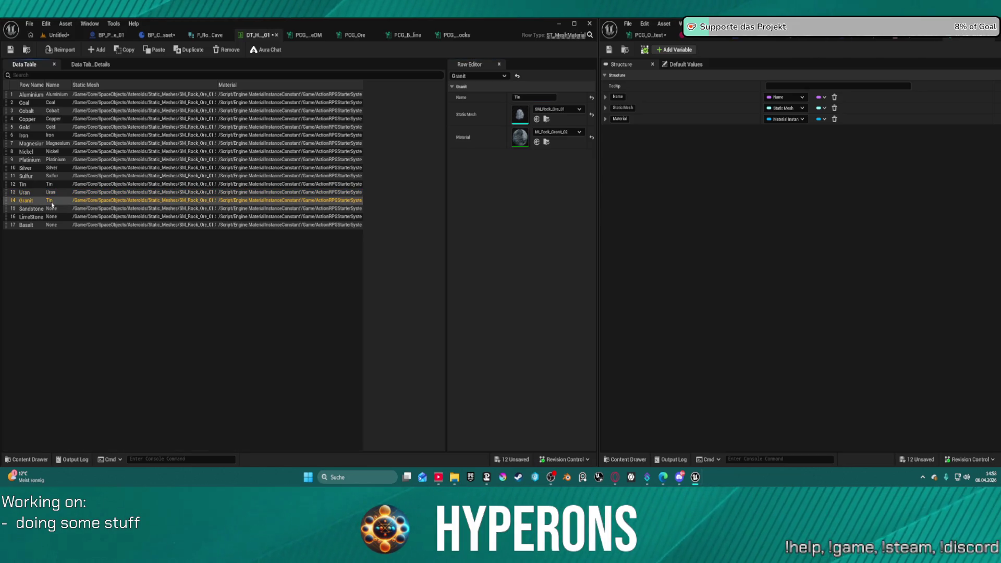
{"action": "key", "text": "F2"}
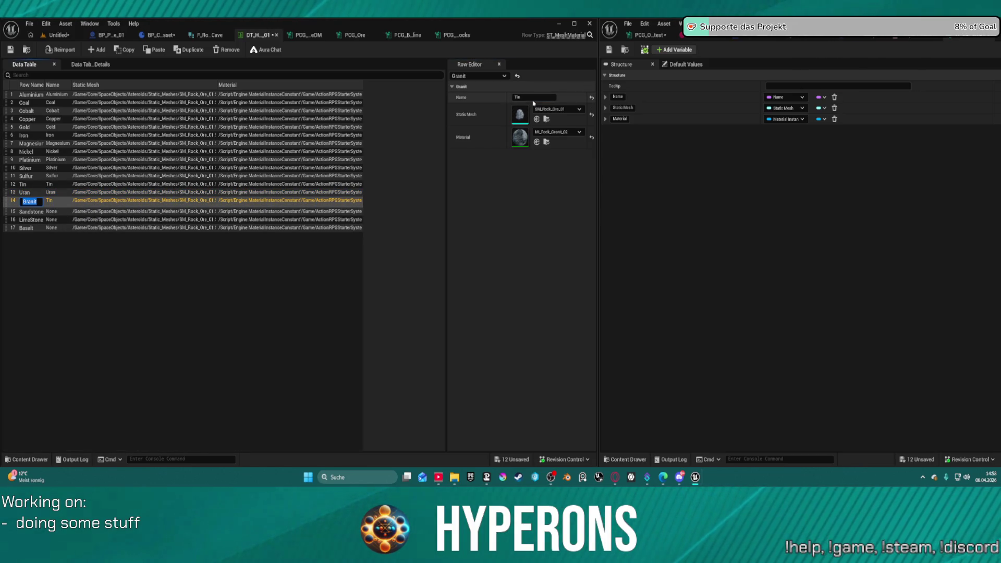
{"action": "left_click", "coordinate": [534, 97]}
{"action": "type", "text": "Granit"}
{"action": "key", "text": "Return"}
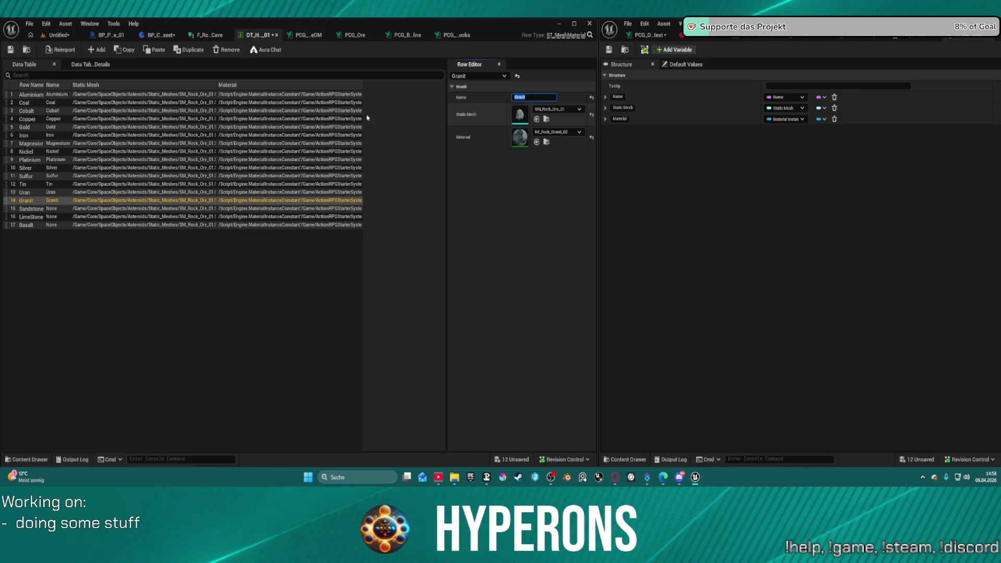
{"action": "left_click", "coordinate": [196, 209]}
{"action": "key", "text": "F2"}
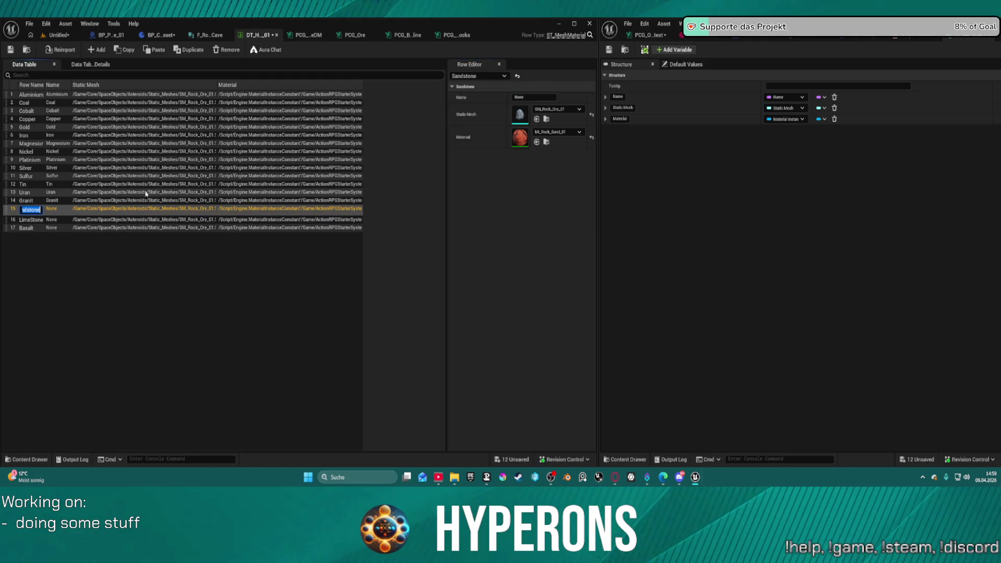
- Paste Sandstone, LimeStone and Basalt as the Name values of their rows
{"action": "left_click", "coordinate": [528, 97]}
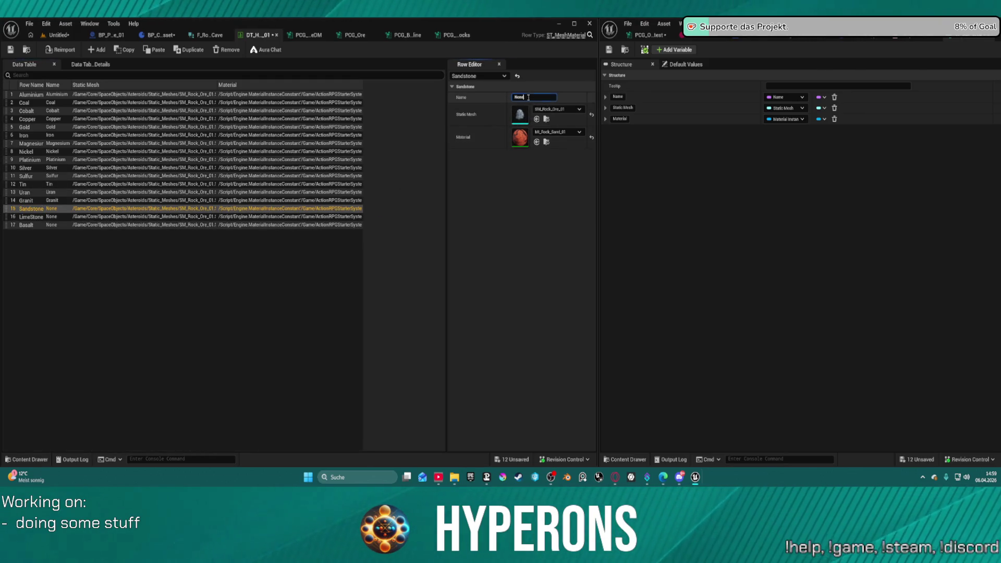
{"action": "type", "text": "Sandstone"}
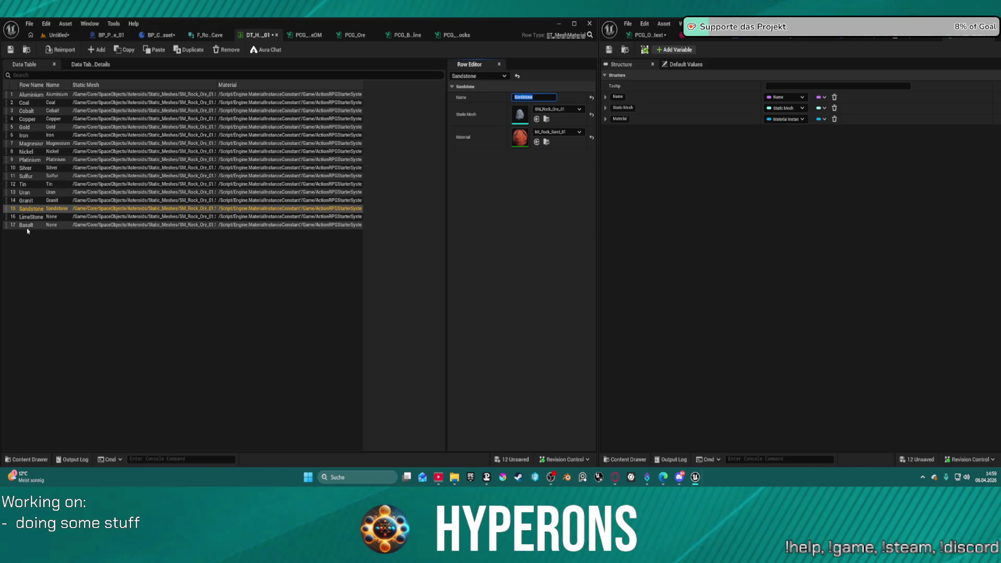
{"action": "double_click", "coordinate": [30, 217]}
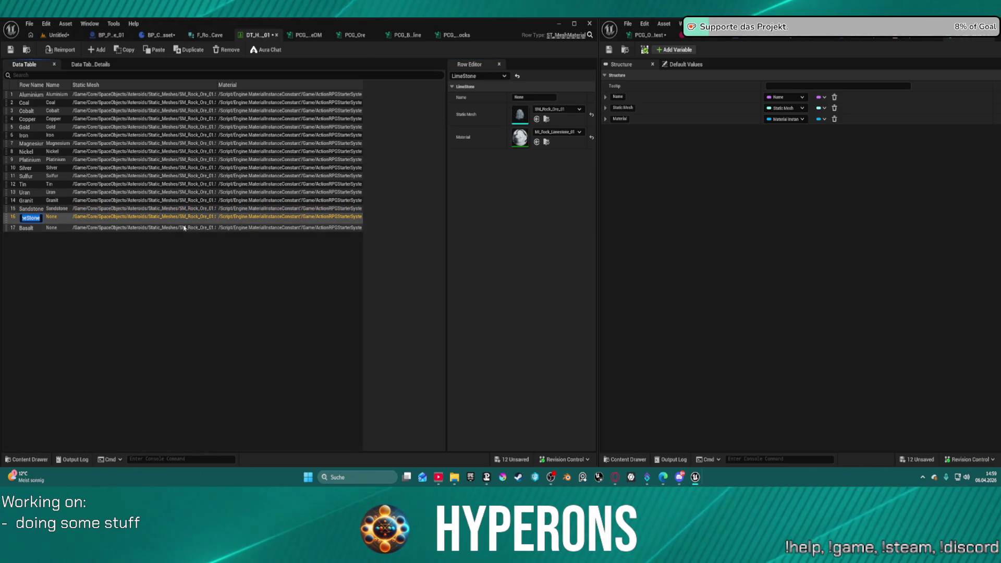
{"action": "left_click", "coordinate": [541, 97]}
{"action": "key", "text": "ctrl+v"}
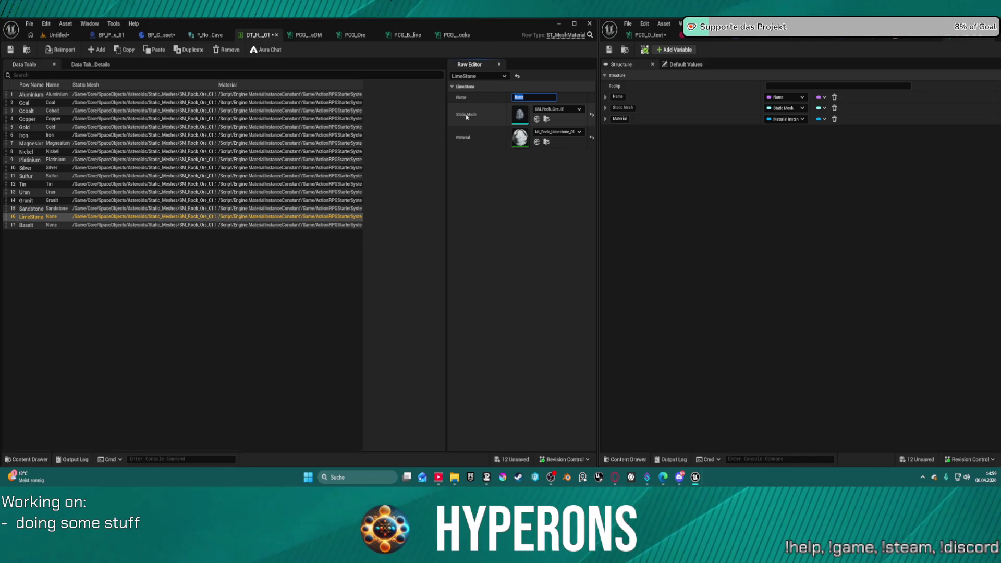
{"action": "double_click", "coordinate": [29, 226]}
{"action": "key", "text": "ctrl+c"}
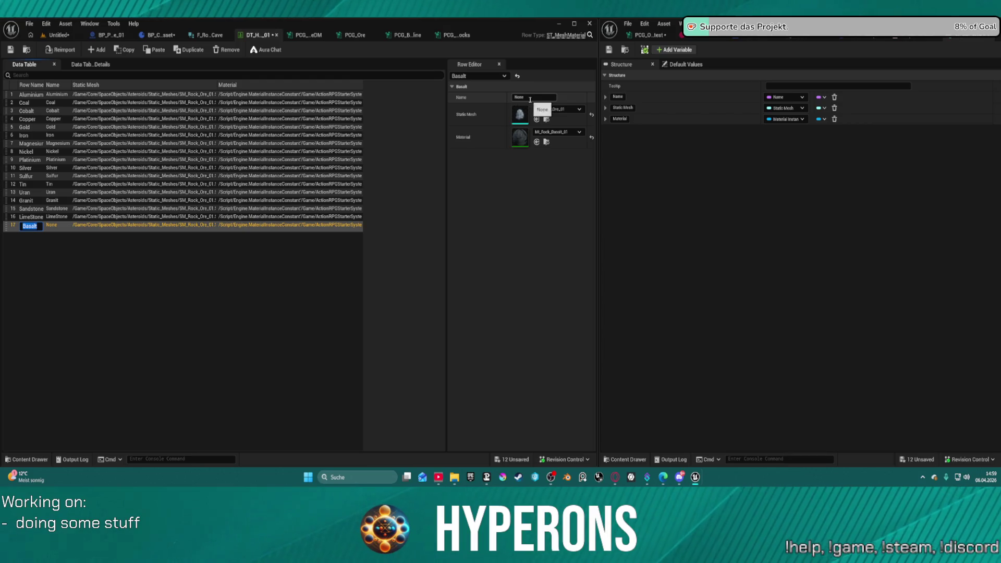
{"action": "left_click", "coordinate": [536, 97]}
{"action": "key", "text": "ctrl+v"}
{"action": "key", "text": "Return"}
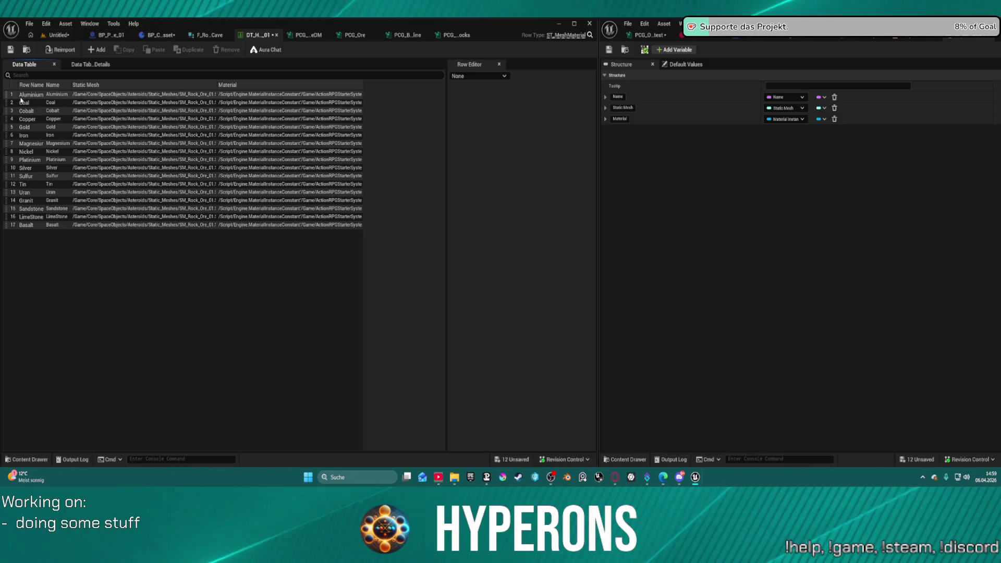
- Rename the Aluminium row to '1'
{"action": "left_click", "coordinate": [31, 94]}
{"action": "left_click", "coordinate": [534, 97]}
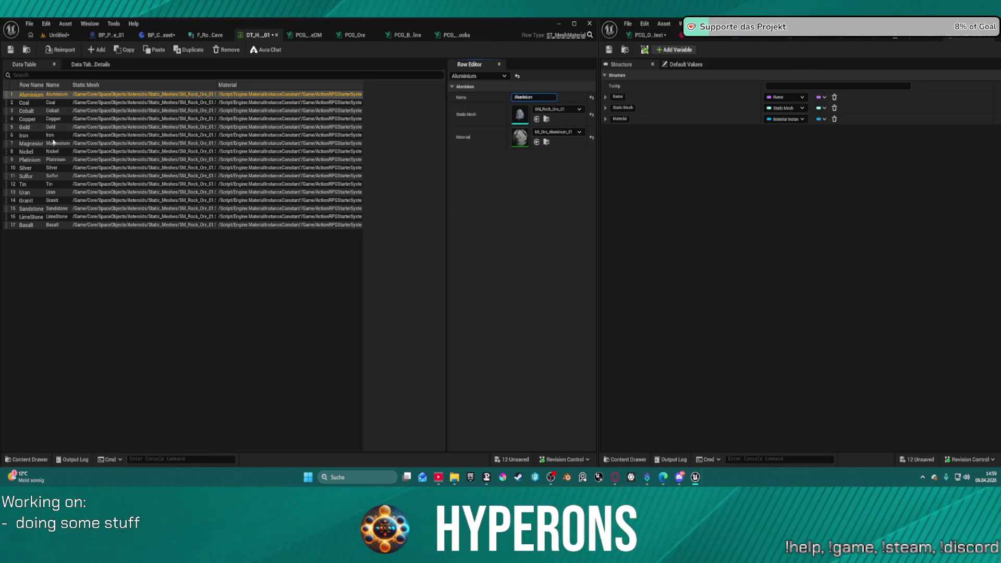
{"action": "left_click", "coordinate": [24, 184]}
{"action": "double_click", "coordinate": [26, 95]}
{"action": "type", "text": "1"}
{"action": "key", "text": "Tab"}
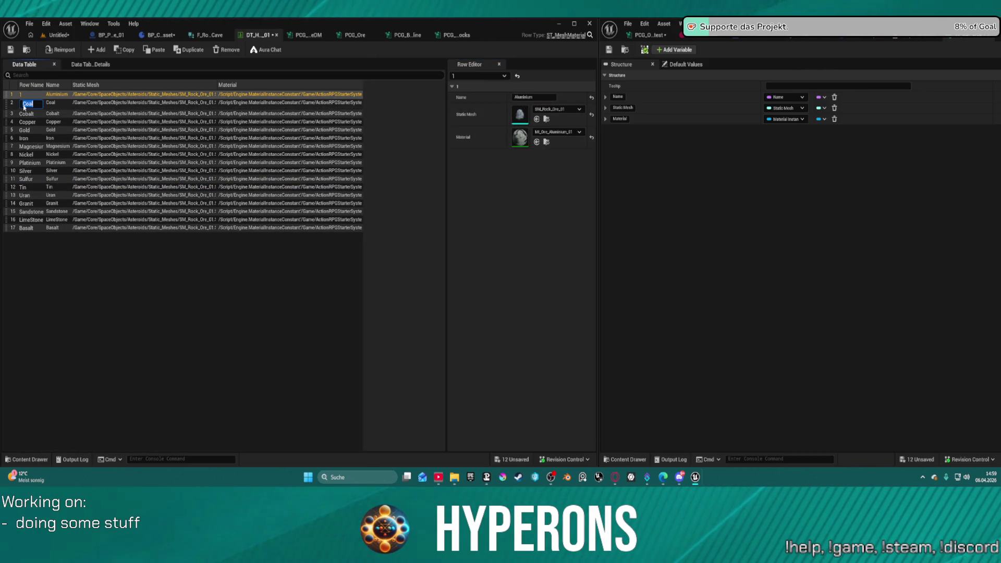
{"action": "type", "text": "2"}
- Number the Coal, Cobalt, Copper, Gold and Iron rows 2 to 6 in Row Name
{"action": "key", "text": "ctrl+a"}
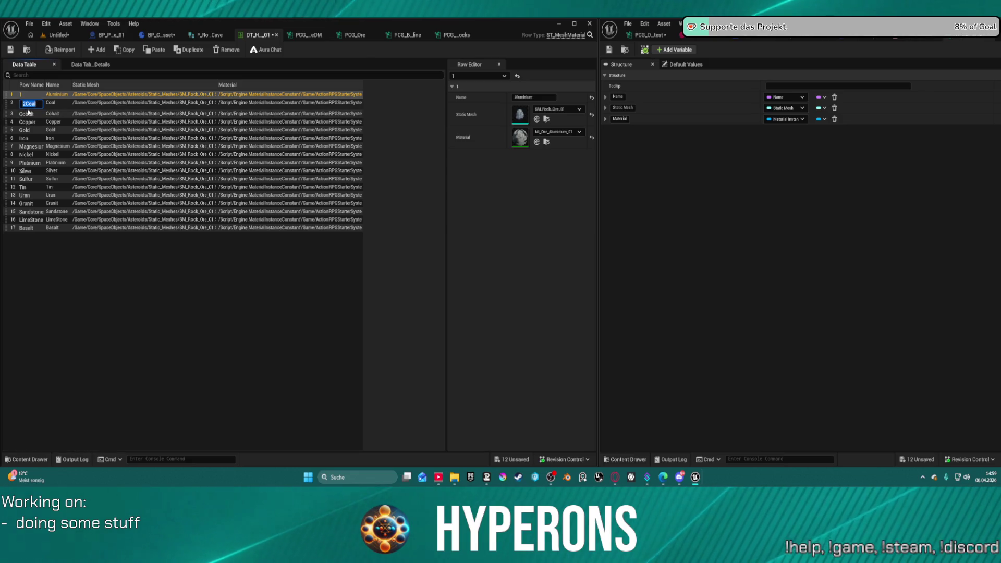
{"action": "type", "text": "2"}
{"action": "key", "text": "Tab"}
{"action": "key", "text": "ctrl+a"}
{"action": "type", "text": "3"}
{"action": "key", "text": "Return"}
{"action": "key", "text": "Down"}
{"action": "double_click", "coordinate": [29, 120]}
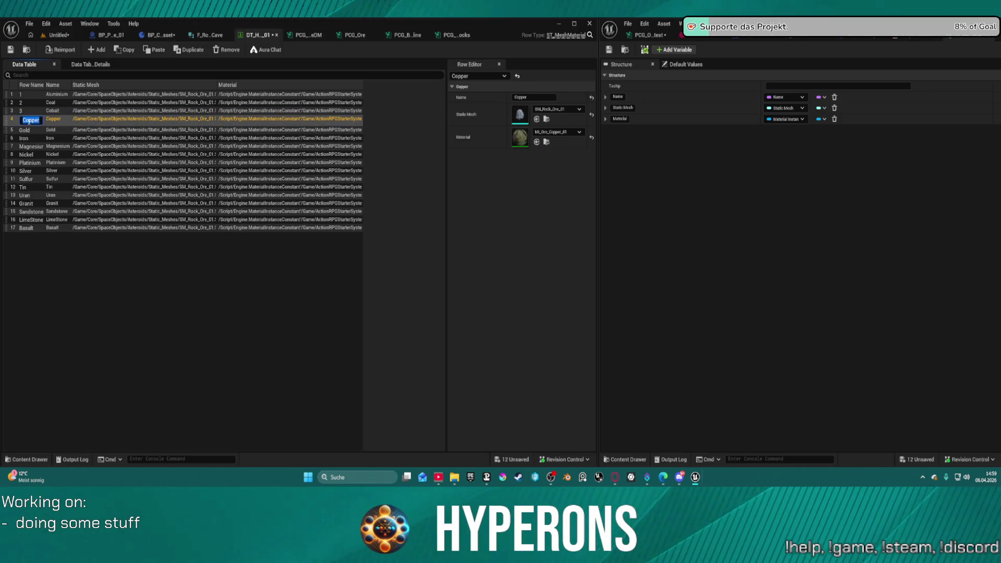
{"action": "type", "text": "4"}
{"action": "key", "text": "Return"}
{"action": "double_click", "coordinate": [24, 128]}
{"action": "type", "text": "5"}
{"action": "key", "text": "Return"}
{"action": "double_click", "coordinate": [24, 135]}
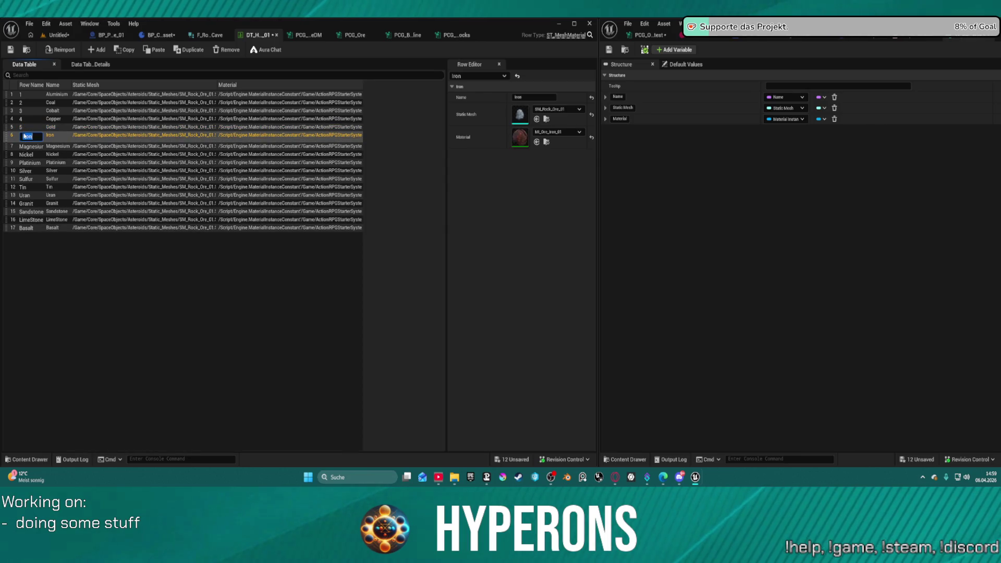
{"action": "type", "text": "6"}
{"action": "key", "text": "Return"}
- Number the Magnesium through Silver rows, clearing a duplicate-name warning, with Platinum 9 and Silver 10
{"action": "double_click", "coordinate": [33, 146]}
{"action": "type", "text": "7"}
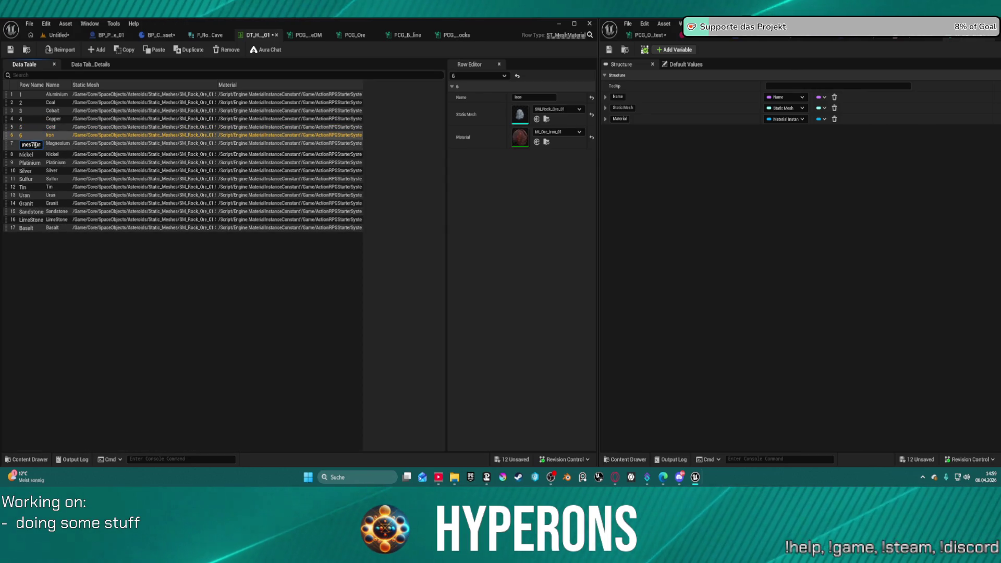
{"action": "double_click", "coordinate": [32, 145]}
{"action": "type", "text": "6"}
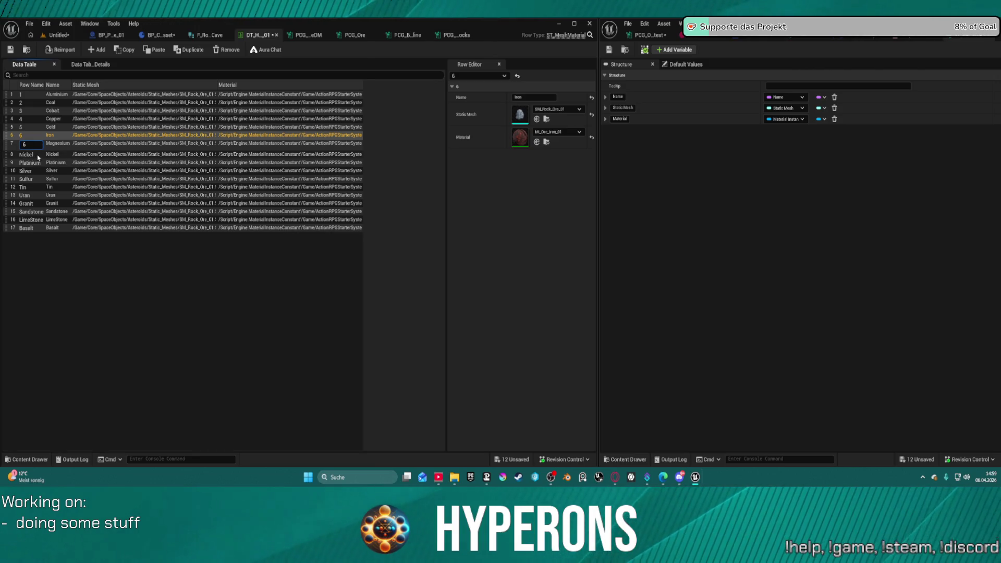
{"action": "key", "text": "Return"}
{"action": "left_click", "coordinate": [541, 261]}
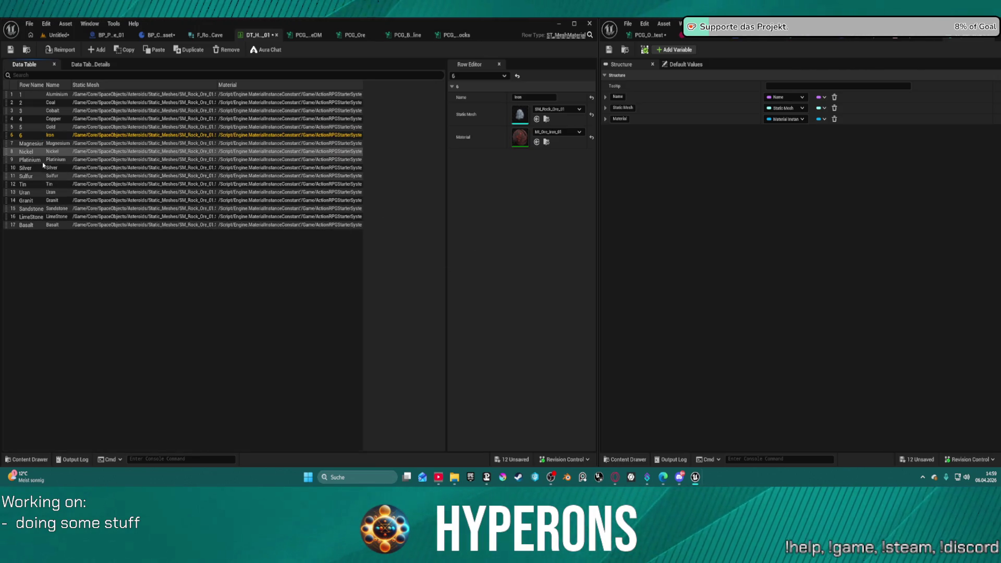
{"action": "double_click", "coordinate": [23, 145]}
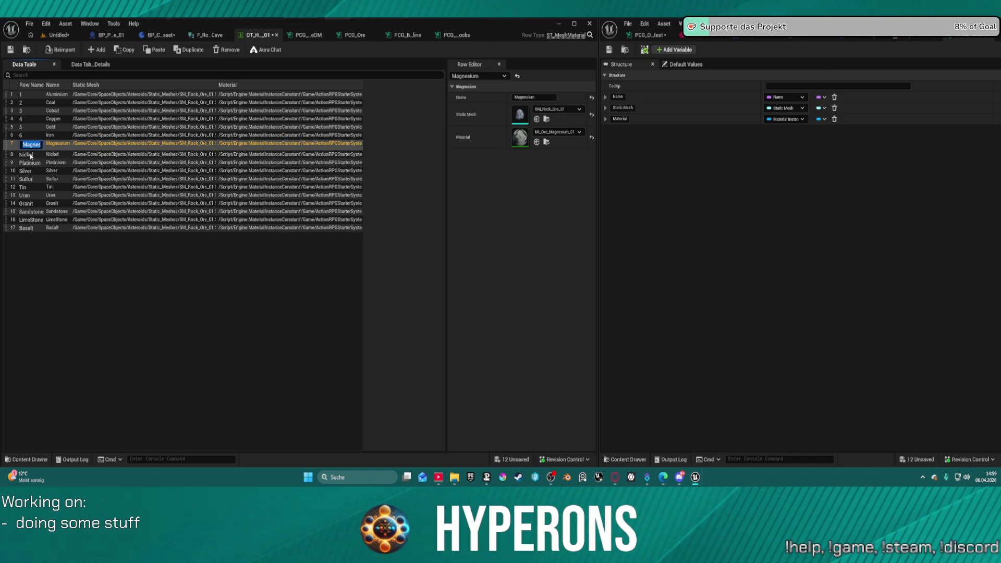
{"action": "type", "text": "7"}
{"action": "double_click", "coordinate": [23, 156]}
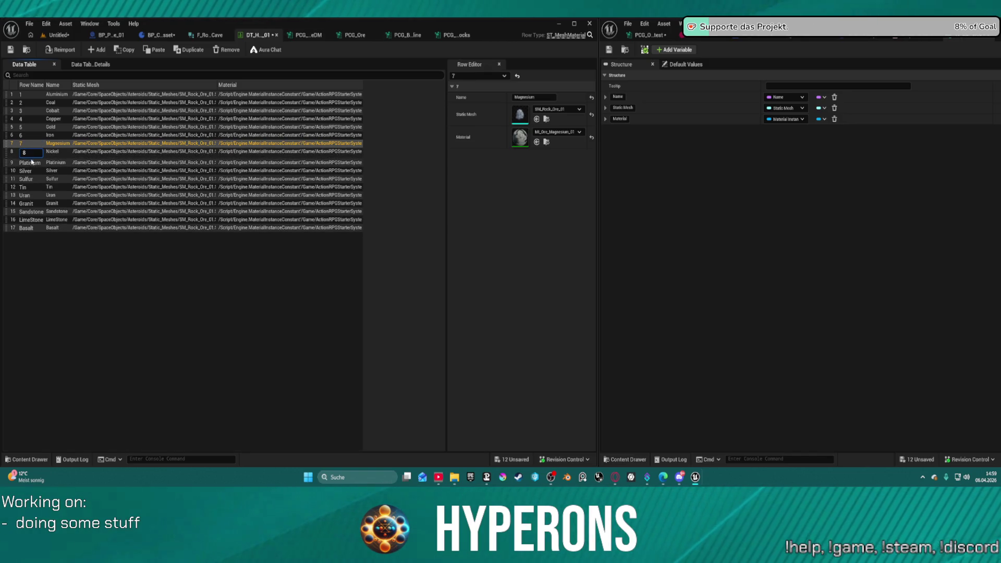
{"action": "double_click", "coordinate": [29, 162]}
{"action": "type", "text": "9"}
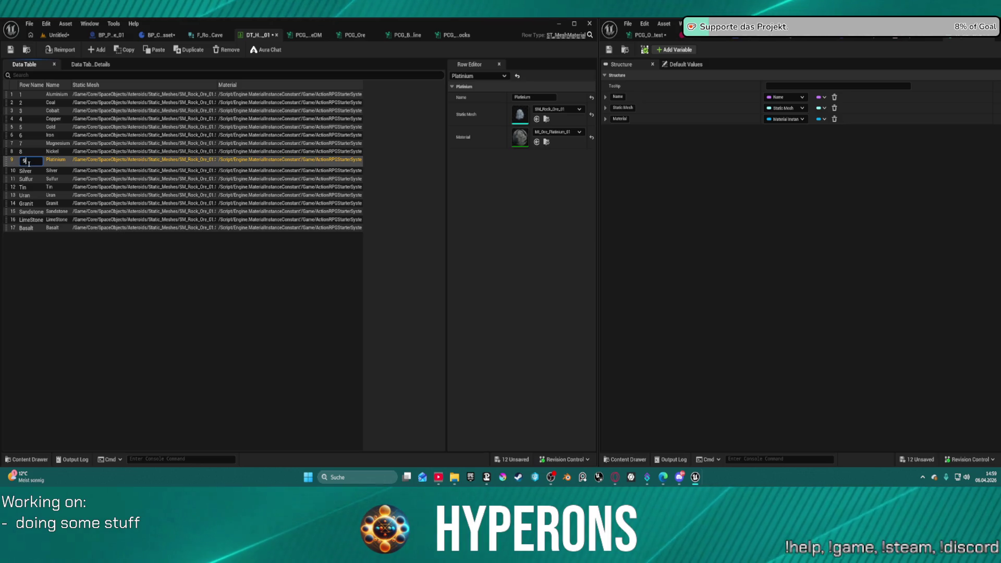
{"action": "key", "text": "Return"}
{"action": "double_click", "coordinate": [30, 168]}
{"action": "type", "text": "10"}
- Number the Sulfur, Tin, Uran, Granit, Sandstone, LimeStone and Basalt rows 11 to 17
{"action": "double_click", "coordinate": [30, 178]}
{"action": "type", "text": "11"}
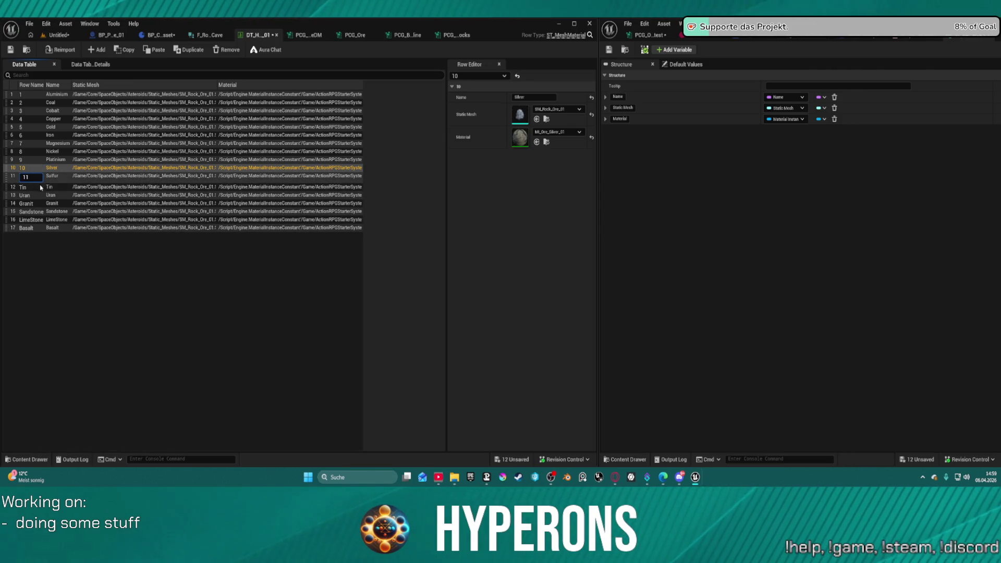
{"action": "key", "text": "Return"}
{"action": "double_click", "coordinate": [33, 185]}
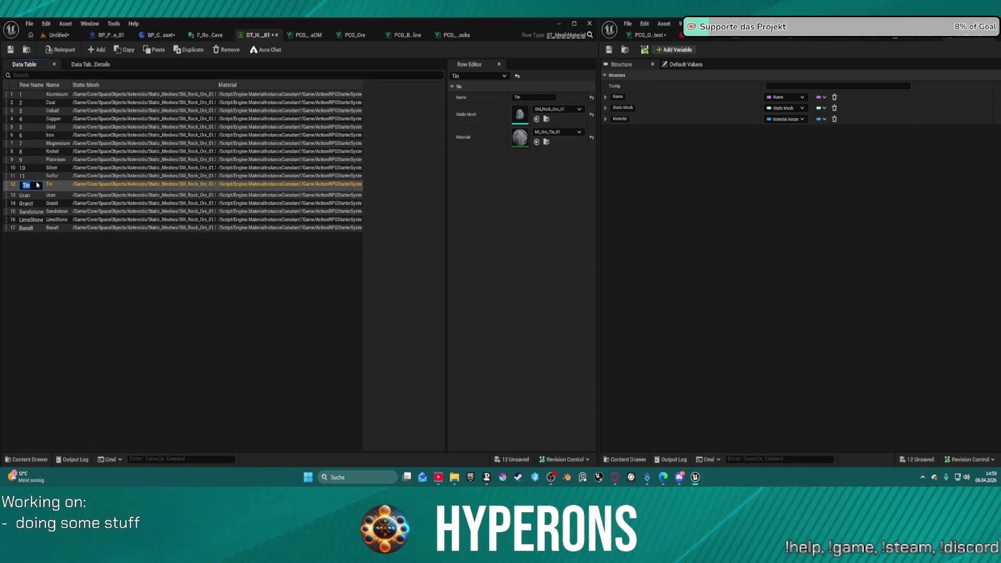
{"action": "type", "text": "12"}
{"action": "key", "text": "Return"}
{"action": "double_click", "coordinate": [38, 194]}
{"action": "type", "text": "1"}
{"action": "key", "text": "Return"}
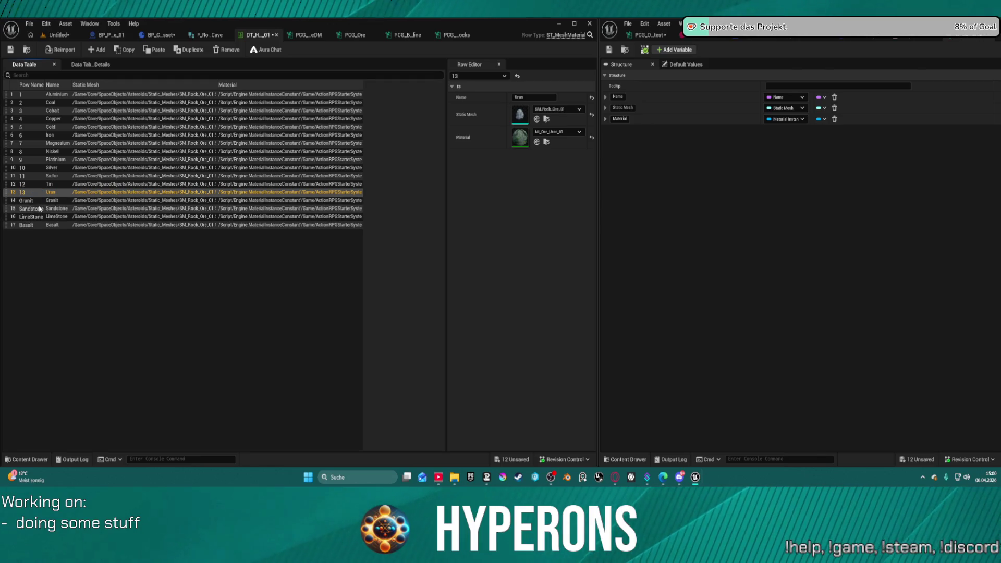
{"action": "double_click", "coordinate": [37, 202]}
{"action": "type", "text": "14"}
{"action": "key", "text": "Return"}
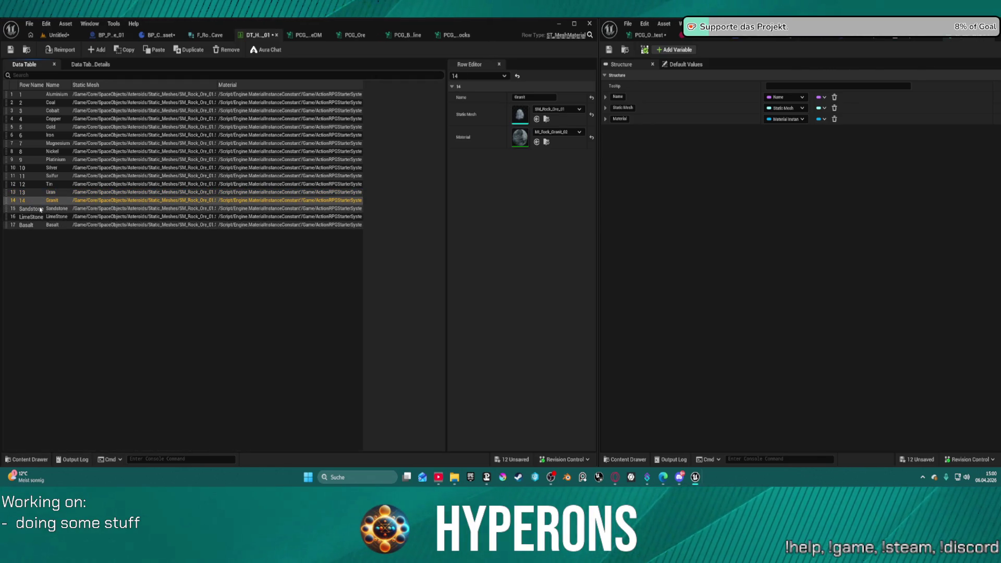
{"action": "double_click", "coordinate": [40, 209]}
{"action": "type", "text": "15"}
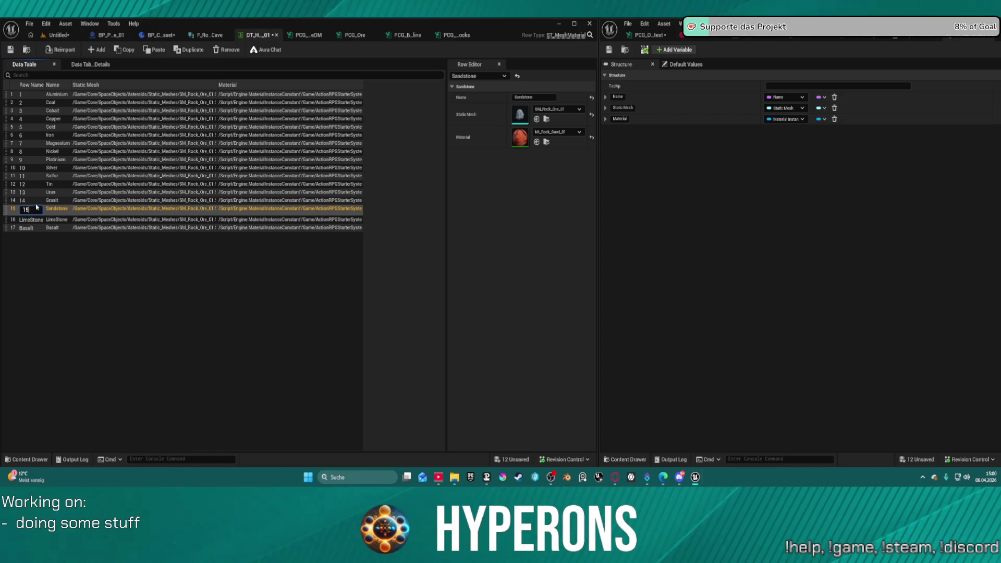
{"action": "key", "text": "Return"}
{"action": "double_click", "coordinate": [39, 218]}
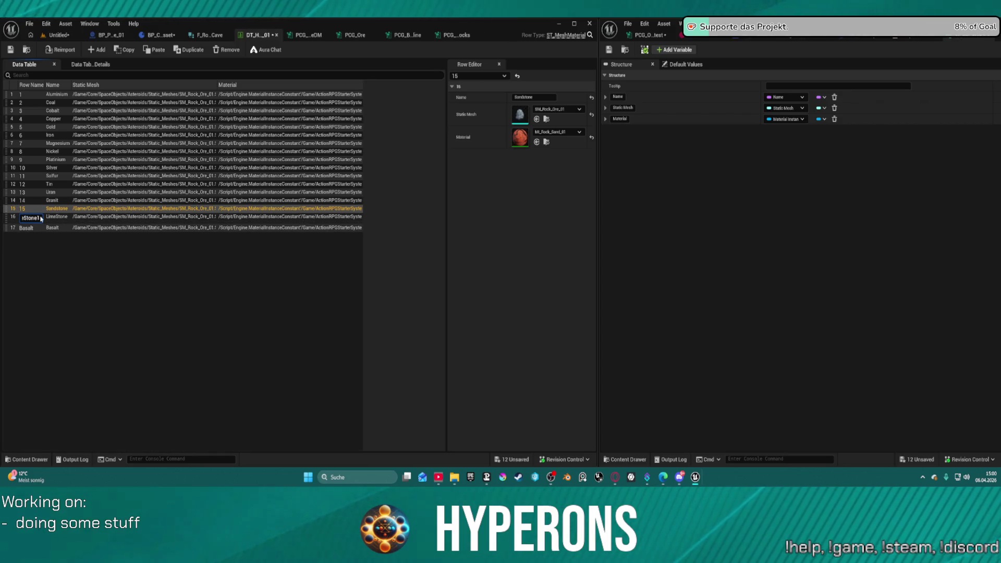
{"action": "type", "text": "16"}
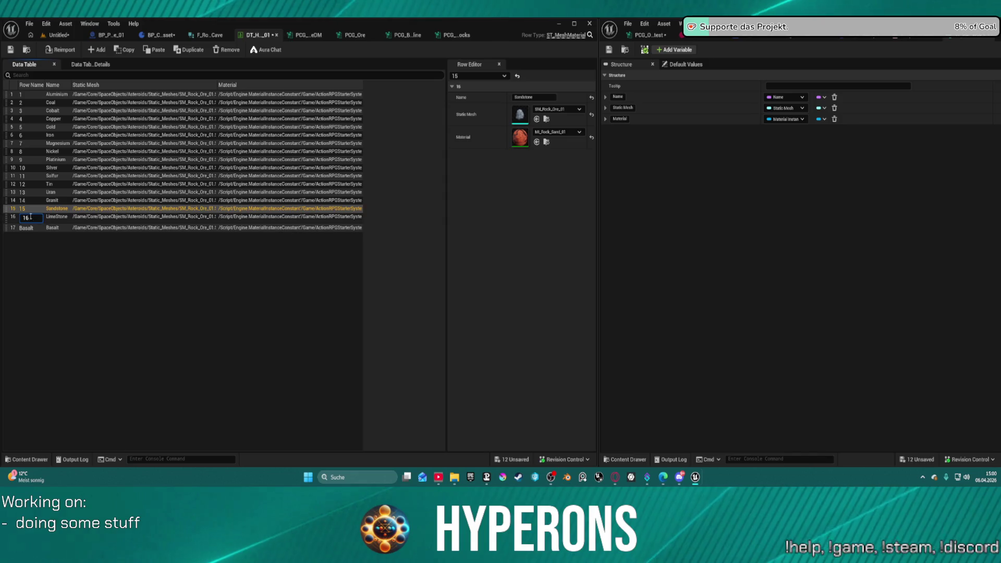
{"action": "key", "text": "Return"}
{"action": "double_click", "coordinate": [34, 226]}
{"action": "type", "text": "17"}
{"action": "left_click", "coordinate": [87, 250]}
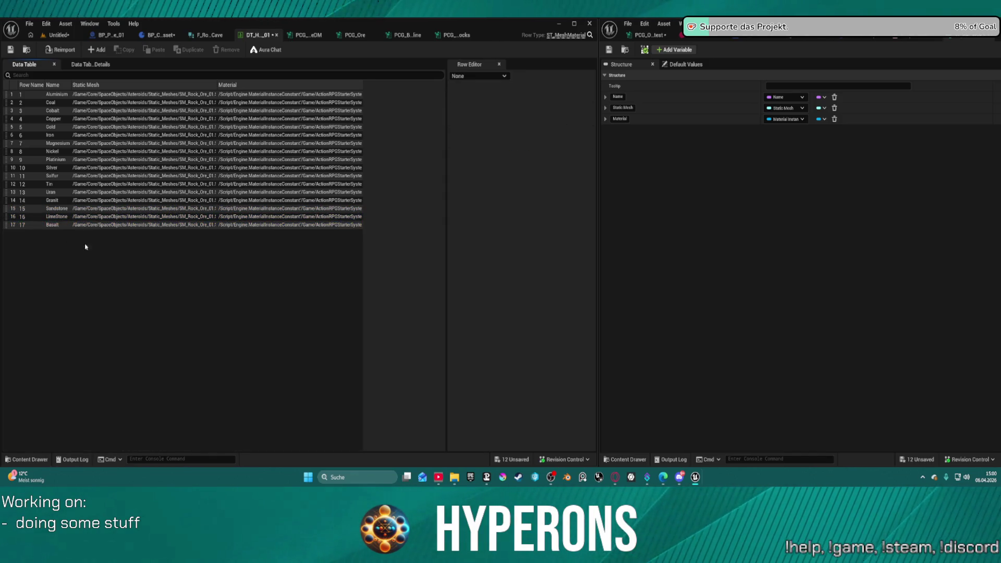
- Save the untitled level as DEV_Ores_Test after cancelling a first Save Level As attempt
{"action": "key", "text": "ctrl+s"}
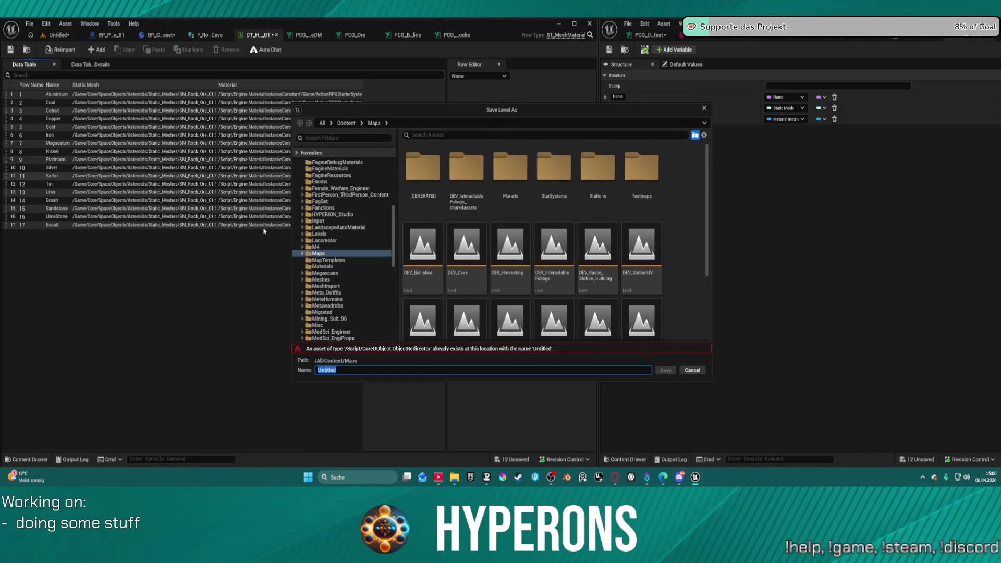
{"action": "mouse_move", "coordinate": [481, 286]}
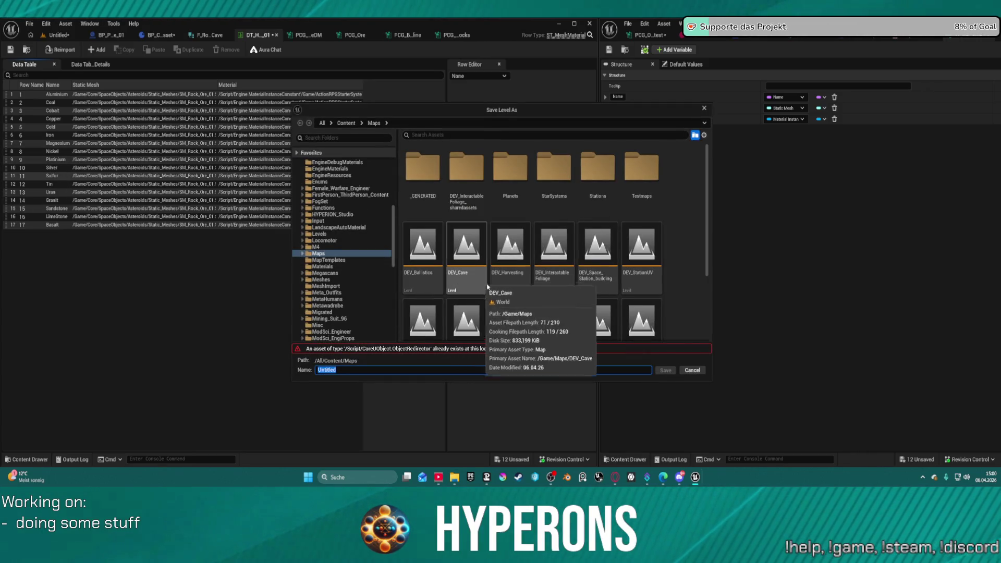
{"action": "left_click", "coordinate": [692, 370]}
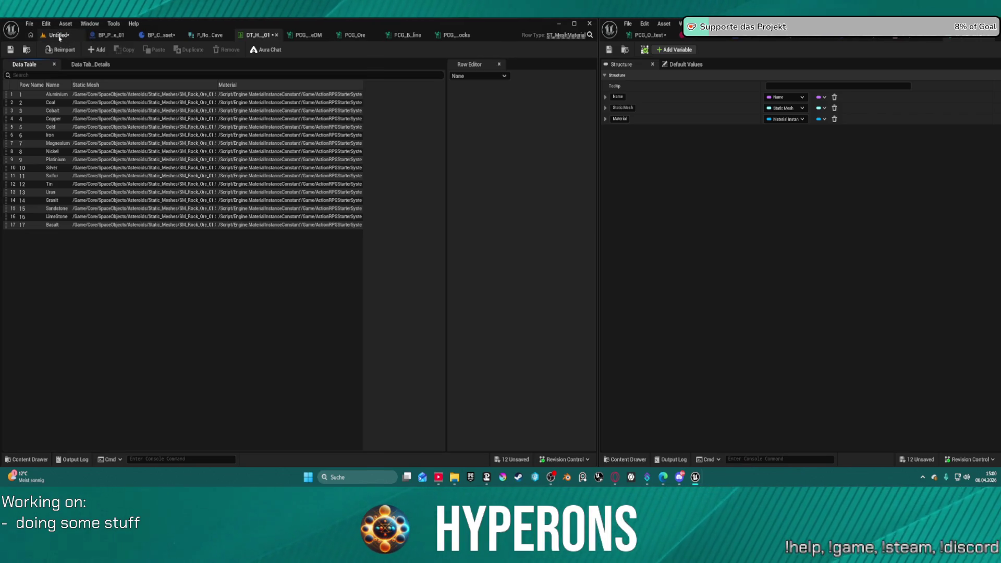
{"action": "key", "text": "ctrl+s"}
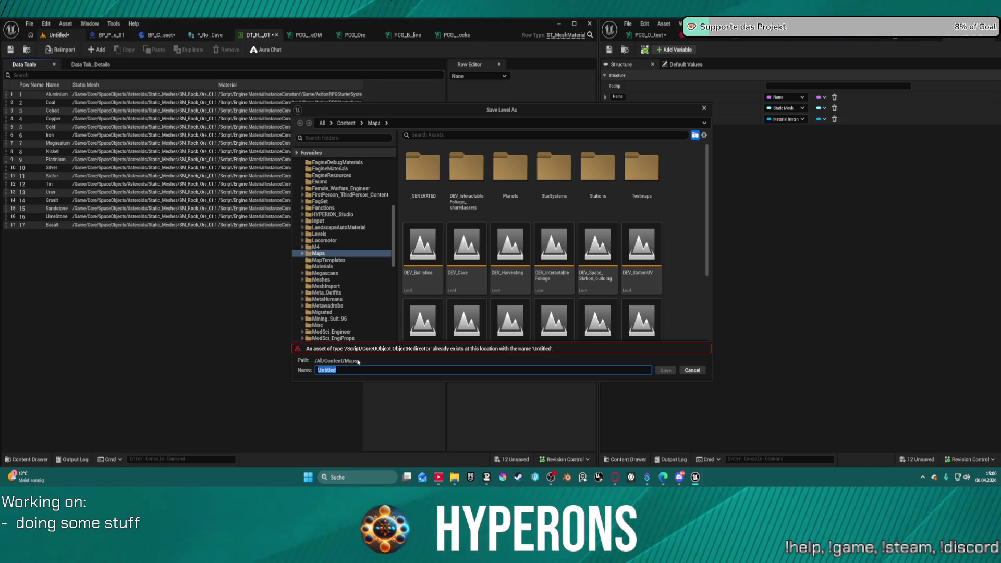
{"action": "type", "text": "DEV_O"}
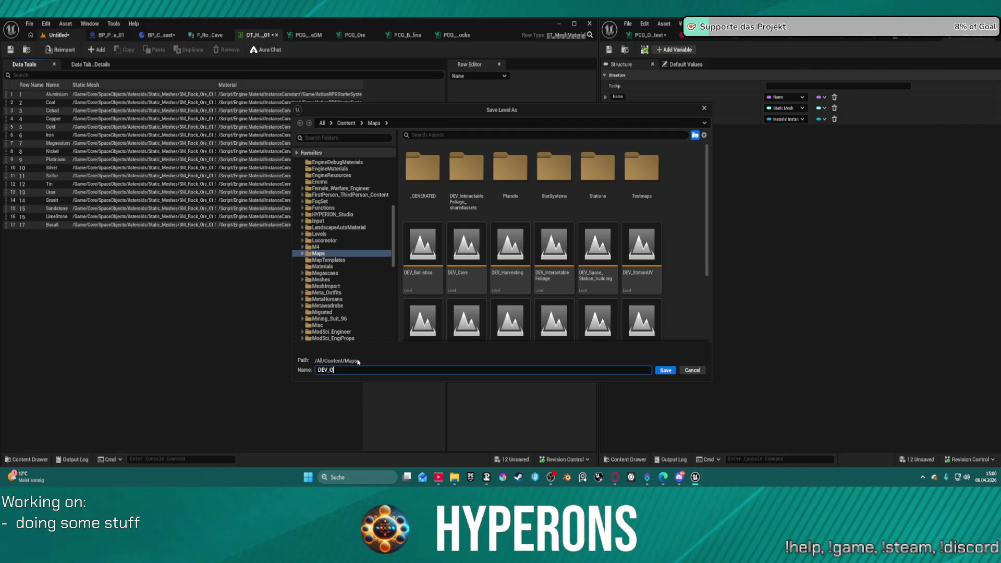
{"action": "type", "text": "res_Tes"}
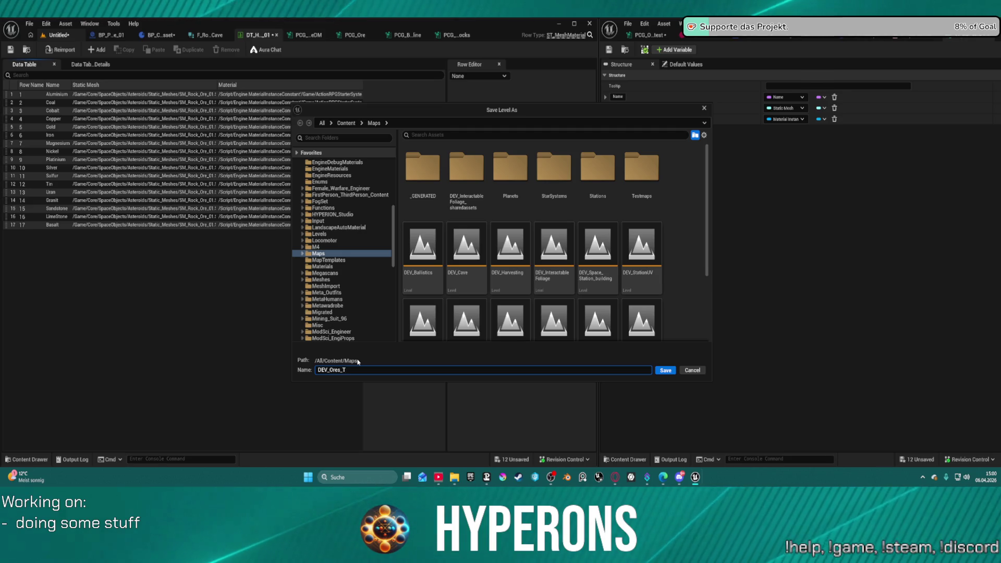
{"action": "key", "text": "Return"}
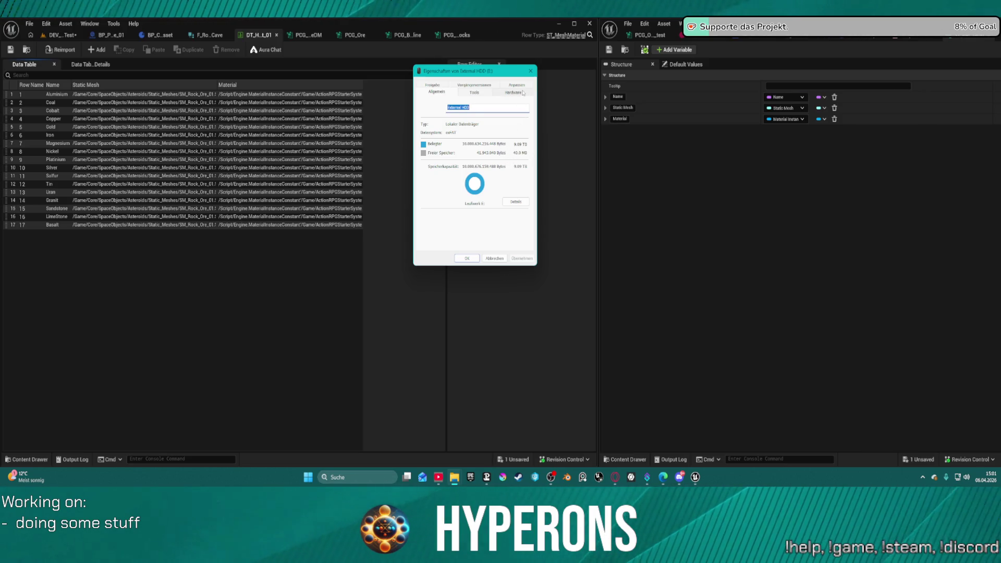
- Close the External HDD (E:) Properties window after checking its roughly 40 MB free space
{"action": "left_click", "coordinate": [530, 71]}
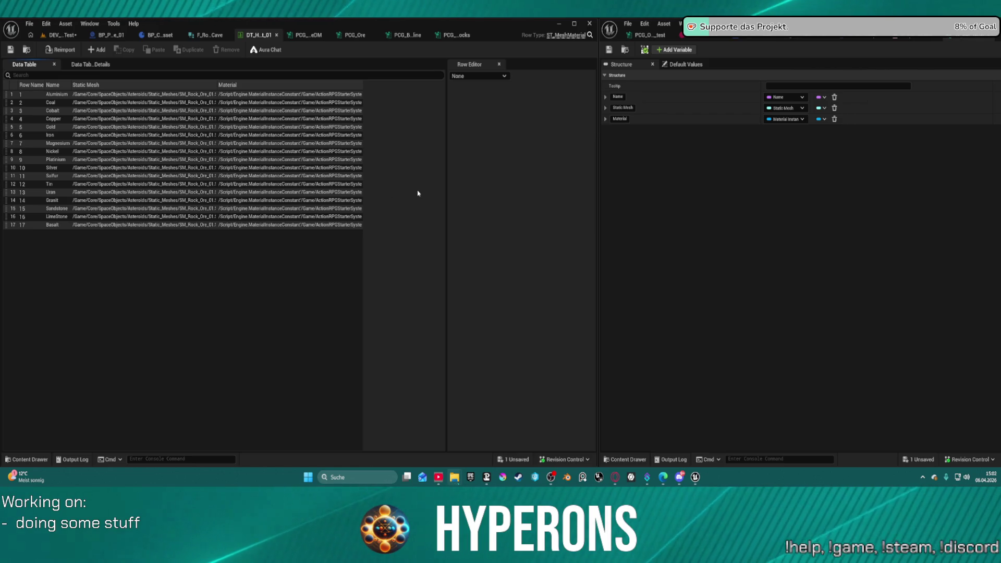
- Save the unsaved DEV_Ores_Test level from the Revision Control View Changes list
{"action": "left_click", "coordinate": [491, 151]}
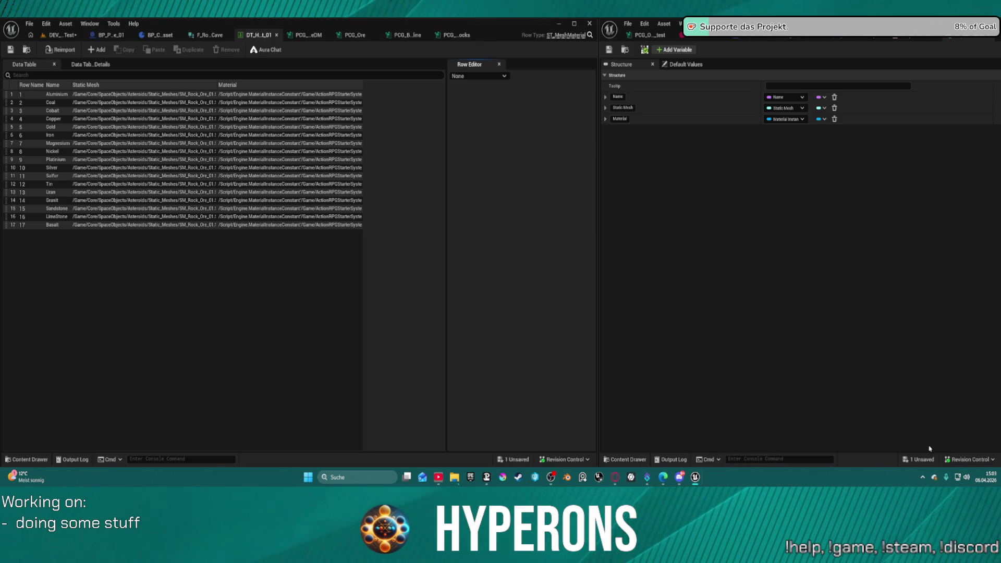
{"action": "left_click", "coordinate": [965, 461]}
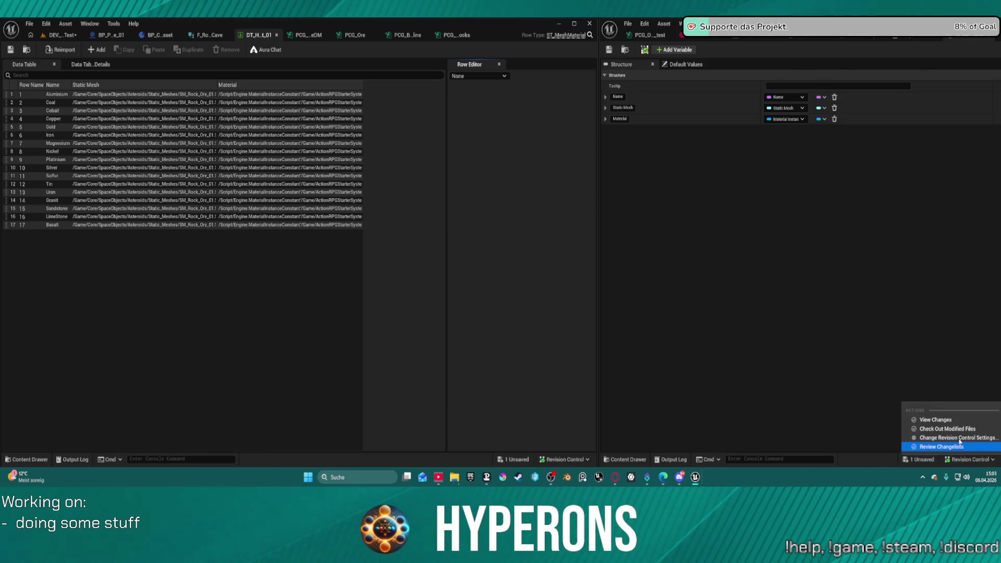
{"action": "left_click", "coordinate": [937, 421]}
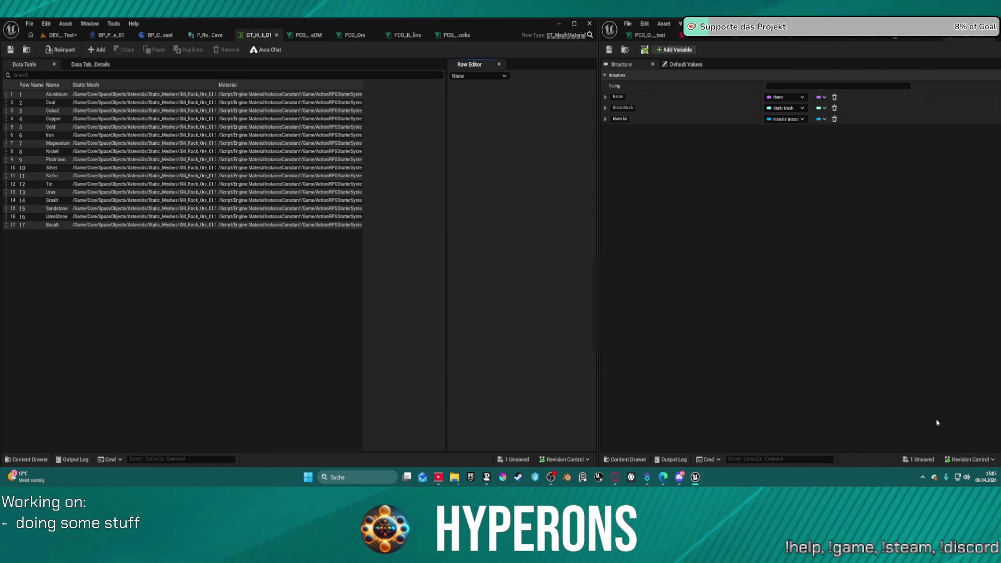
{"action": "left_click", "coordinate": [348, 167]}
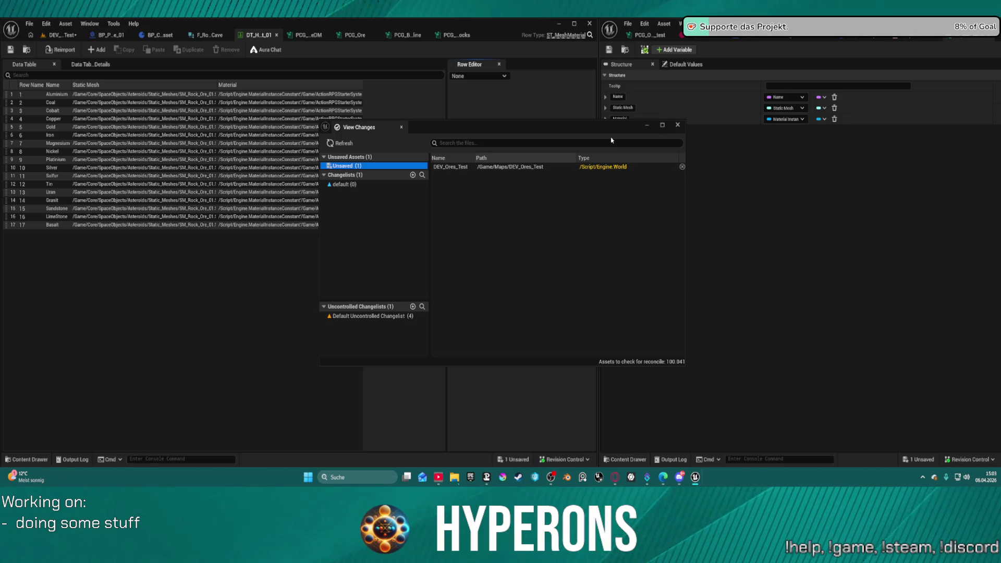
{"action": "left_click", "coordinate": [681, 126]}
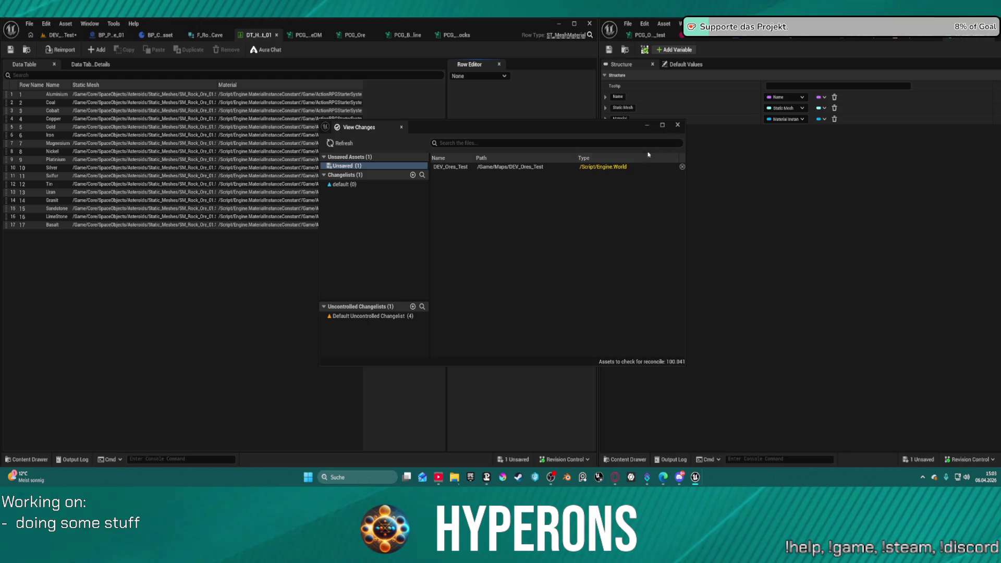
{"action": "right_click", "coordinate": [473, 167]}
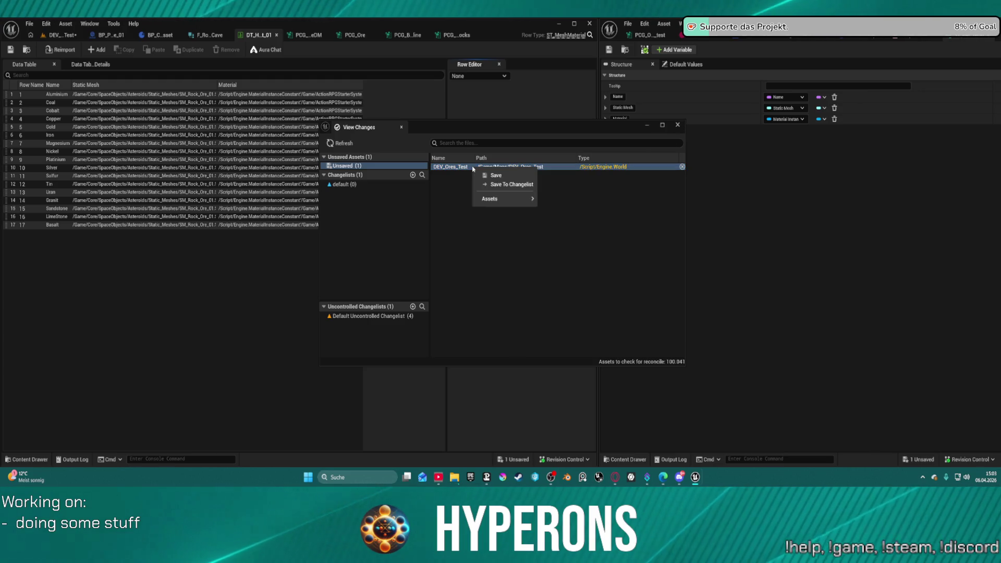
{"action": "left_click", "coordinate": [512, 178]}
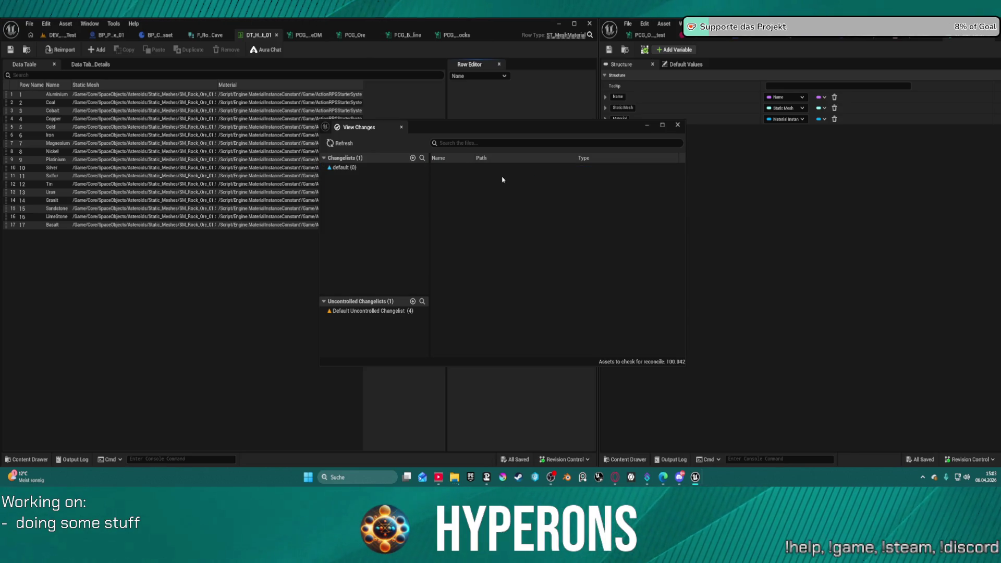
{"action": "left_click", "coordinate": [677, 125]}
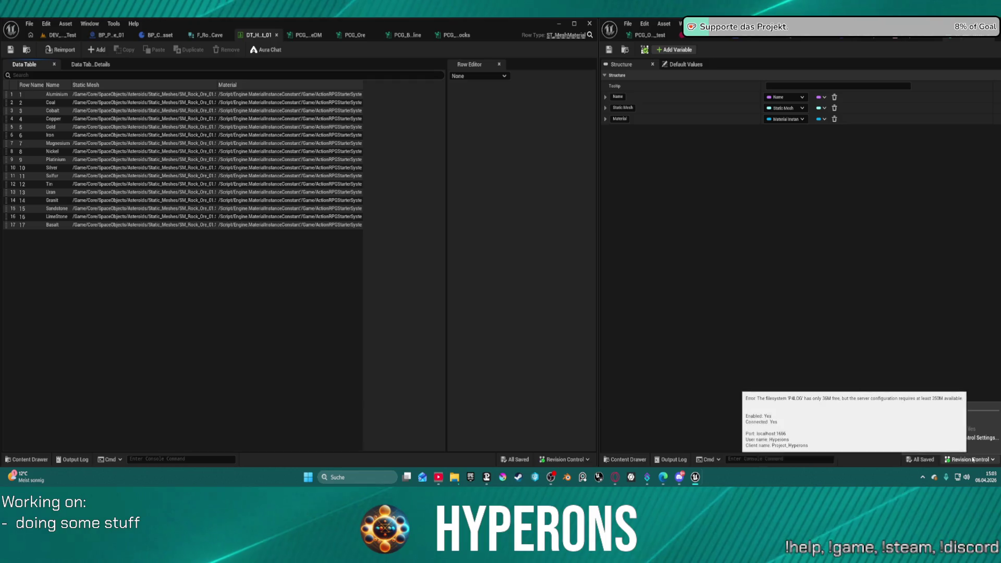
{"action": "left_click", "coordinate": [956, 461]}
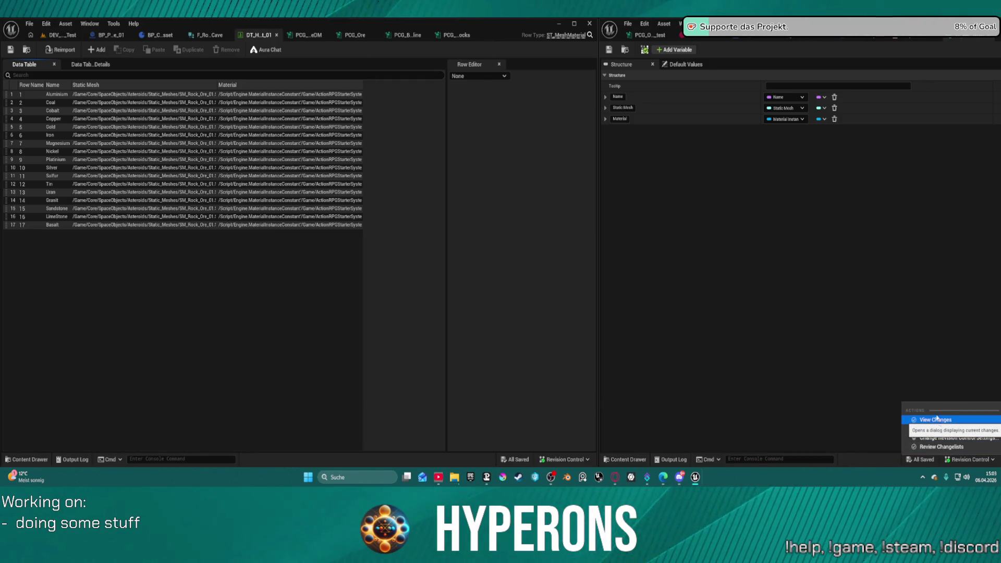
- Dismiss the revision control menu and return to the DEV_Ores_Test level view
{"action": "left_click", "coordinate": [718, 268]}
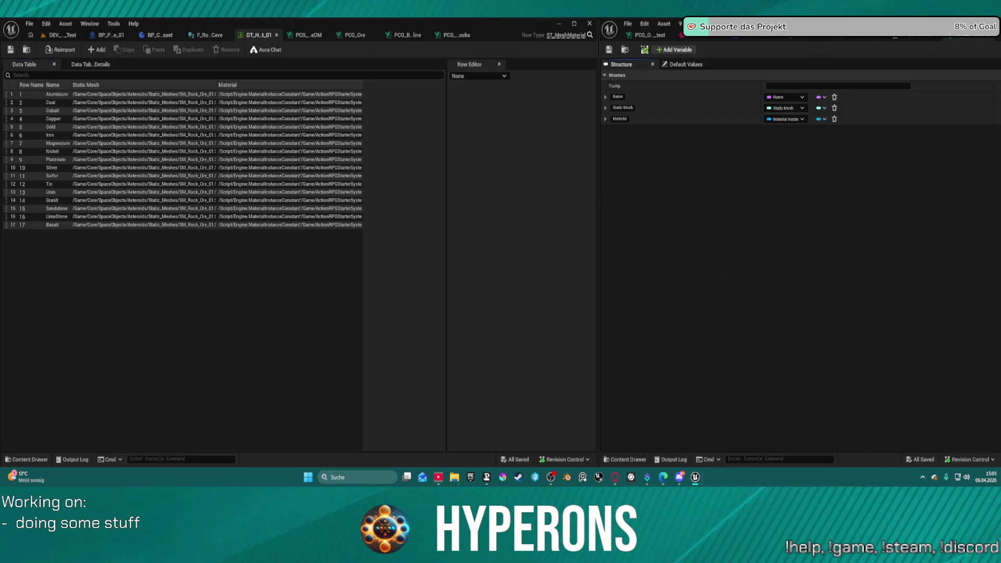
{"action": "key", "text": "super+d"}
{"action": "key", "text": "super+d"}
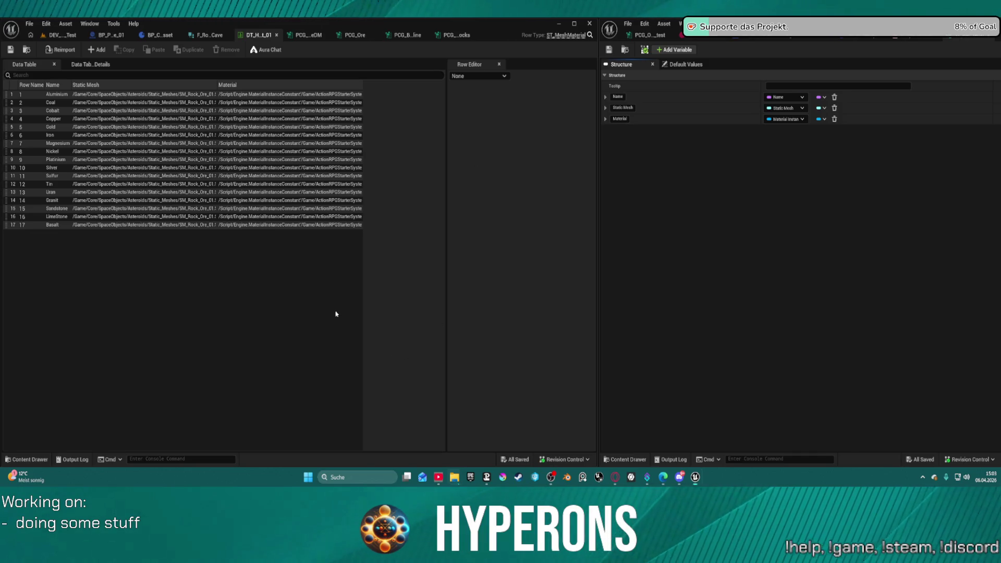
{"action": "left_click", "coordinate": [61, 34]}
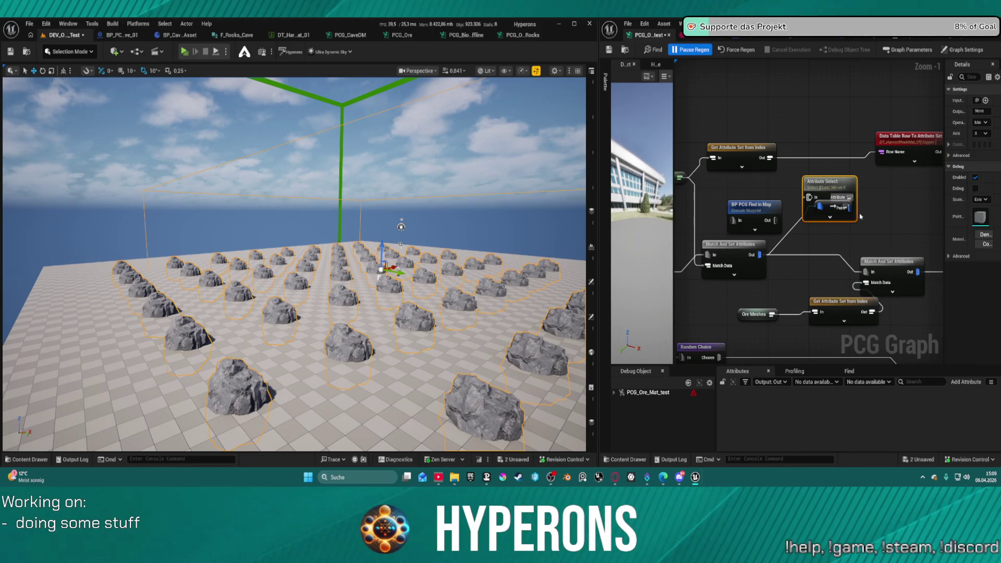
- Set Attribute Select's Output Attribute Name to Ores and bring the Data Table Row node into view
{"action": "left_click", "coordinate": [764, 255]}
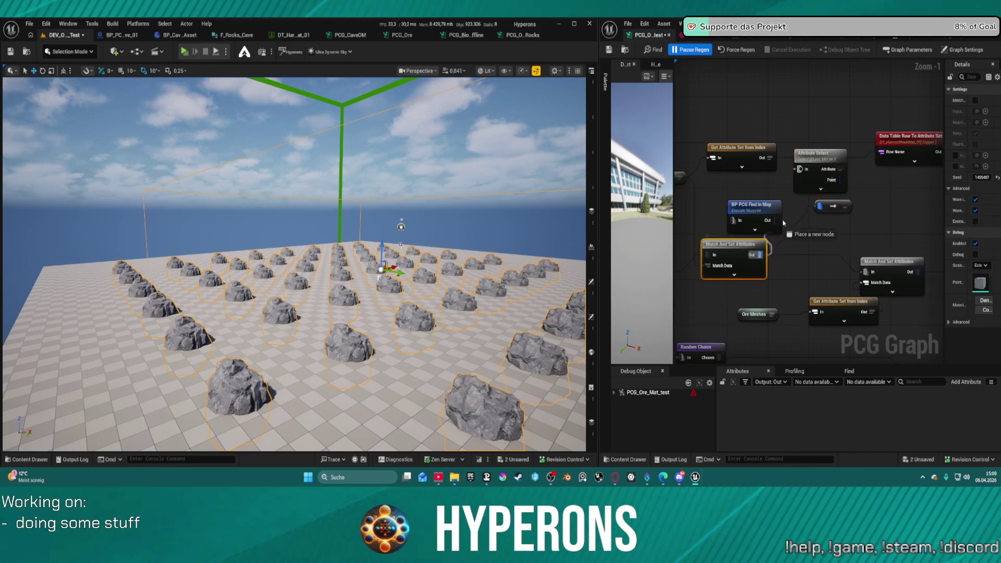
{"action": "left_click", "coordinate": [824, 189]}
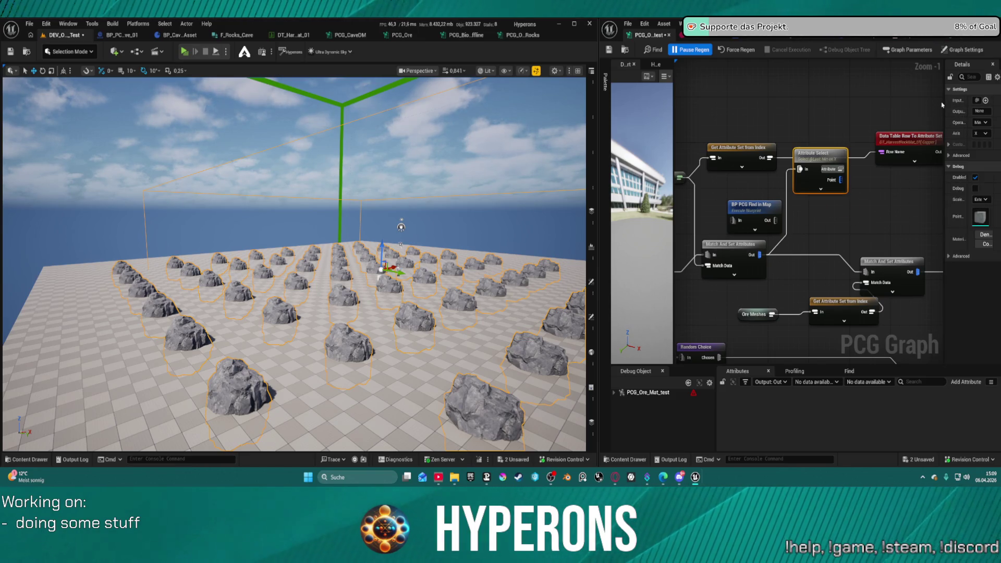
{"action": "left_click_drag", "start_coordinate": [944, 115], "coordinate": [863, 113]}
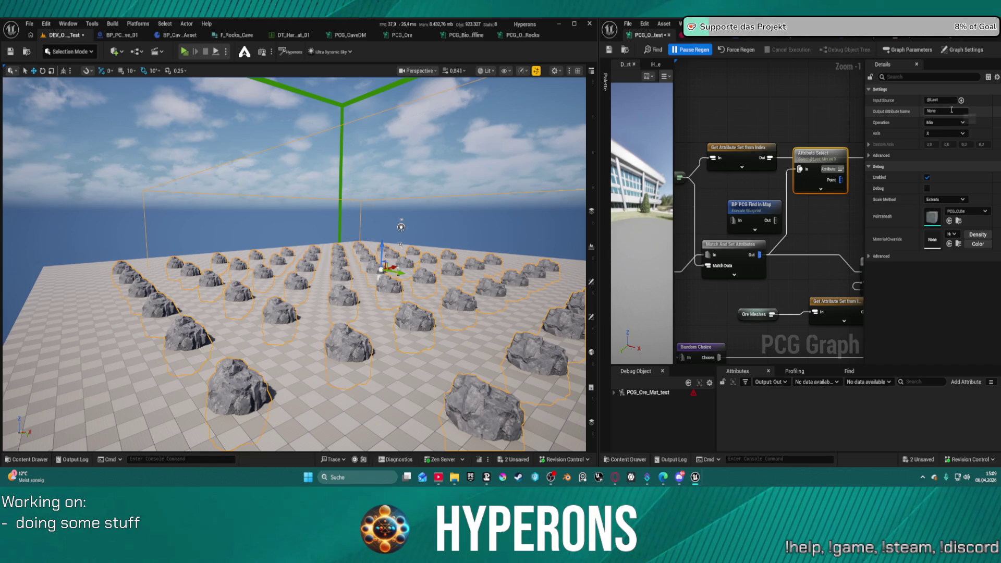
{"action": "left_click", "coordinate": [934, 111]}
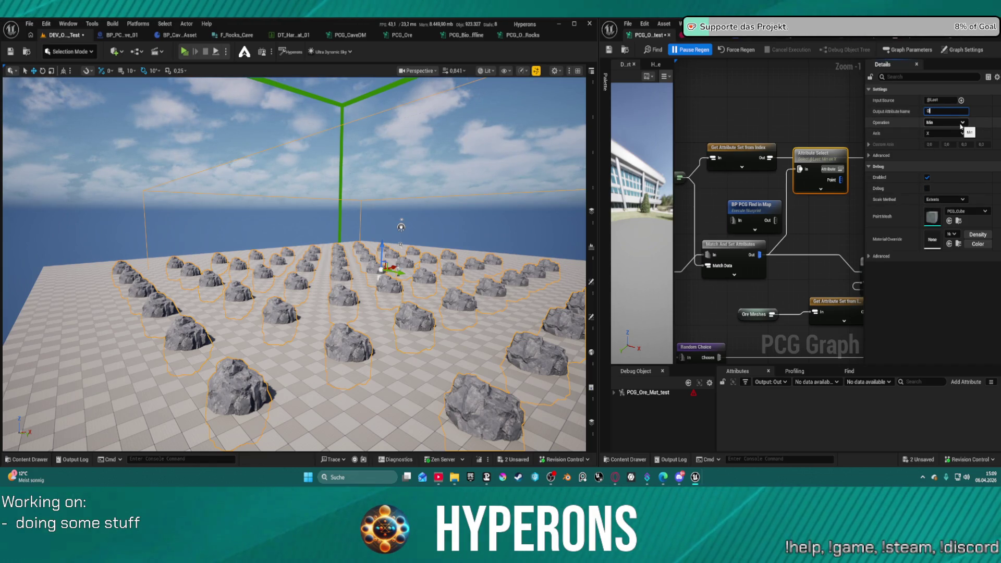
{"action": "type", "text": "r"}
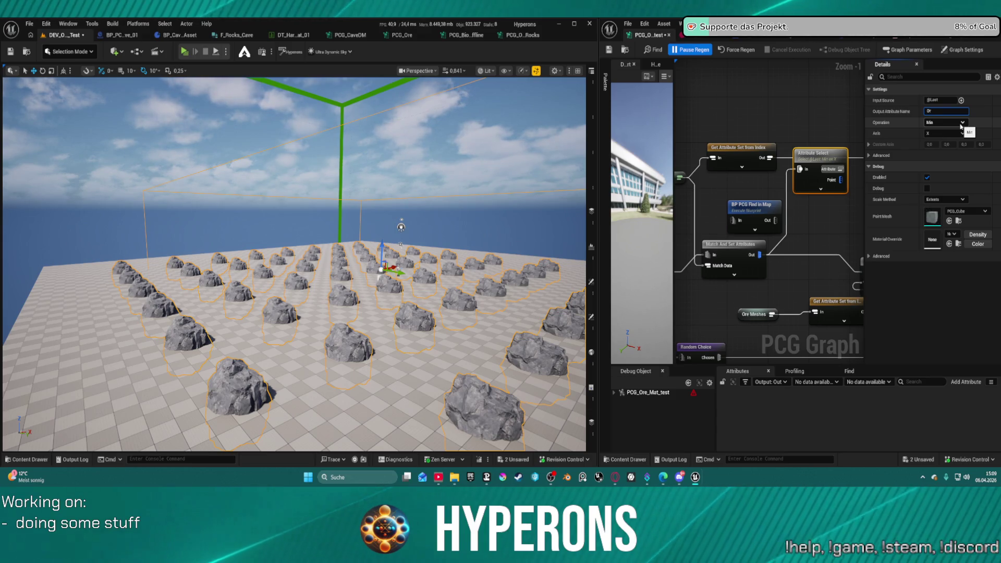
{"action": "type", "text": "es"}
{"action": "key", "text": "Return"}
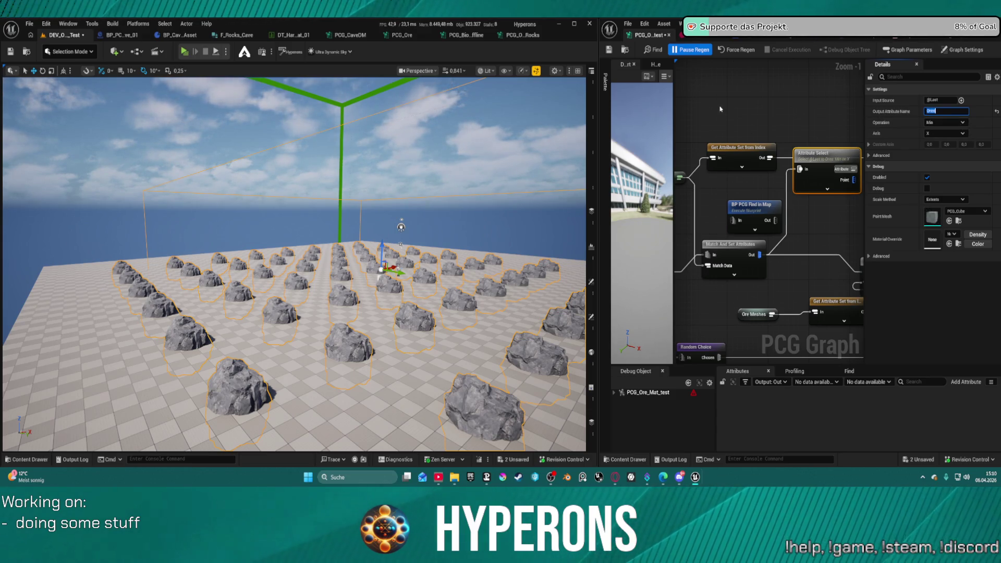
{"action": "mouse_move", "coordinate": [811, 157]}
{"action": "left_mouse_down"}
{"action": "mouse_move", "coordinate": [691, 170]}
{"action": "mouse_move", "coordinate": [829, 183]}
{"action": "mouse_move", "coordinate": [730, 126]}
{"action": "mouse_move", "coordinate": [736, 85]}
{"action": "mouse_move", "coordinate": [758, 88]}
{"action": "left_mouse_up"}
{"action": "scroll", "coordinate": [829, 183], "scroll_direction": "down", "scroll_amount": 2}
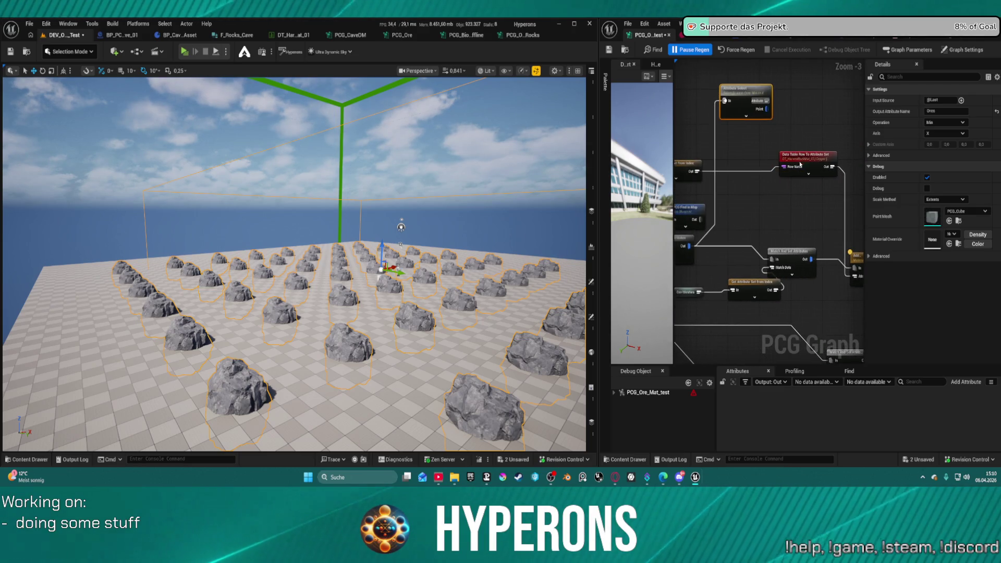
- Wire Attribute Select's output into the Data Table Row To Attribute Set Row Name pin and save the map
{"action": "left_click", "coordinate": [803, 185]}
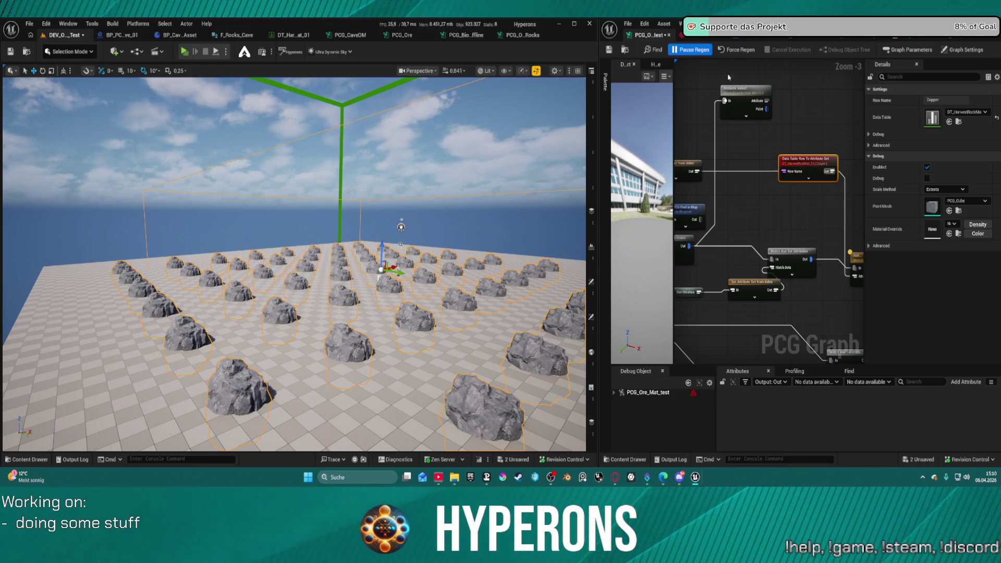
{"action": "left_click", "coordinate": [808, 178]}
{"action": "left_click_drag", "start_coordinate": [784, 187], "coordinate": [769, 103]}
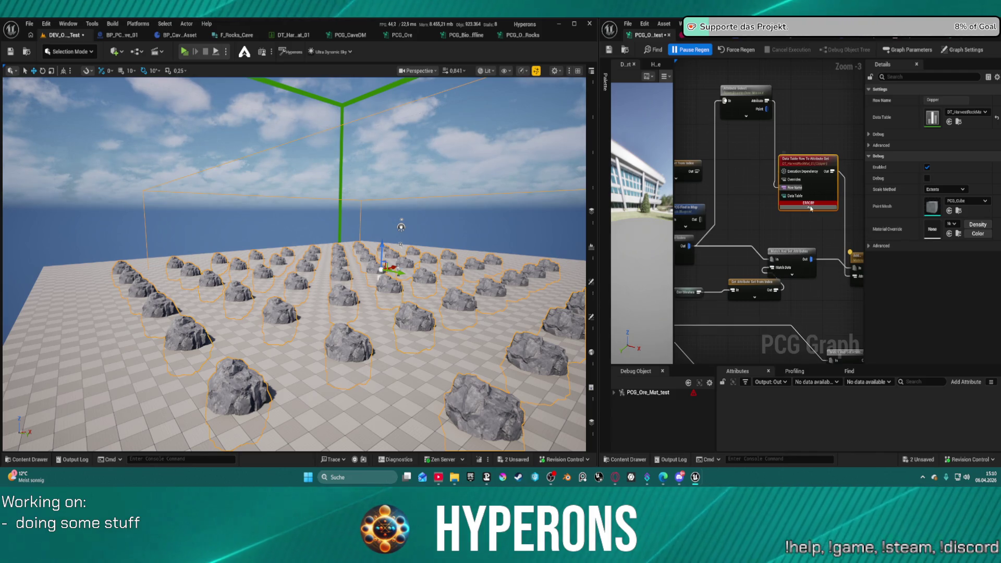
{"action": "mouse_move", "coordinate": [812, 205]}
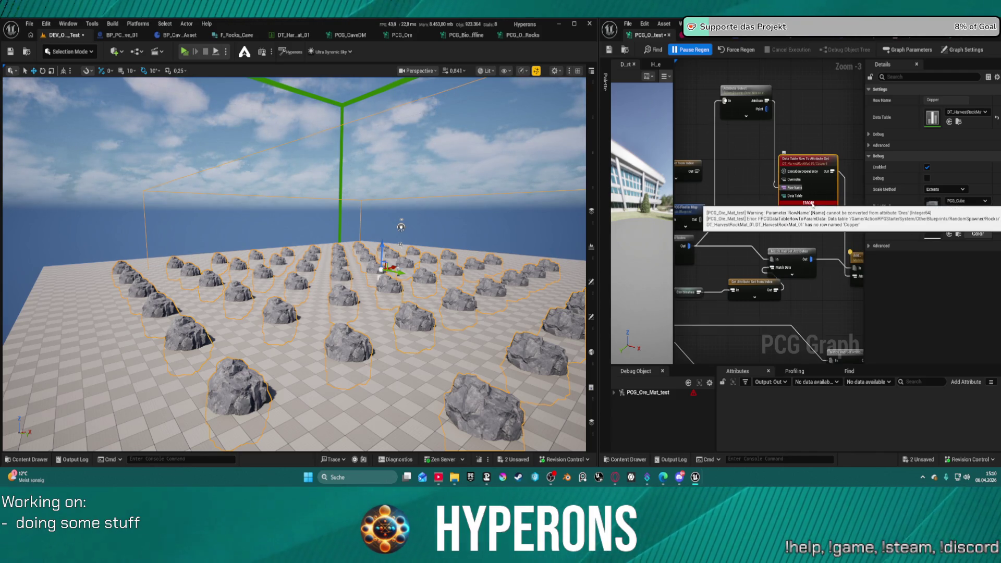
{"action": "left_click_drag", "start_coordinate": [812, 205], "coordinate": [854, 171]}
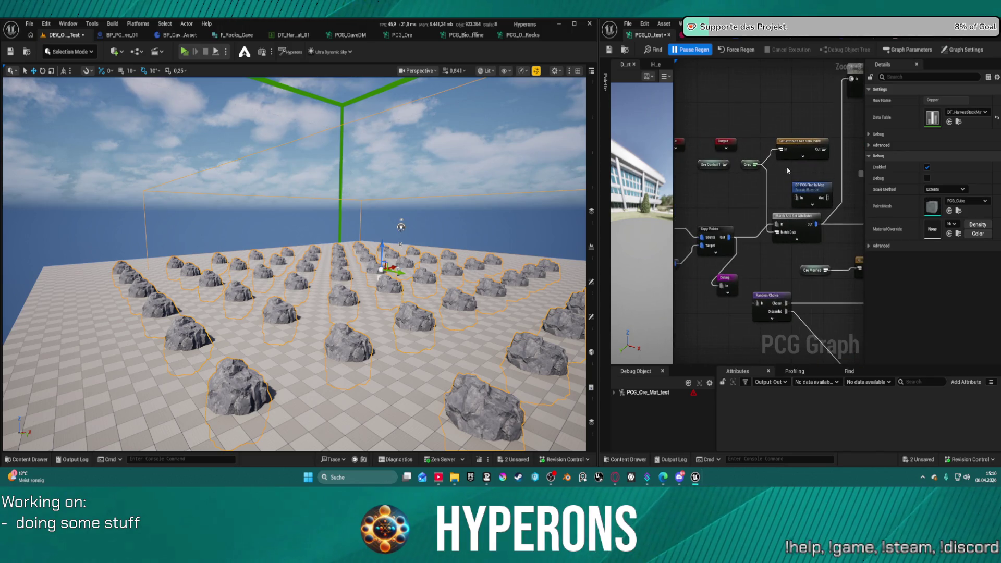
{"action": "key", "text": "ctrl+s"}
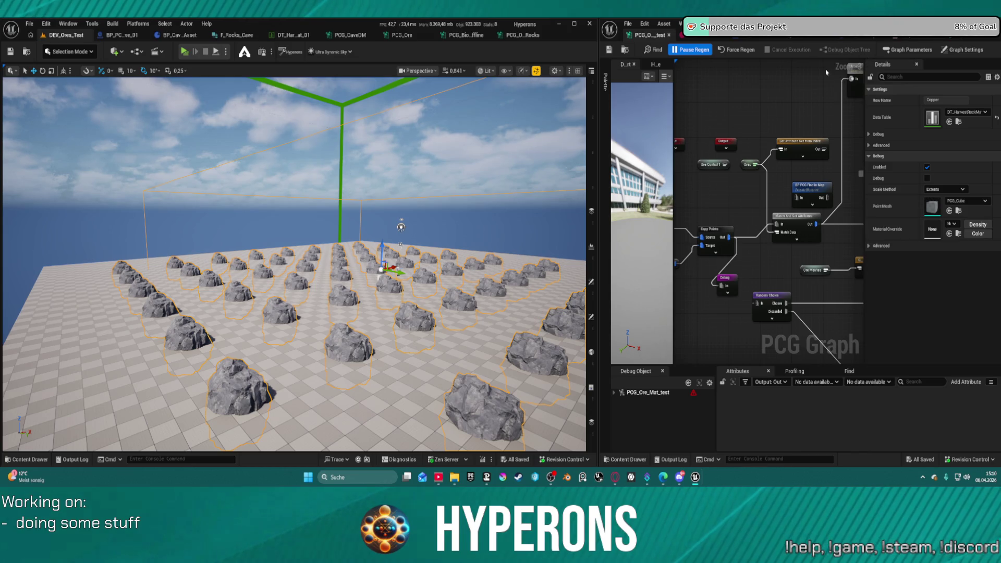
{"action": "left_click", "coordinate": [289, 35]}
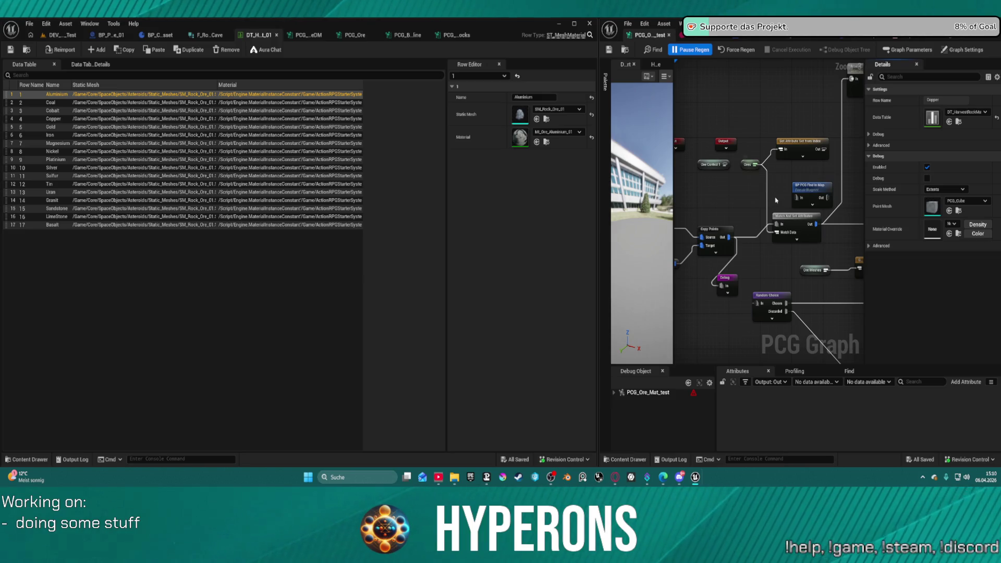
- Delete the Attribute Select nodes and the BP PCG Find in Map node from the PCG graph
{"action": "left_click_drag", "start_coordinate": [787, 203], "coordinate": [705, 205]}
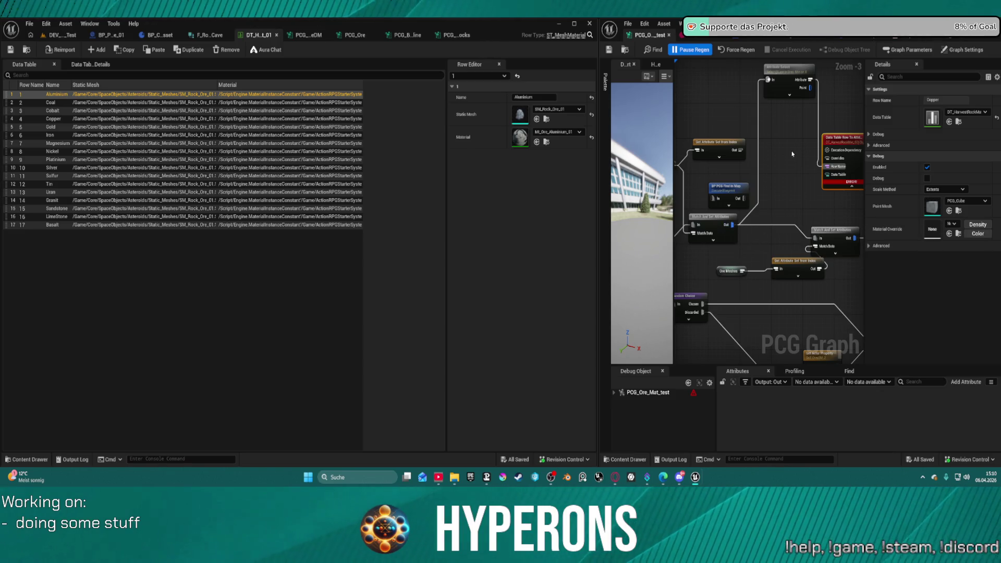
{"action": "left_click", "coordinate": [780, 86]}
{"action": "key", "text": "Delete"}
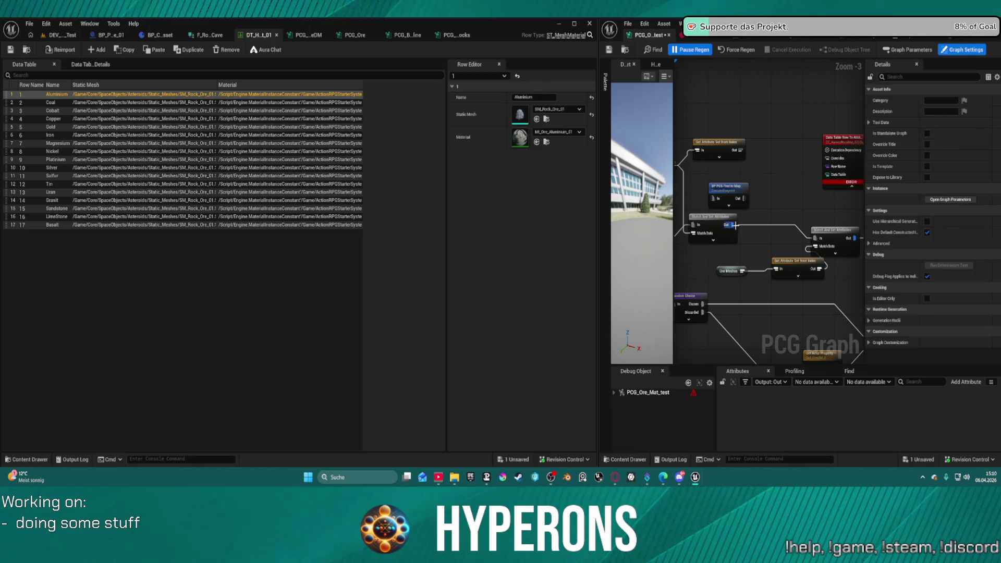
{"action": "mouse_move", "coordinate": [728, 230]}
{"action": "left_mouse_down"}
{"action": "mouse_move", "coordinate": [772, 194]}
{"action": "mouse_move", "coordinate": [767, 230]}
{"action": "mouse_move", "coordinate": [746, 243]}
{"action": "mouse_move", "coordinate": [698, 230]}
{"action": "mouse_move", "coordinate": [804, 199]}
{"action": "mouse_move", "coordinate": [814, 206]}
{"action": "mouse_move", "coordinate": [798, 172]}
{"action": "left_mouse_up"}
{"action": "type", "text": "attribute"}
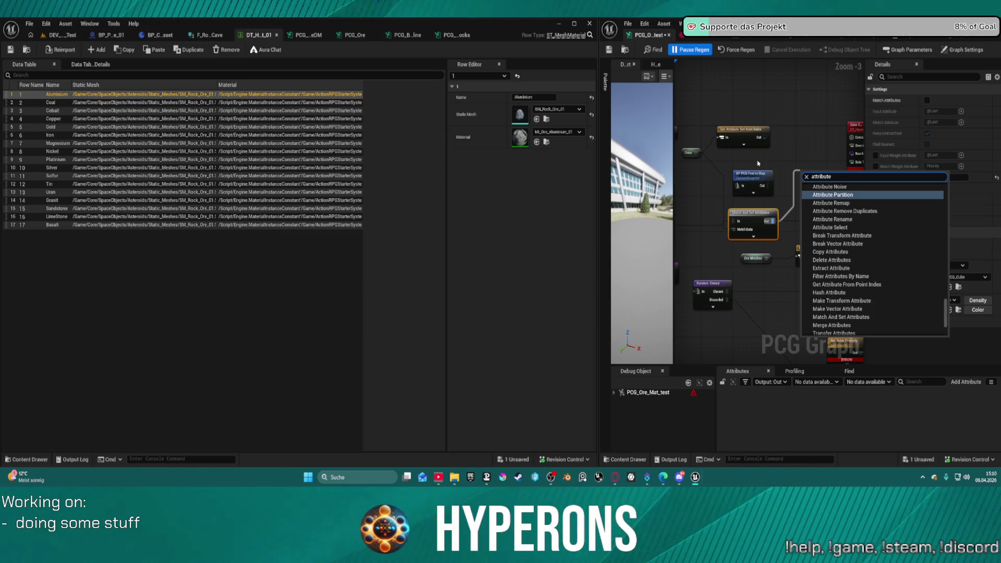
{"action": "scroll", "coordinate": [834, 251], "scroll_direction": "up", "scroll_amount": 3}
{"action": "left_click", "coordinate": [829, 281]}
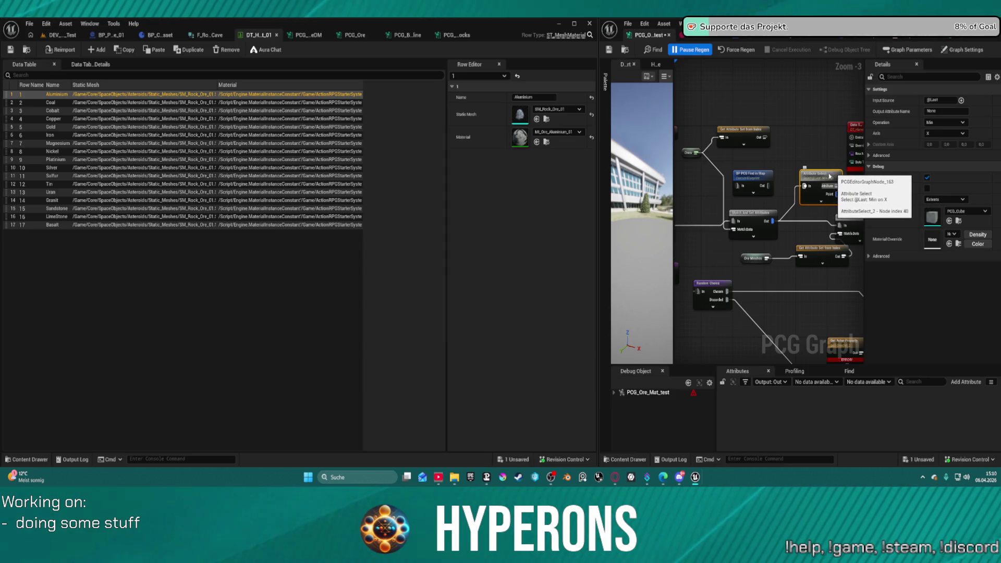
{"action": "key", "text": "Delete"}
{"action": "left_click", "coordinate": [758, 175]}
{"action": "key", "text": "Delete"}
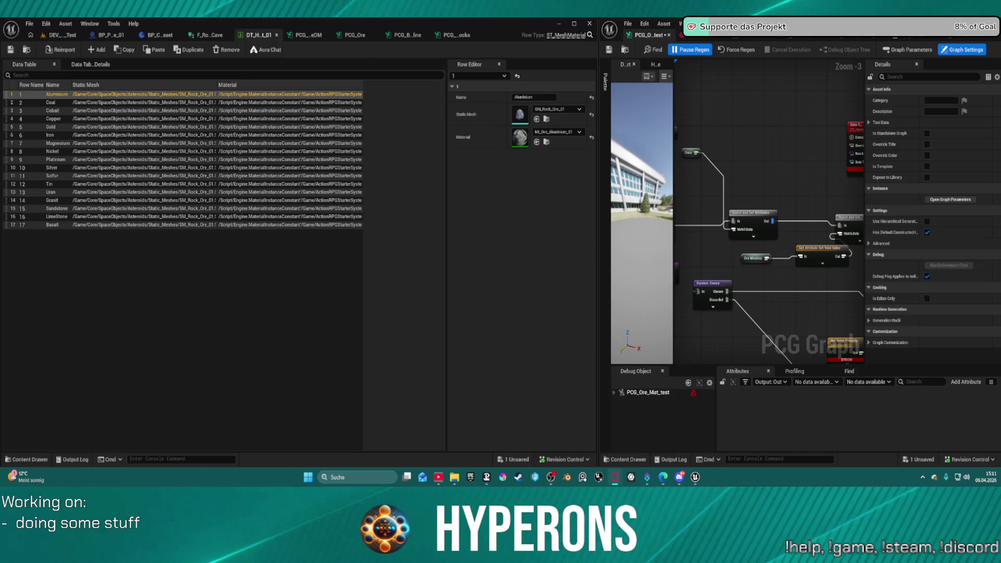
{"action": "left_click_drag", "start_coordinate": [828, 130], "coordinate": [726, 144]}
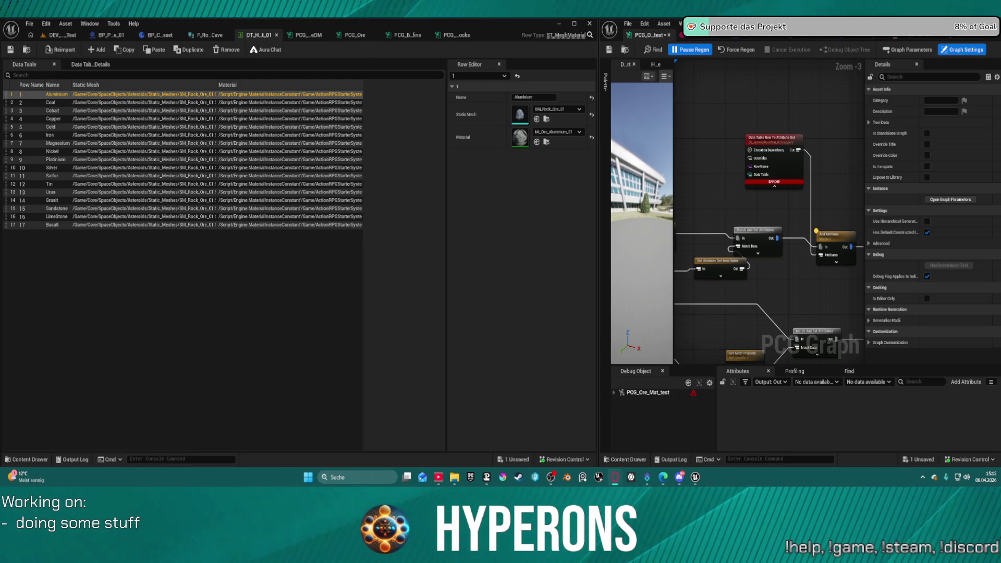
- Add a trial Attribute Select node wired from the Match And Set Attributes output
{"action": "left_click_drag", "start_coordinate": [819, 145], "coordinate": [858, 148]}
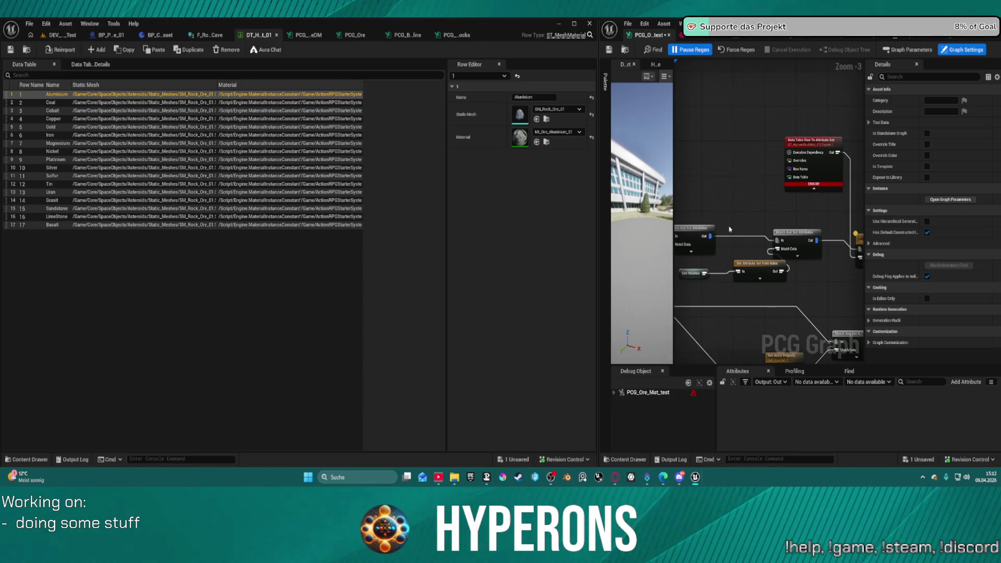
{"action": "left_click_drag", "start_coordinate": [710, 236], "coordinate": [722, 179]}
{"action": "type", "text": "set att"}
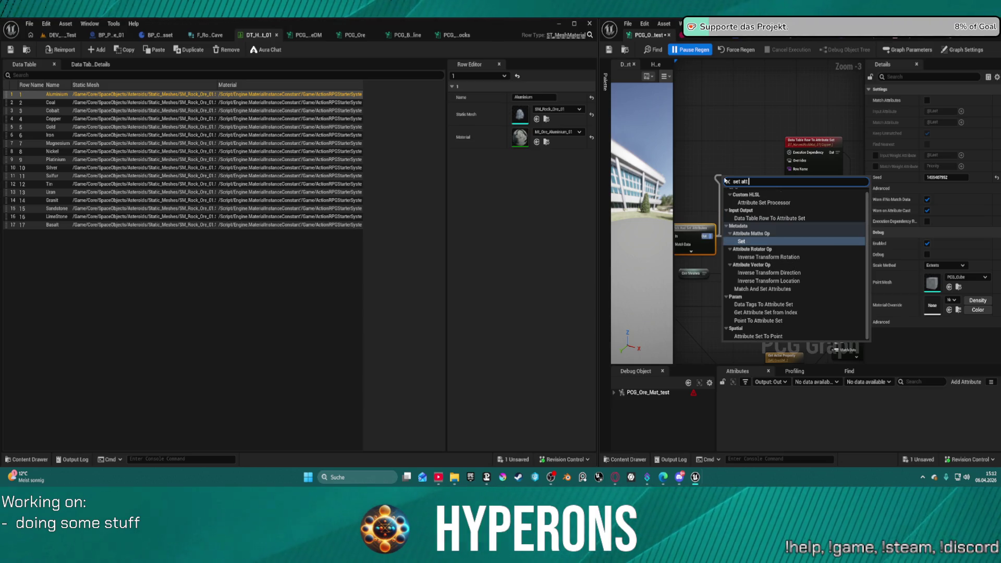
{"action": "key", "text": "Escape"}
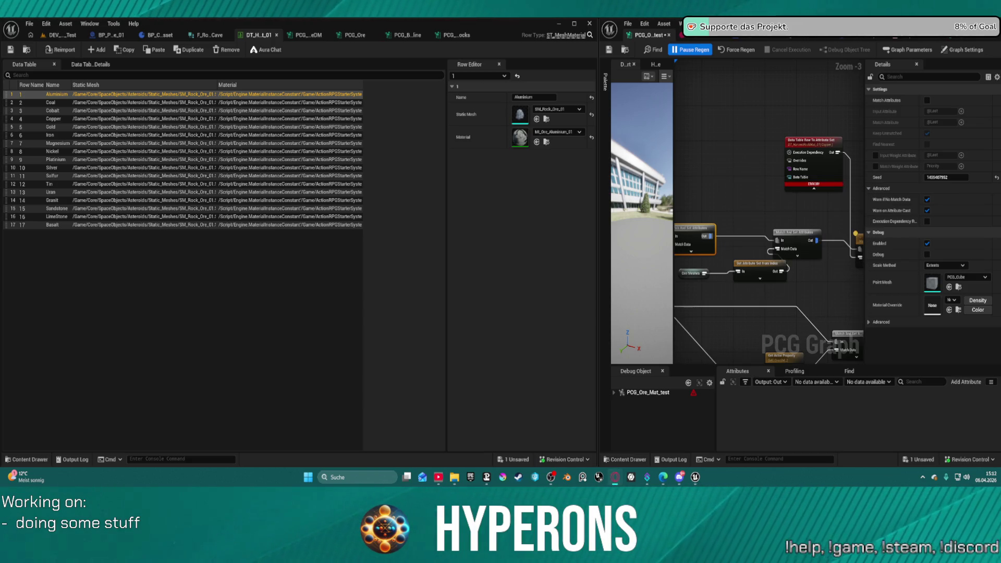
{"action": "left_click_drag", "start_coordinate": [710, 236], "coordinate": [714, 190]}
{"action": "type", "text": "a"}
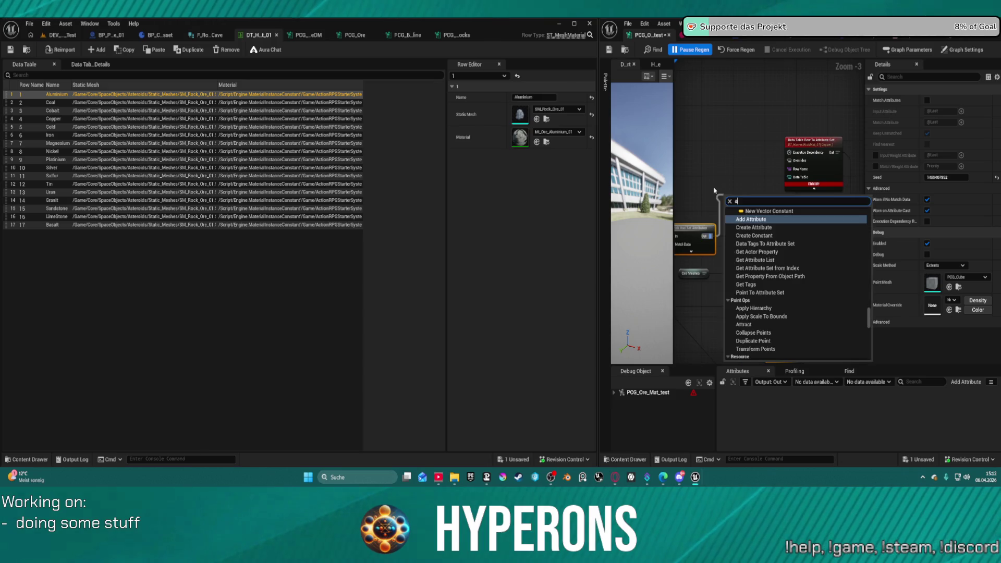
{"action": "type", "text": "ttri"}
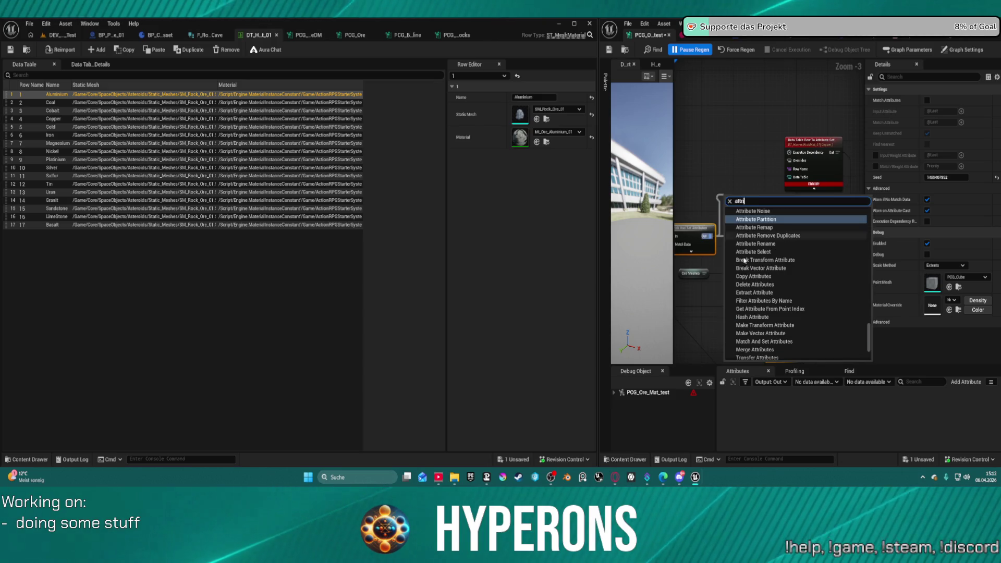
{"action": "left_click", "coordinate": [747, 255]}
{"action": "left_click_drag", "start_coordinate": [733, 181], "coordinate": [724, 158]}
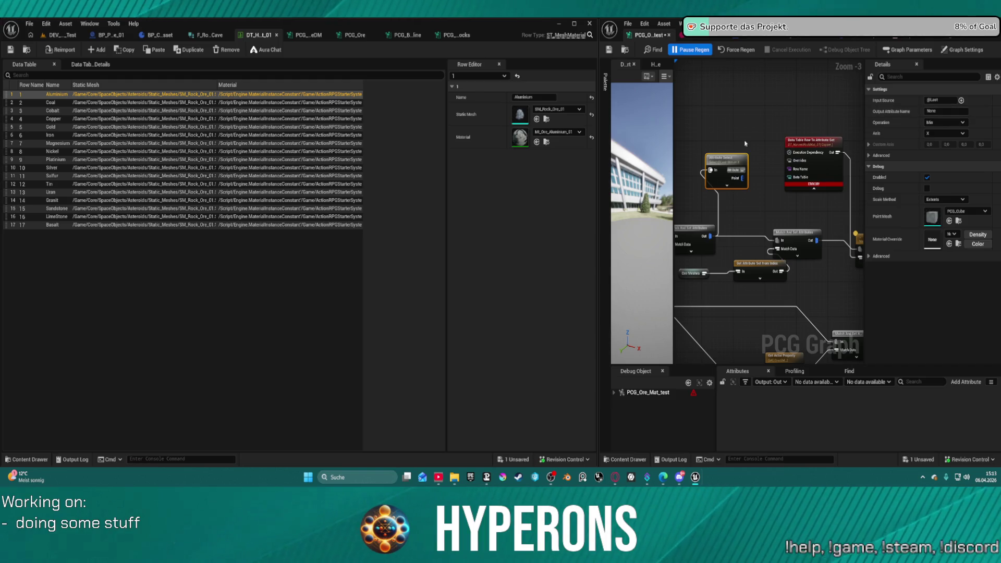
- Toggle debug and inspect the Match And Set Attributes point data for the Ores column
{"action": "key", "text": "d"}
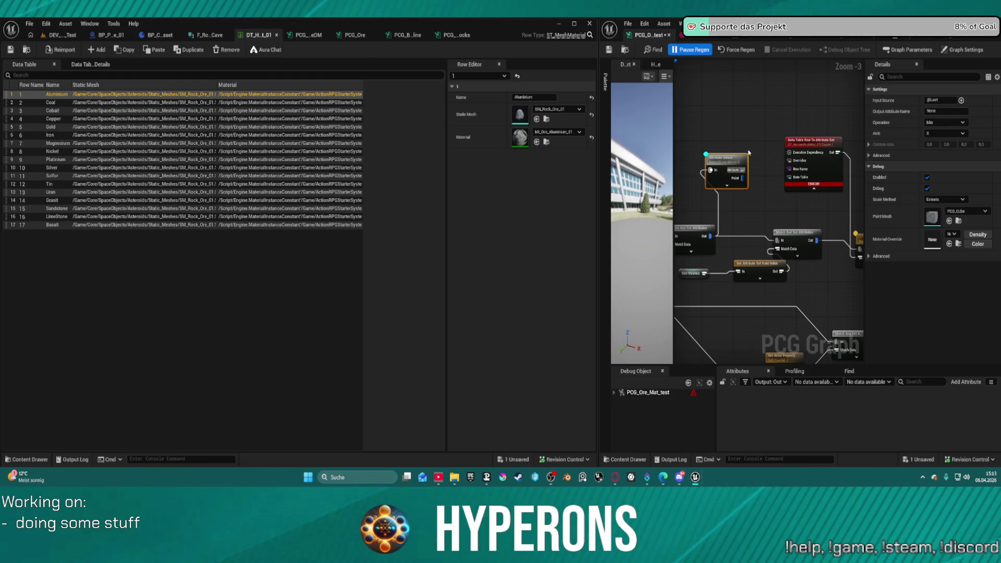
{"action": "key", "text": "a"}
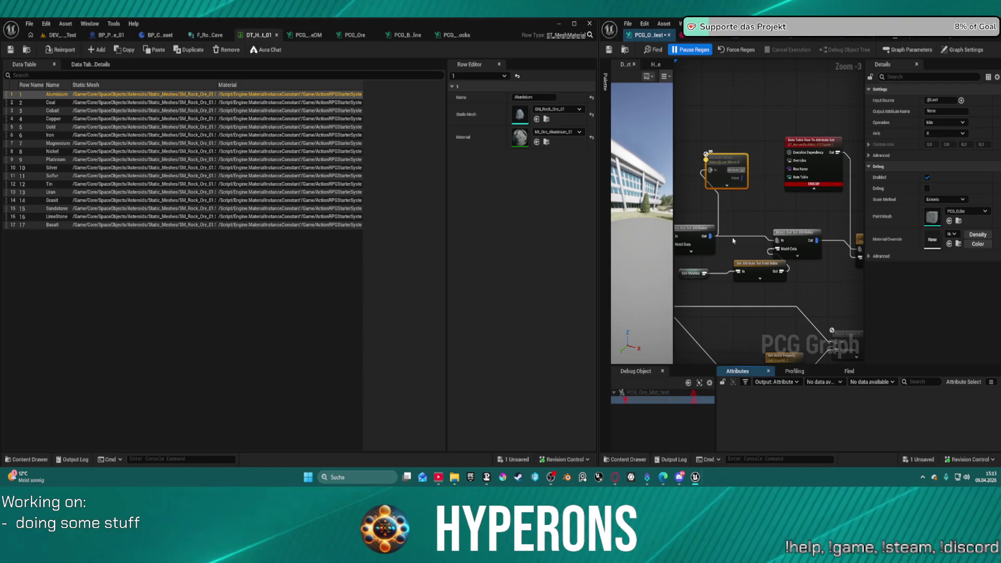
{"action": "left_click", "coordinate": [729, 300]}
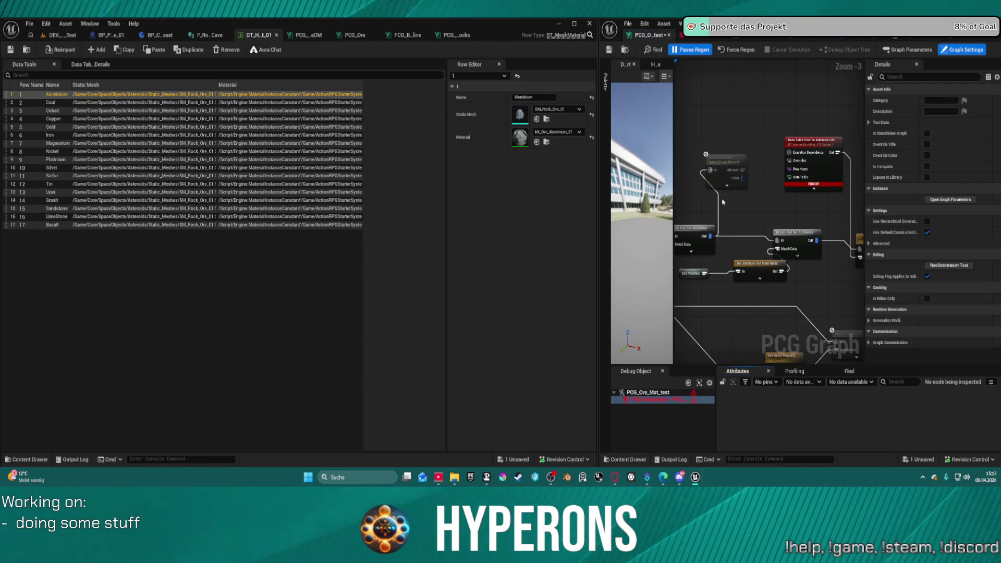
{"action": "left_click", "coordinate": [722, 167]}
{"action": "left_click", "coordinate": [698, 230]}
{"action": "key", "text": "a"}
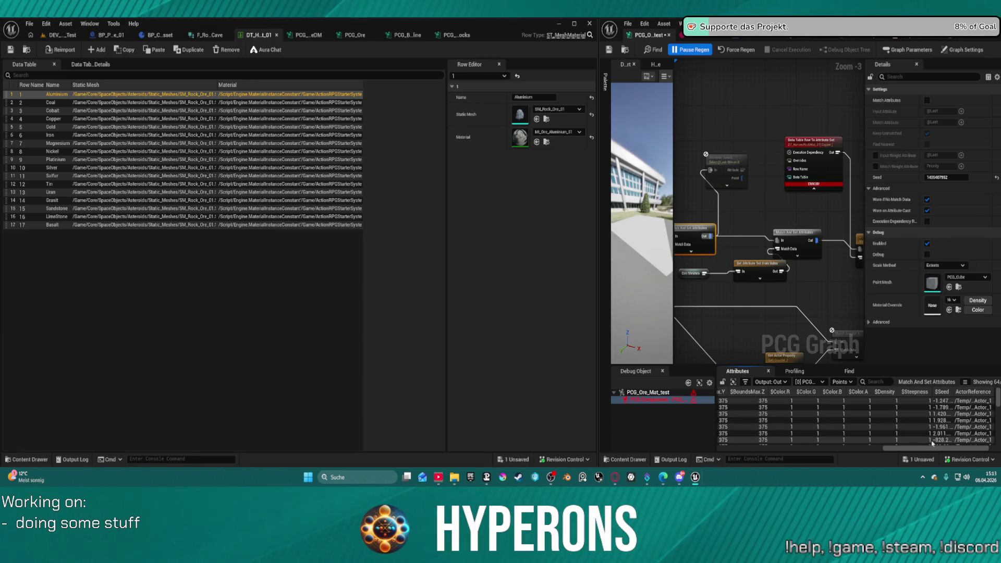
{"action": "left_click_drag", "start_coordinate": [960, 447], "coordinate": [989, 448]}
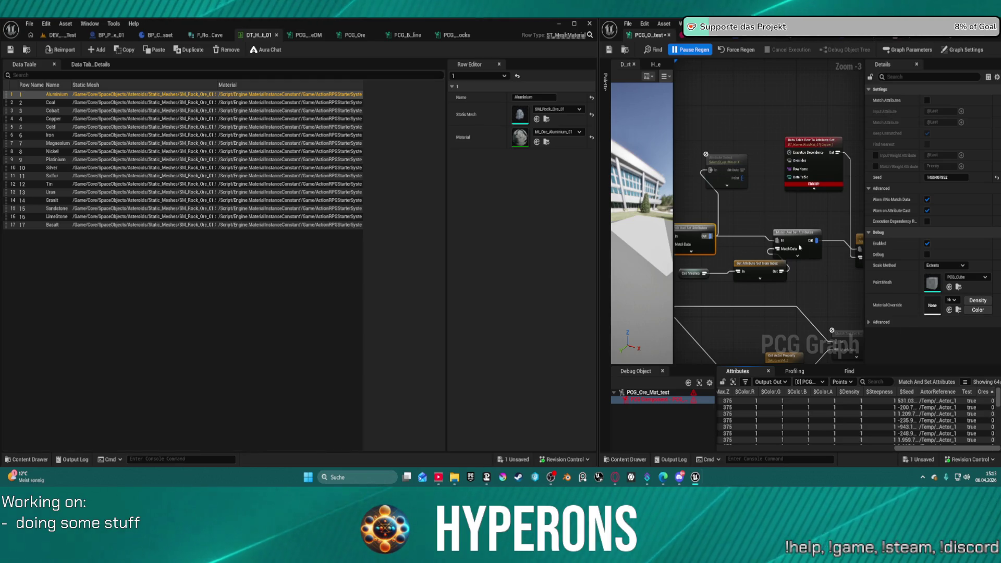
- Delete the trial Attribute Select node and select the new conversion node
{"action": "left_click", "coordinate": [740, 172]}
{"action": "key", "text": "Delete"}
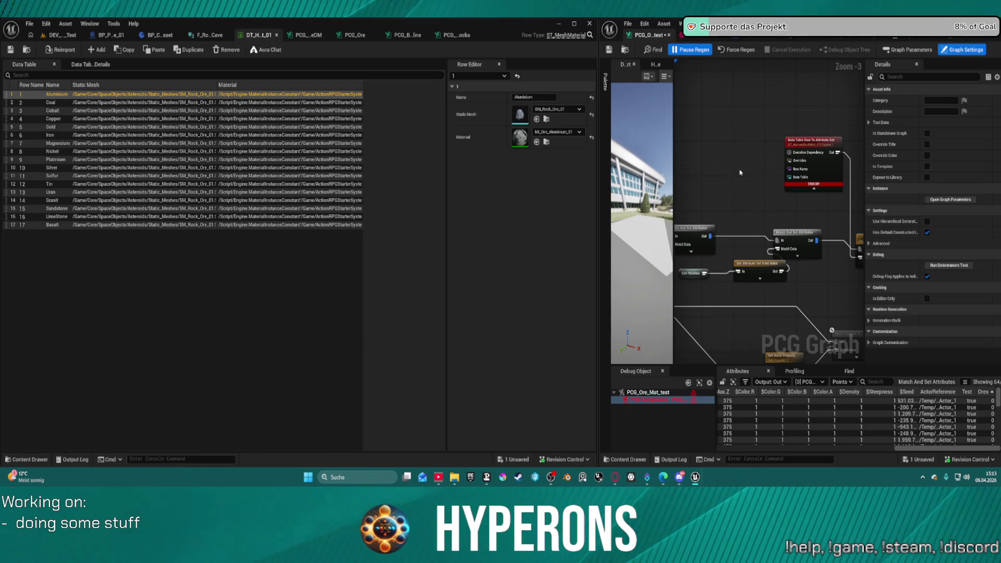
{"action": "left_click_drag", "start_coordinate": [714, 242], "coordinate": [787, 173]}
{"action": "left_click", "coordinate": [755, 173]}
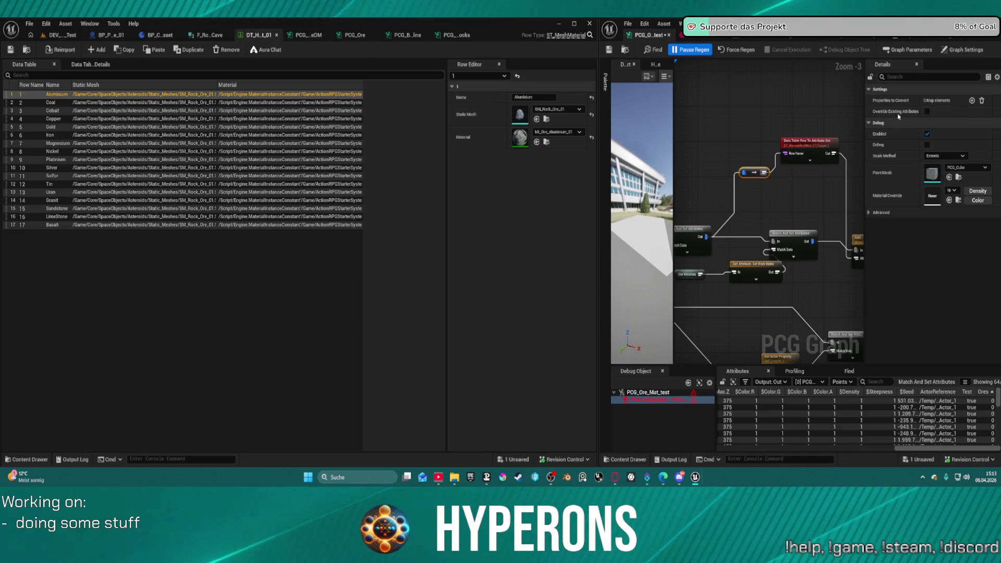
- Delete the conversion node beside the Data Table Row To Attribute Set node
{"action": "left_click", "coordinate": [798, 158]}
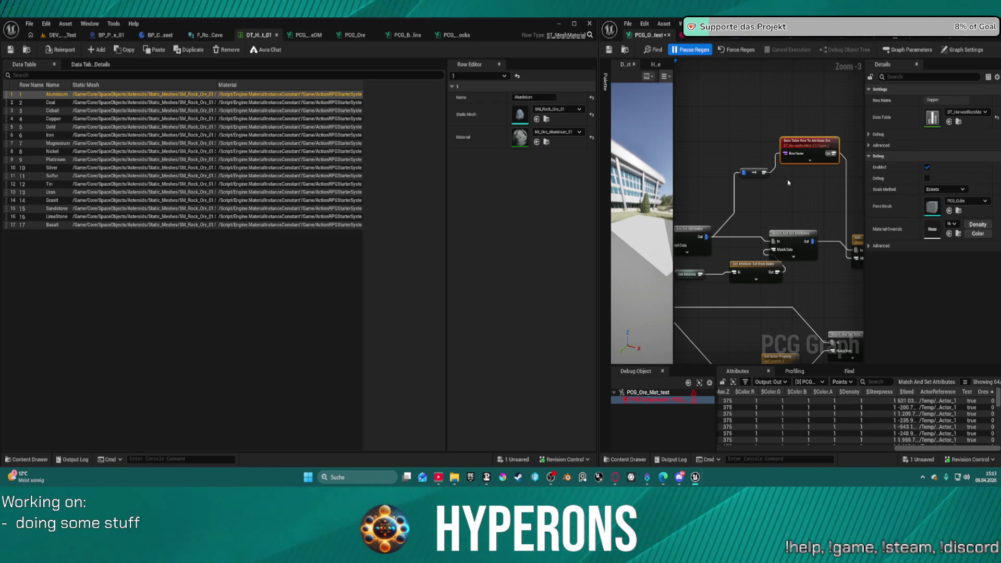
{"action": "left_click", "coordinate": [754, 172]}
{"action": "key", "text": "Delete"}
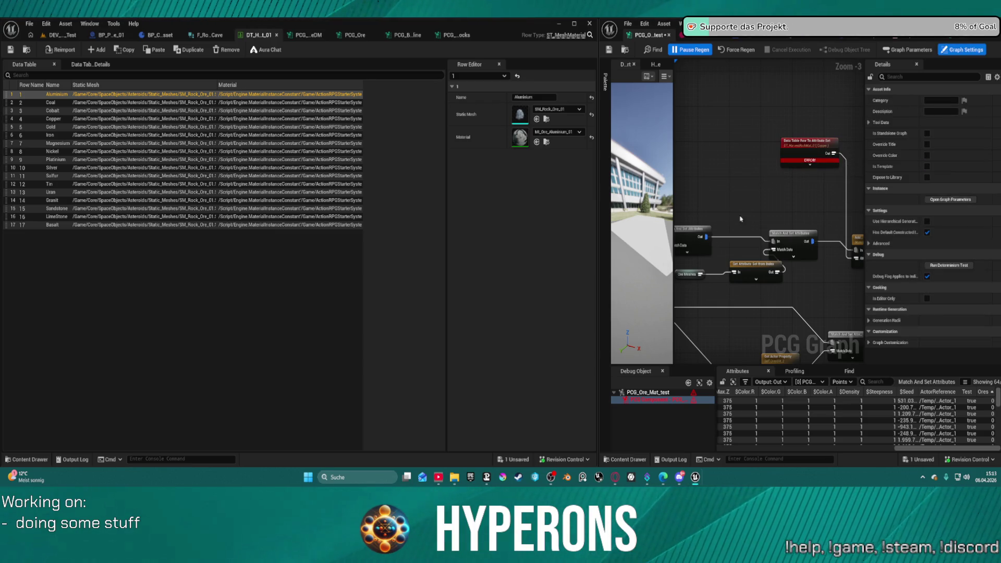
- Add a Get Attribute From Point Index node from the output connection and check its settings
{"action": "mouse_move", "coordinate": [703, 238]}
{"action": "left_mouse_down"}
{"action": "mouse_move", "coordinate": [735, 194]}
{"action": "mouse_move", "coordinate": [722, 190]}
{"action": "left_mouse_up"}
{"action": "type", "text": "get"}
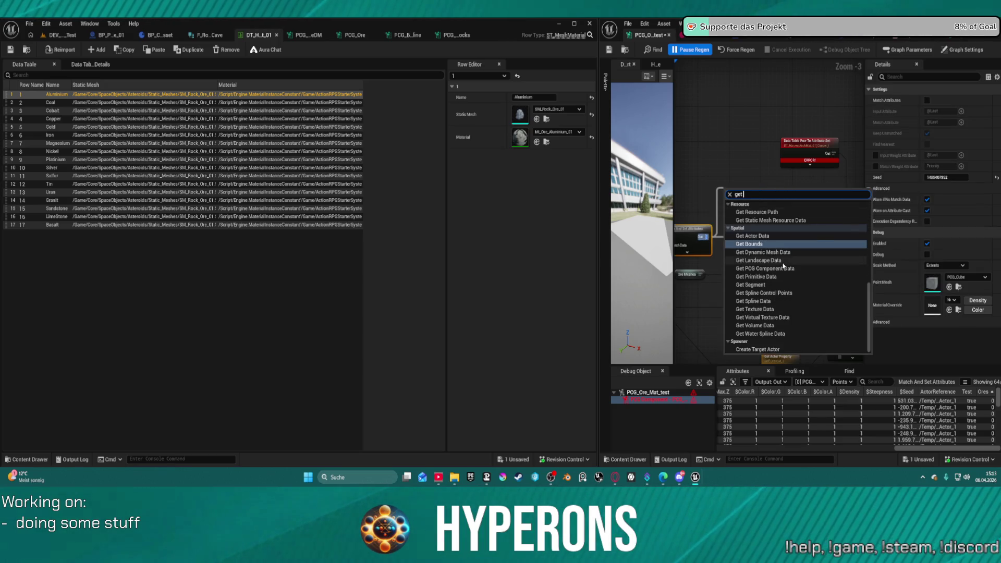
{"action": "type", "text": "att"}
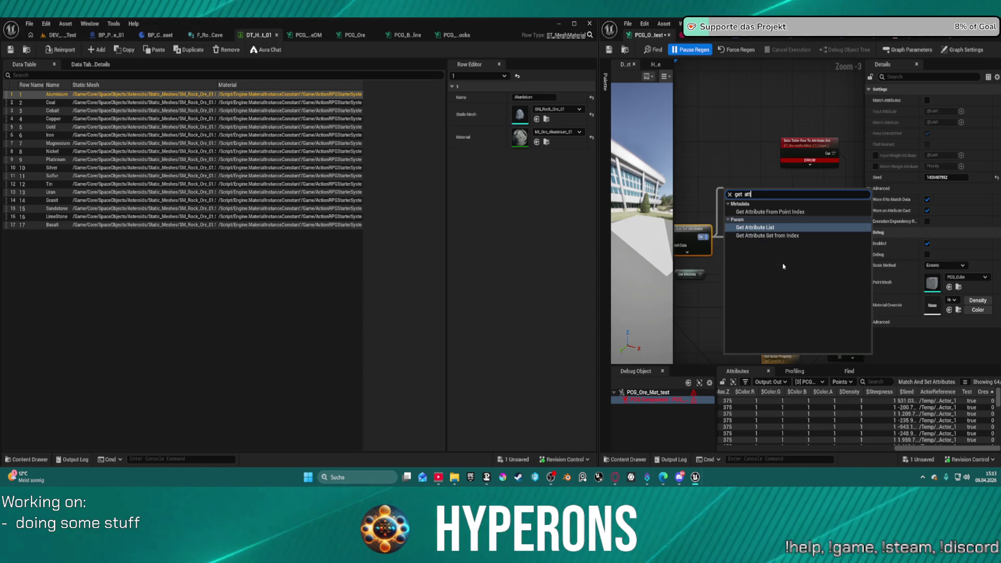
{"action": "left_click", "coordinate": [762, 214]}
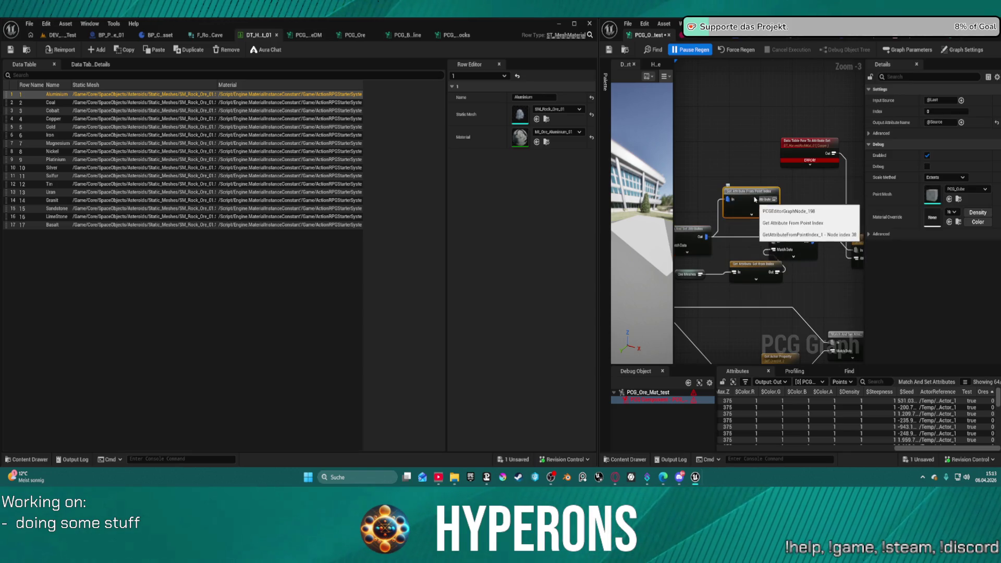
{"action": "left_click_drag", "start_coordinate": [741, 167], "coordinate": [736, 162]}
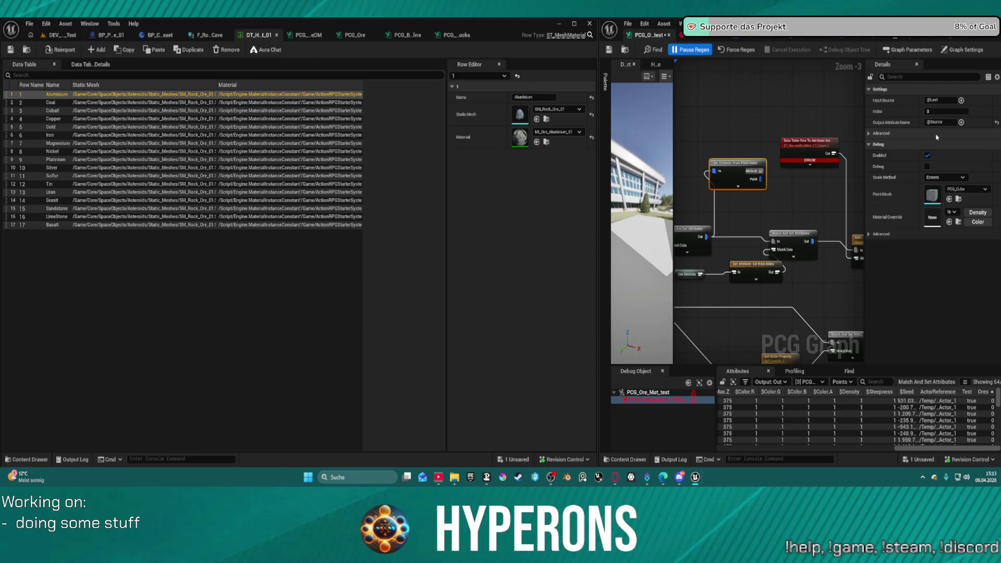
{"action": "left_click", "coordinate": [961, 101]}
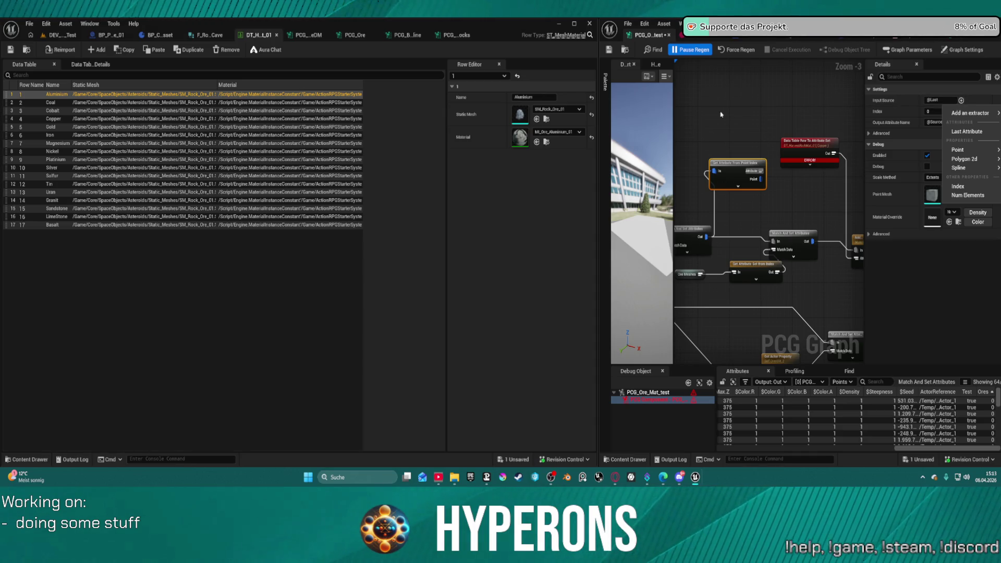
{"action": "left_click", "coordinate": [850, 120]}
{"action": "left_click", "coordinate": [746, 164]}
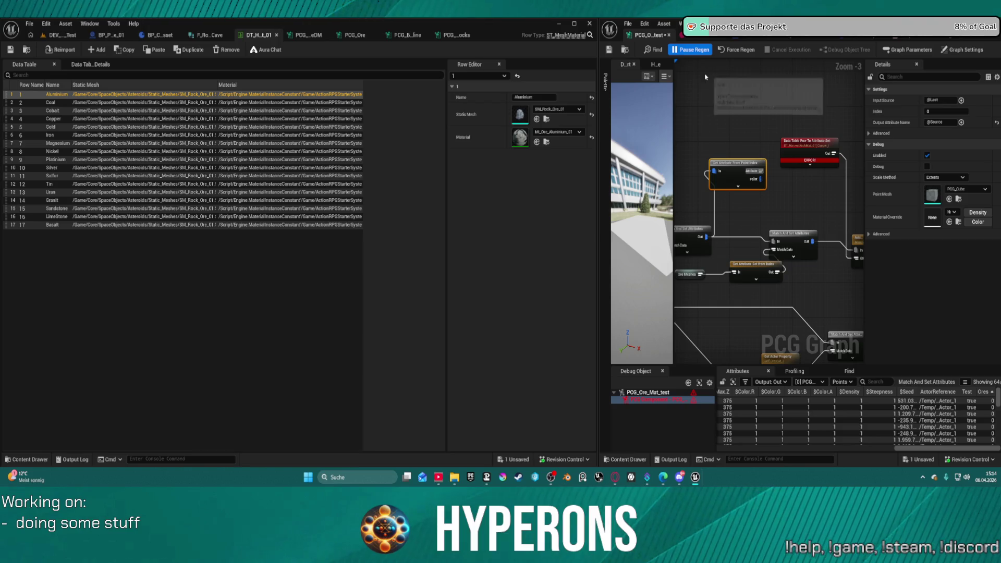
- Add a Get Attribute List node with Get Type on, then delete it and the point-index node
{"action": "left_click_drag", "start_coordinate": [709, 236], "coordinate": [760, 211]}
{"action": "type", "text": "get"}
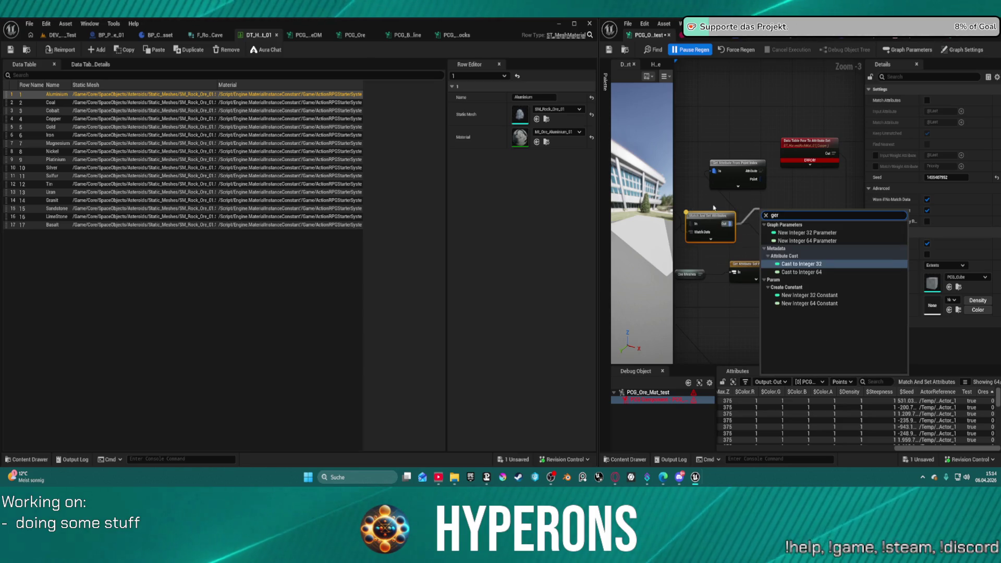
{"action": "type", "text": " att"}
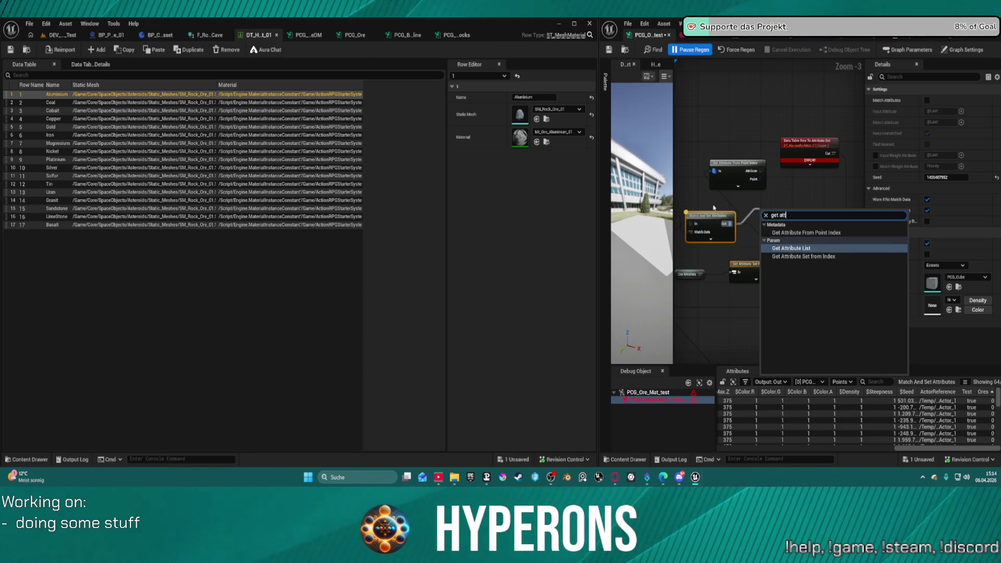
{"action": "left_click", "coordinate": [806, 248]}
{"action": "left_click_drag", "start_coordinate": [776, 213], "coordinate": [774, 195]}
{"action": "left_click", "coordinate": [927, 100]}
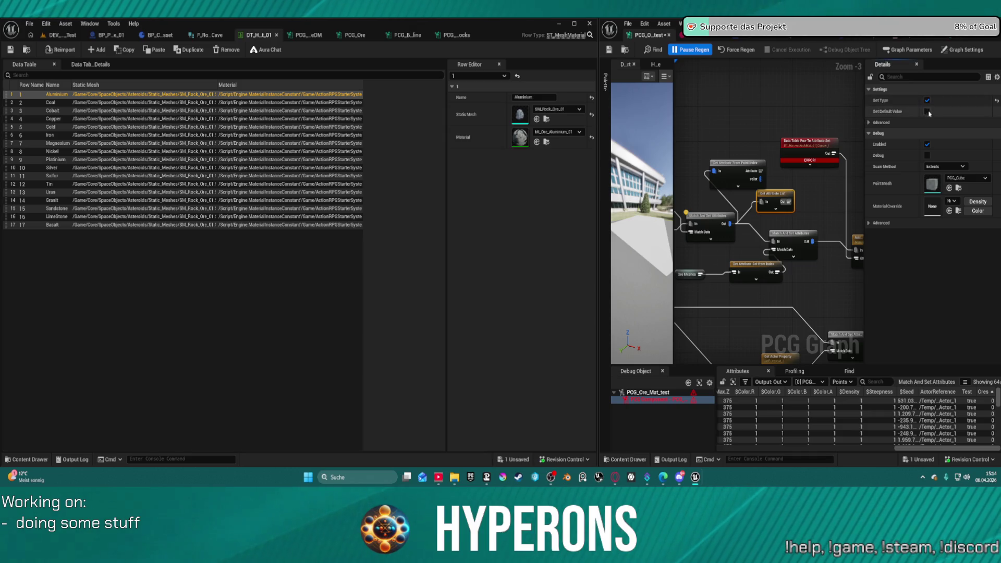
{"action": "left_click", "coordinate": [875, 122]}
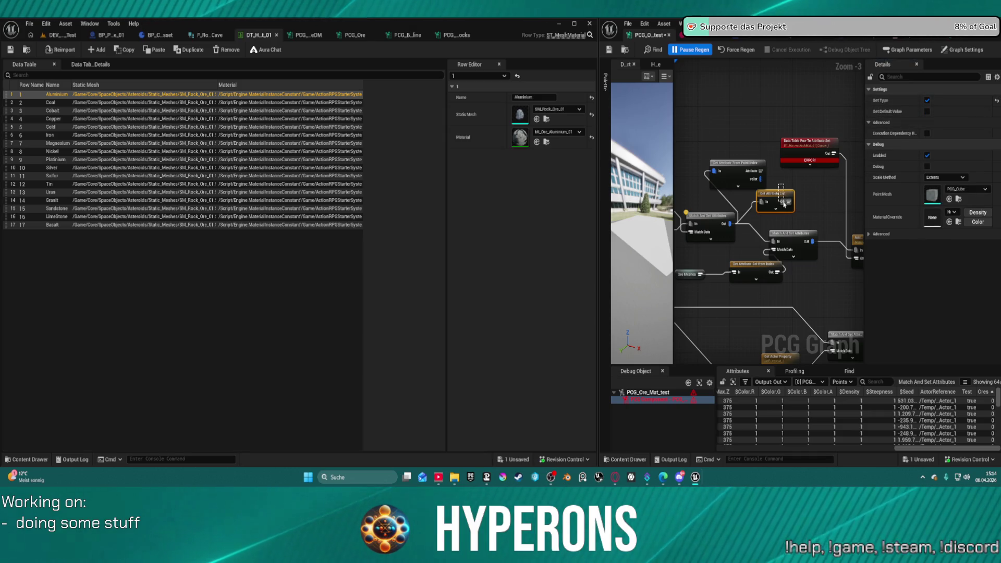
{"action": "left_click", "coordinate": [735, 162], "text": "ctrl"}
{"action": "key", "text": "Delete"}
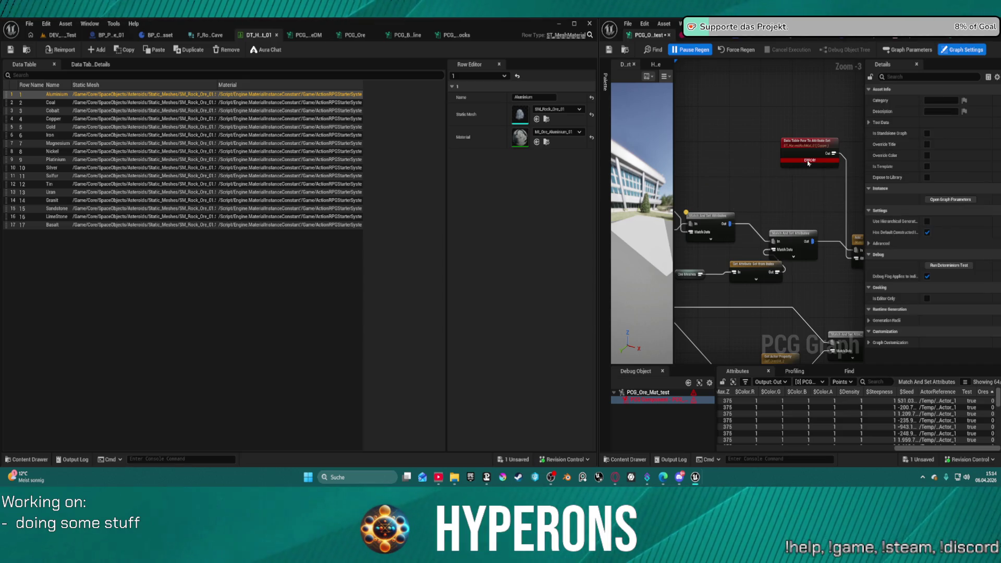
- Try wiring the Ores node into the Data Table Row node's Row Name input, then undo it
{"action": "left_click", "coordinate": [809, 141]}
{"action": "left_click", "coordinate": [810, 164]}
{"action": "mouse_move", "coordinate": [819, 148]}
{"action": "left_mouse_down"}
{"action": "mouse_move", "coordinate": [845, 144]}
{"action": "mouse_move", "coordinate": [826, 186]}
{"action": "left_mouse_up"}
{"action": "mouse_move", "coordinate": [731, 154]}
{"action": "left_mouse_down"}
{"action": "mouse_move", "coordinate": [855, 151]}
{"action": "mouse_move", "coordinate": [830, 151]}
{"action": "left_mouse_up"}
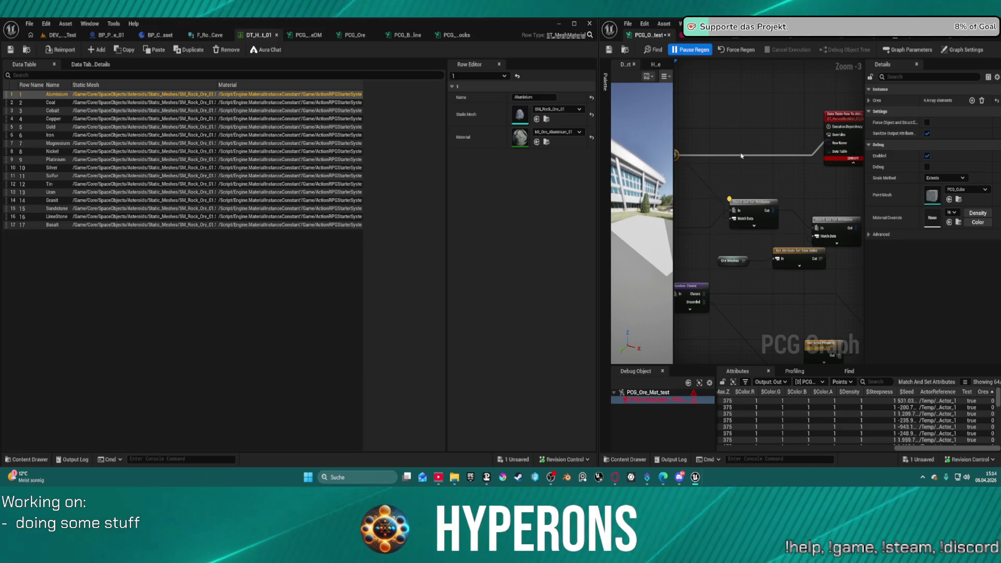
{"action": "key", "text": "ctrl+z"}
- Add a Get Attribute Set from Index node wired from the Ores output
{"action": "mouse_move", "coordinate": [727, 153]}
{"action": "left_mouse_down"}
{"action": "mouse_move", "coordinate": [850, 152]}
{"action": "mouse_move", "coordinate": [795, 151]}
{"action": "left_mouse_up"}
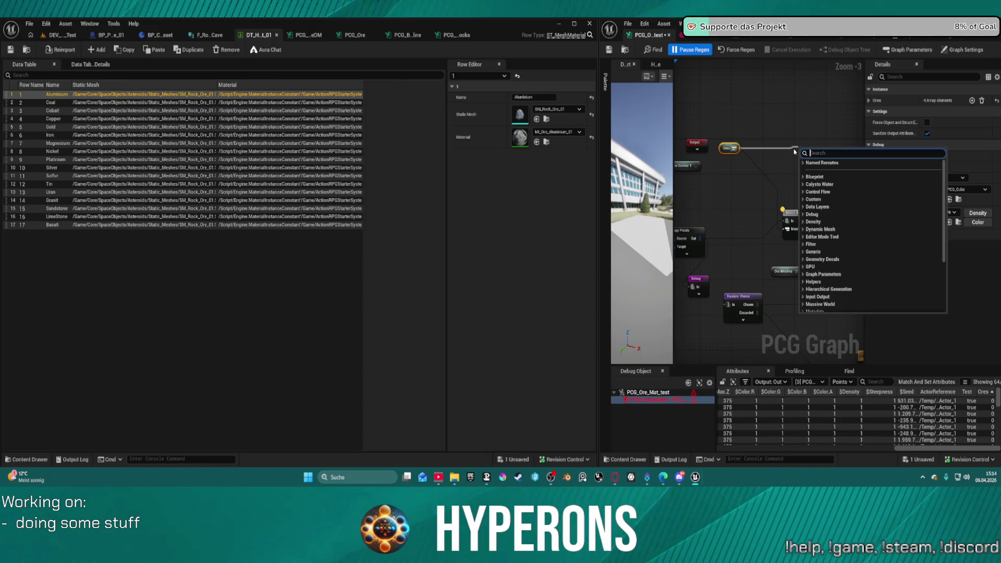
{"action": "type", "text": "re"}
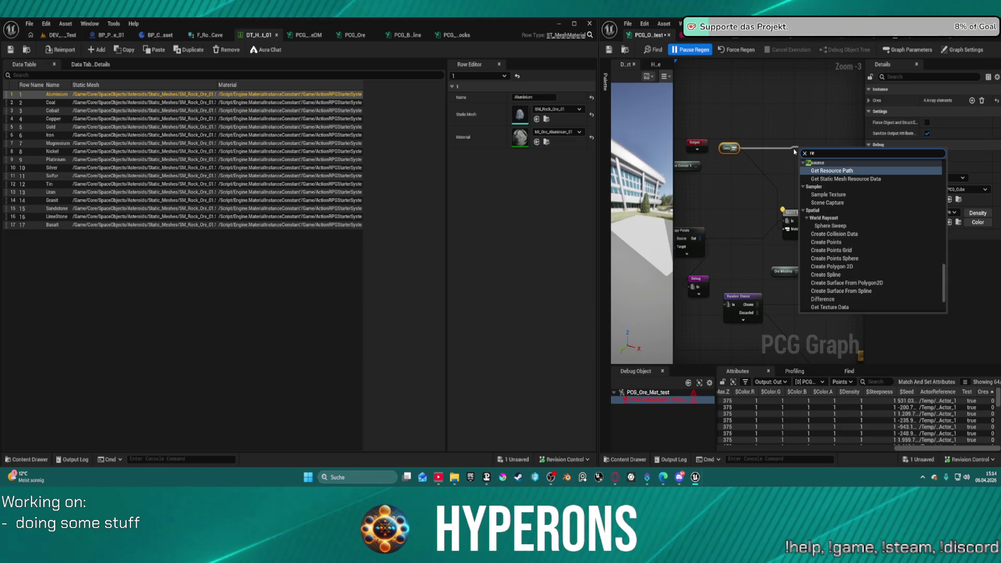
{"action": "key", "text": "BackSpace"}
{"action": "key", "text": "BackSpace"}
{"action": "type", "text": "inde"}
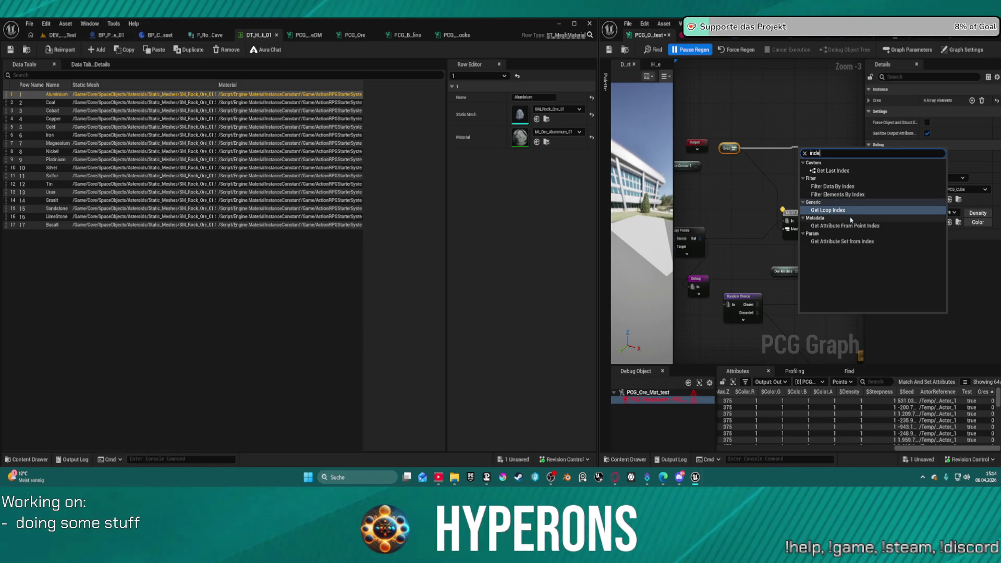
{"action": "left_click", "coordinate": [852, 244]}
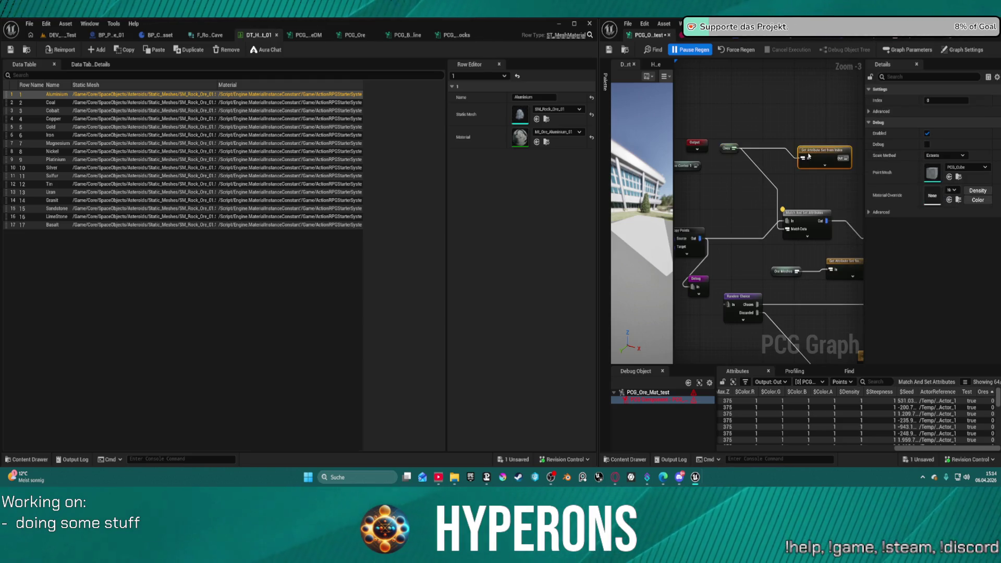
- Turn off Pause Regen and delete the Get Attribute Set from Index node
{"action": "left_click_drag", "start_coordinate": [677, 102], "coordinate": [700, 96]}
{"action": "left_click", "coordinate": [675, 50]}
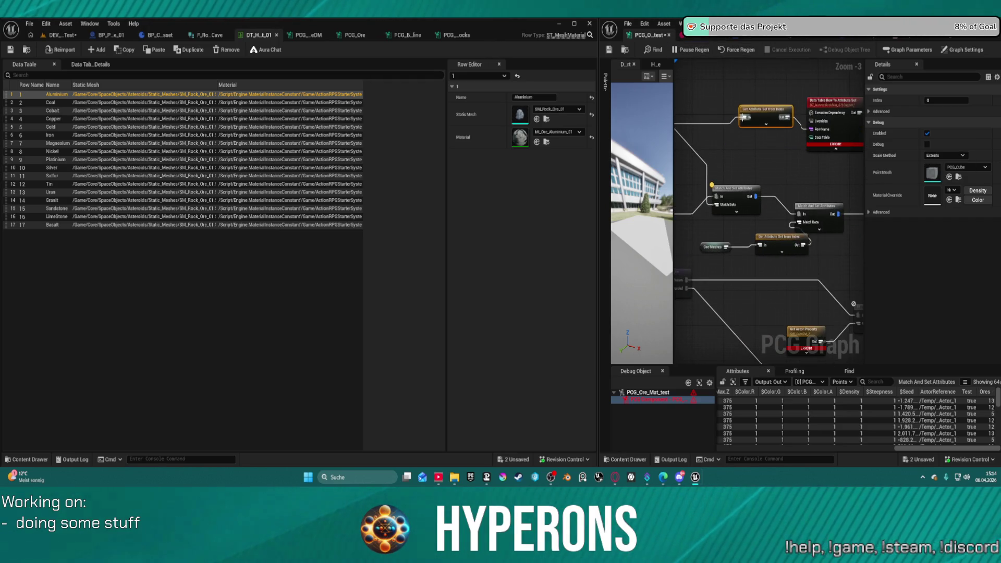
{"action": "mouse_move", "coordinate": [745, 161]}
{"action": "left_mouse_down"}
{"action": "mouse_move", "coordinate": [811, 160]}
{"action": "mouse_move", "coordinate": [771, 163]}
{"action": "left_mouse_up"}
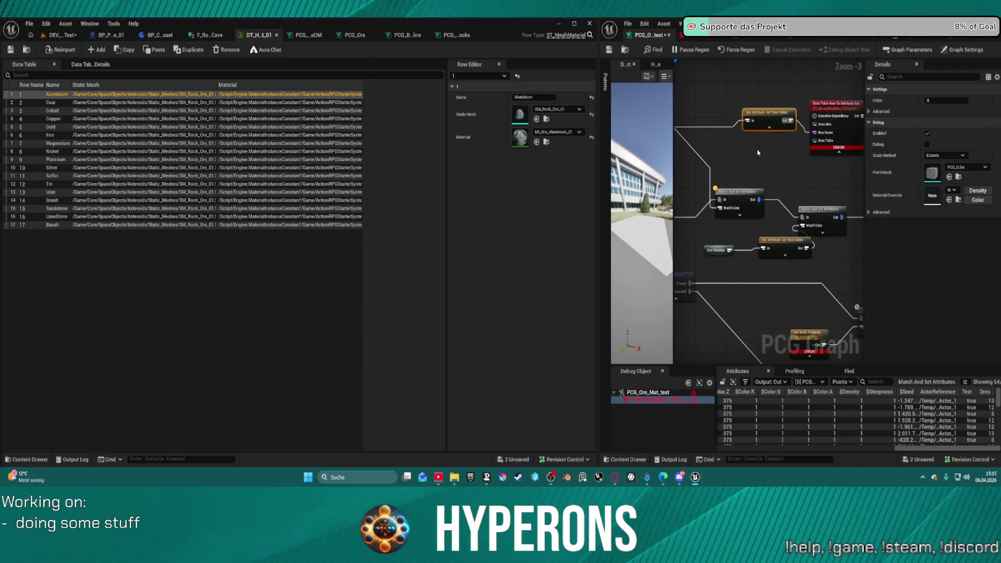
{"action": "key", "text": "Delete"}
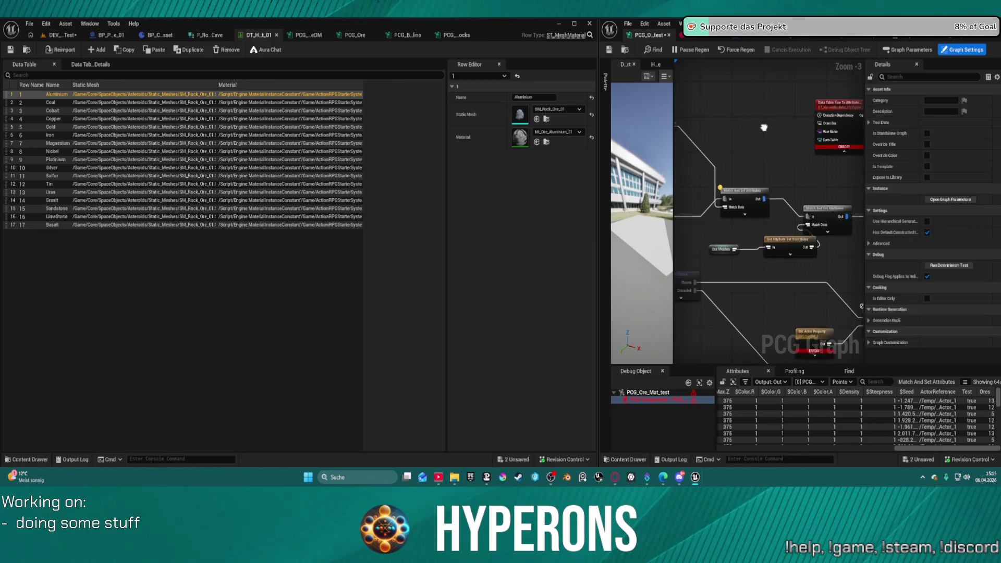
{"action": "left_click_drag", "start_coordinate": [712, 125], "coordinate": [753, 125]}
{"action": "type", "text": "get"}
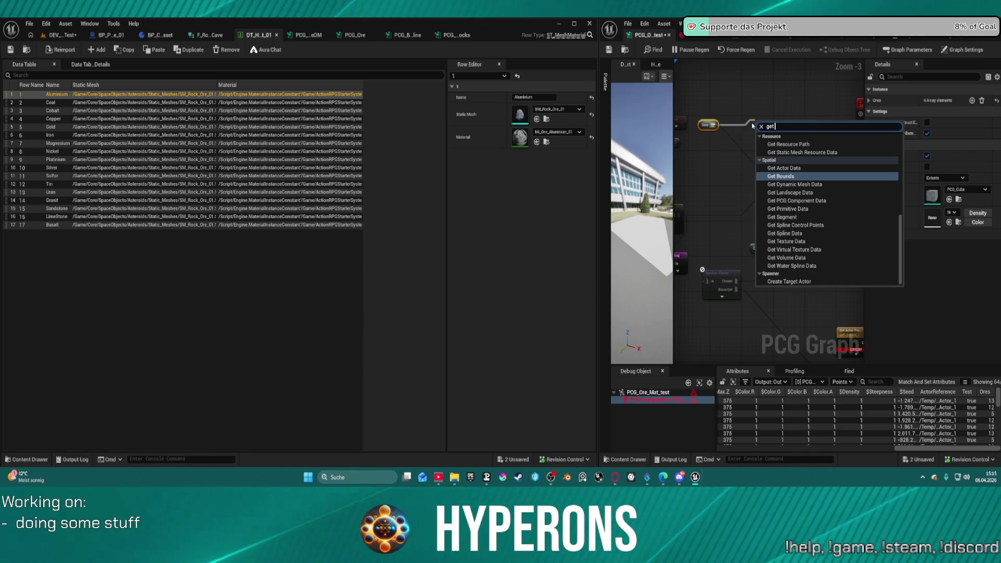
- Add a Delete Attributes node after Ores, set to delete the Ores attribute, and position it
{"action": "left_click", "coordinate": [761, 126]}
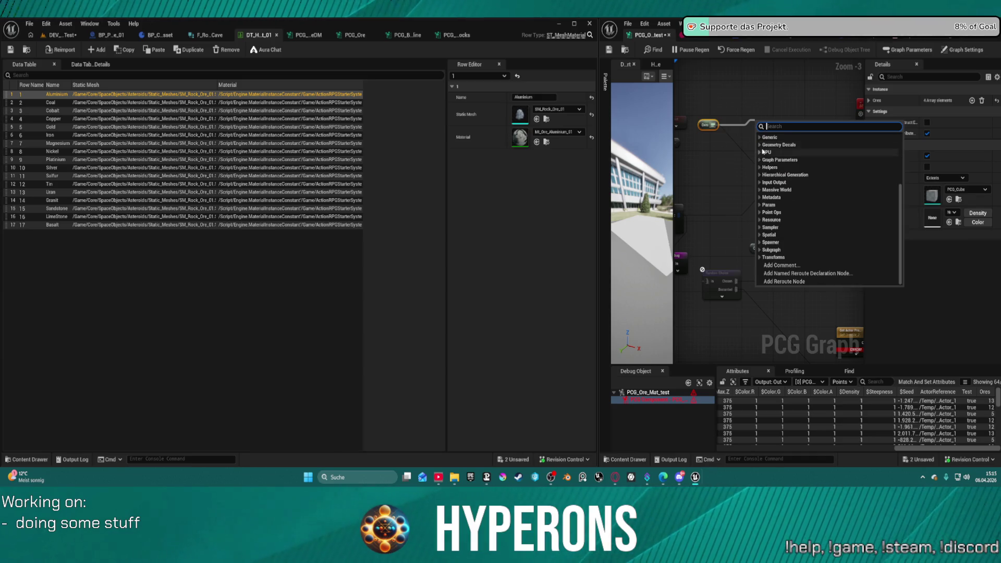
{"action": "type", "text": "k"}
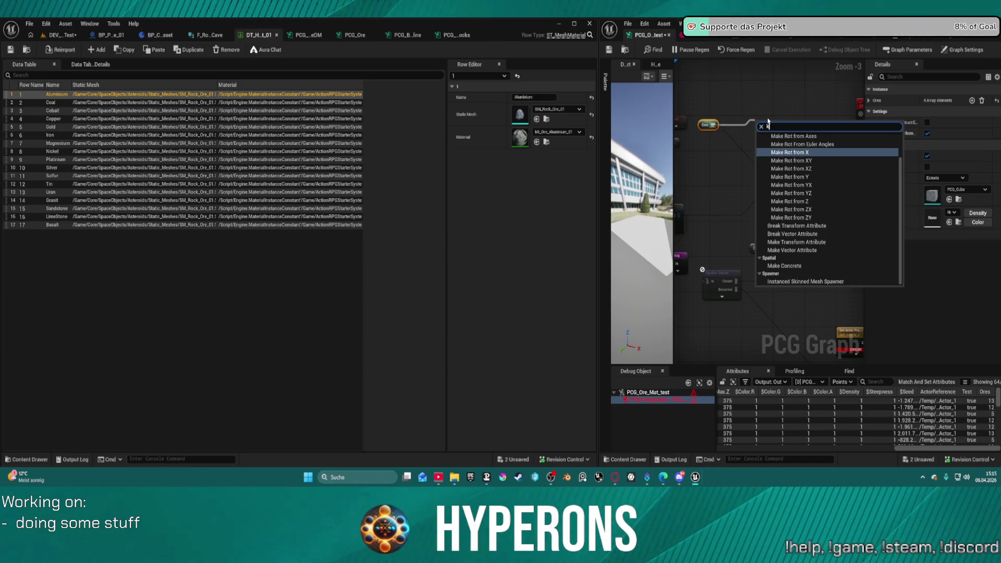
{"action": "key", "text": "BackSpace"}
{"action": "type", "text": "del"}
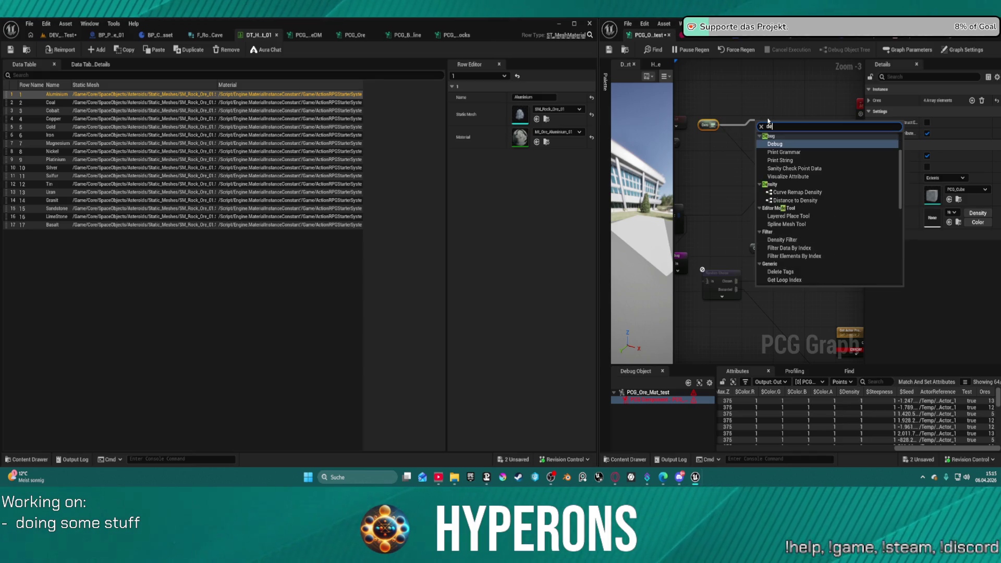
{"action": "key", "text": "Return"}
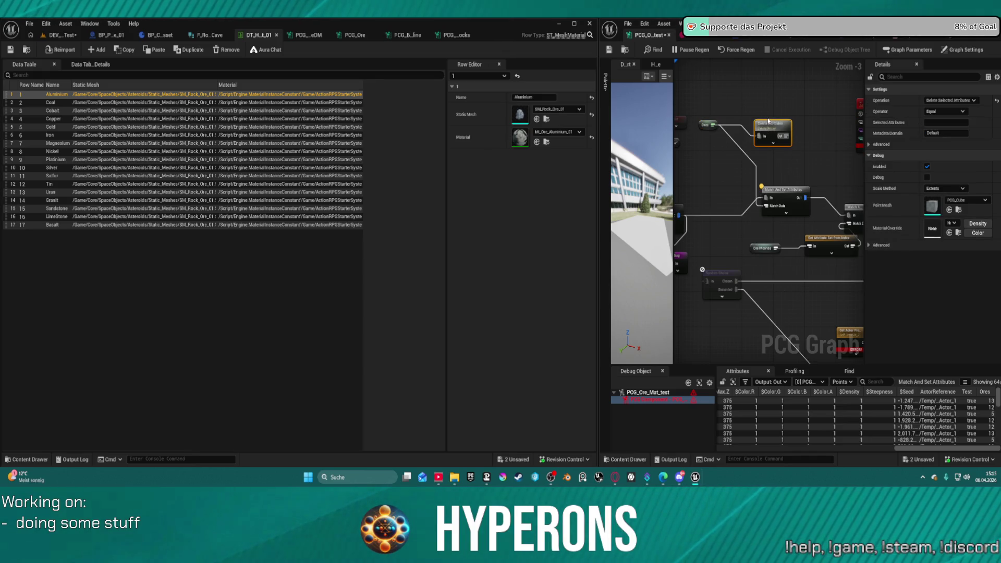
{"action": "left_click", "coordinate": [947, 123]}
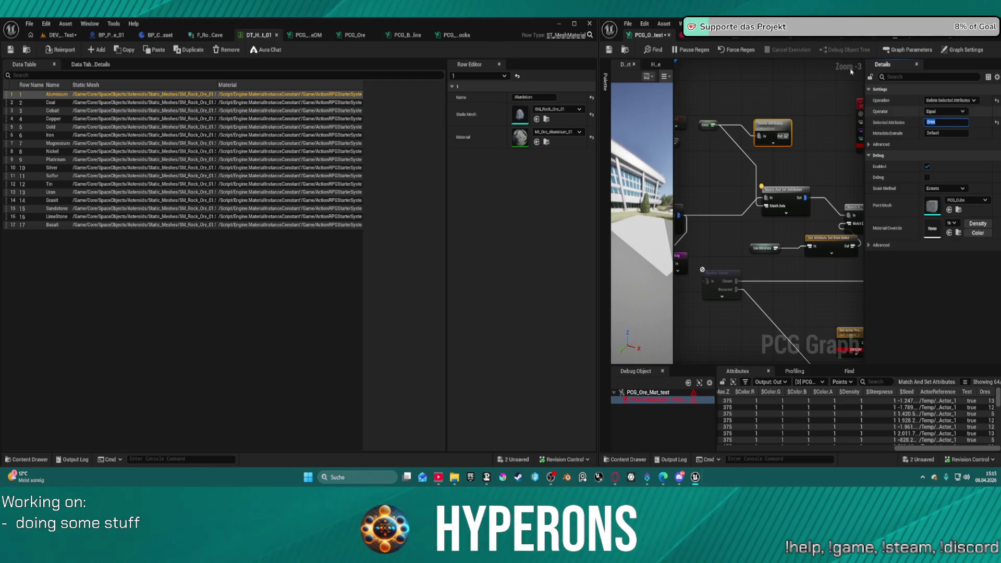
{"action": "left_click_drag", "start_coordinate": [786, 136], "coordinate": [855, 131]}
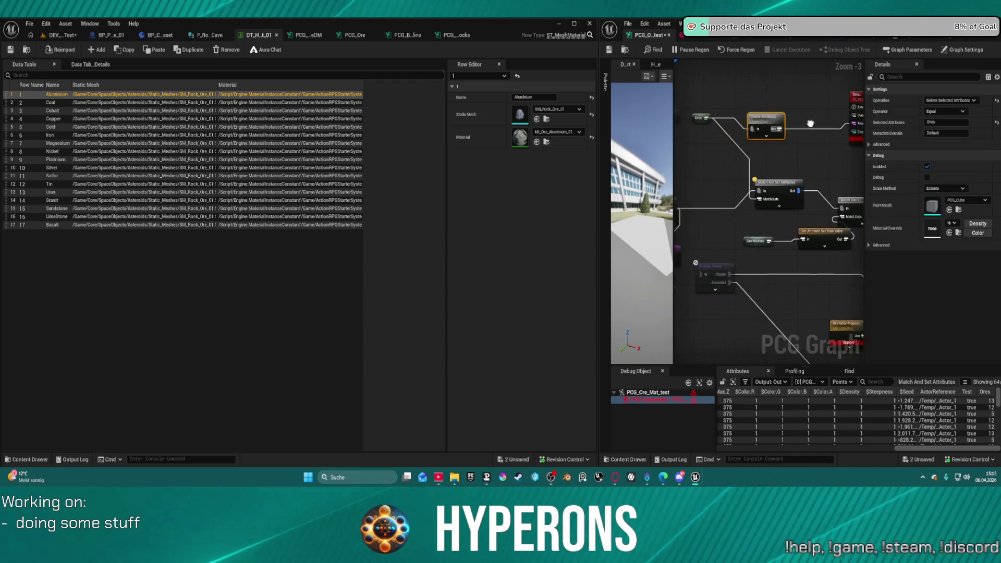
{"action": "mouse_move", "coordinate": [780, 122]}
{"action": "left_mouse_down"}
{"action": "mouse_move", "coordinate": [779, 113]}
{"action": "mouse_move", "coordinate": [793, 142]}
{"action": "mouse_move", "coordinate": [715, 142]}
{"action": "left_mouse_up"}
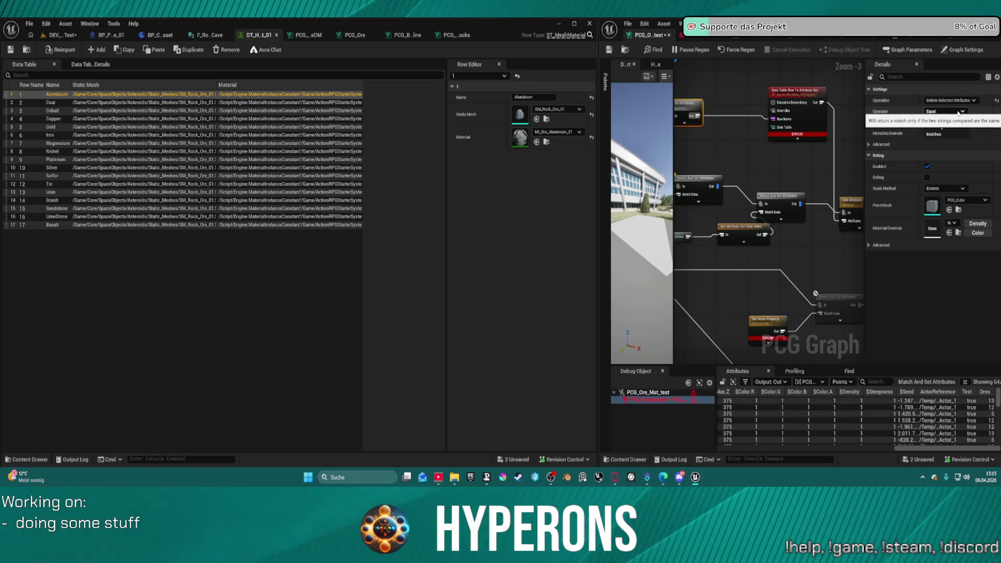
{"action": "left_click_drag", "start_coordinate": [677, 99], "coordinate": [758, 108]}
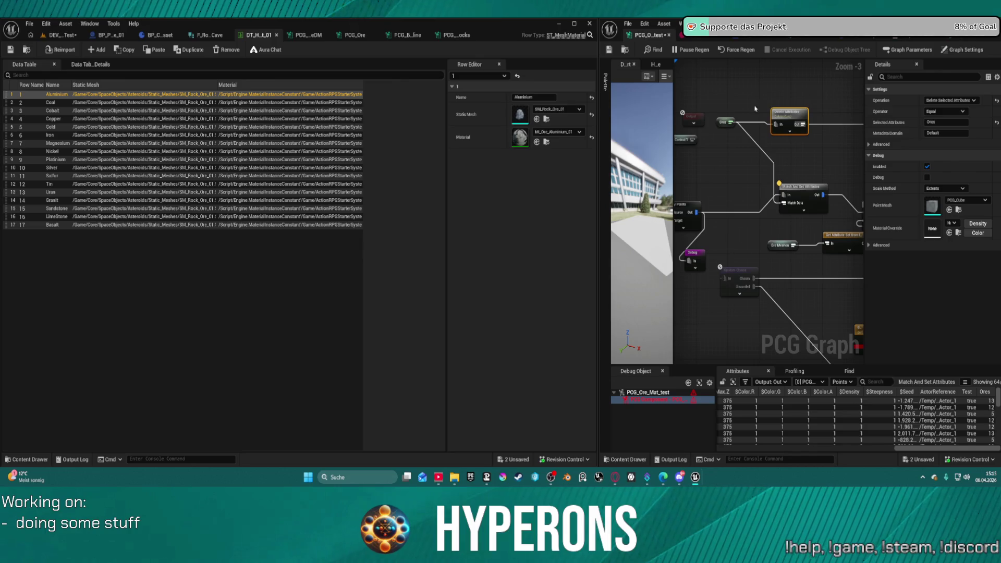
- Remove the Delete Attributes node and review the Match And Set Attributes settings
{"action": "left_click", "coordinate": [726, 124]}
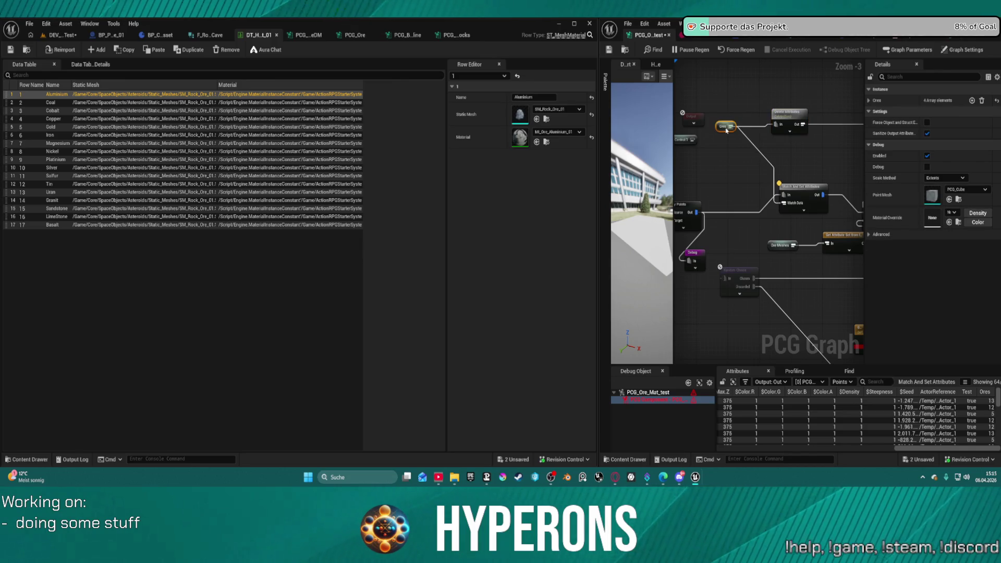
{"action": "left_click", "coordinate": [794, 116]}
{"action": "key", "text": "Delete"}
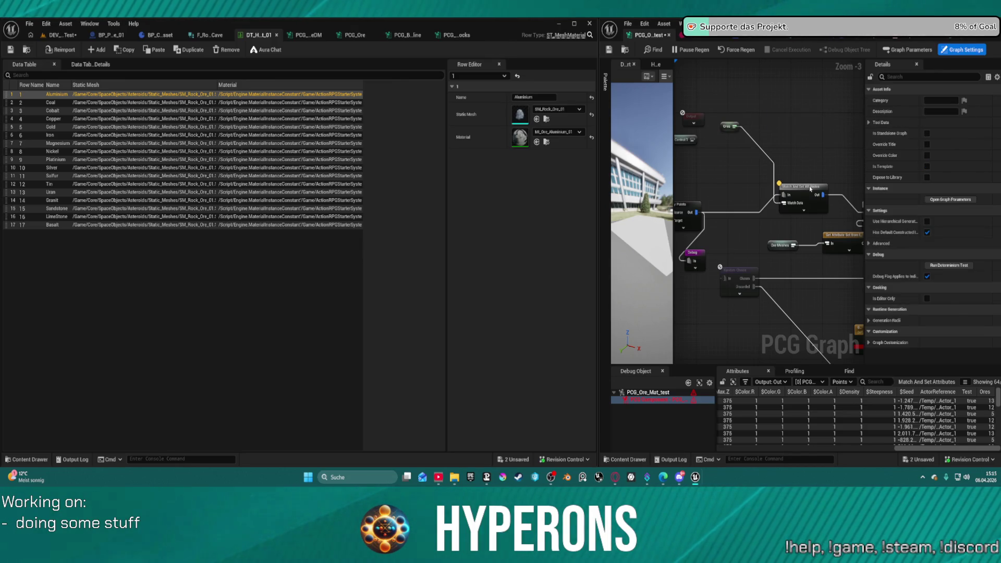
{"action": "left_click", "coordinate": [810, 189]}
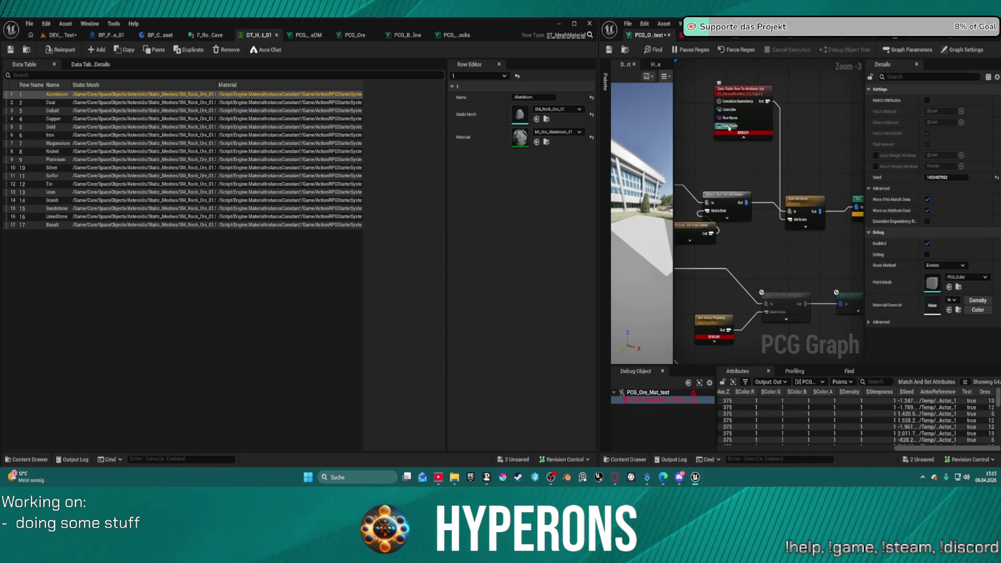
- Paste copies of the Ores and Match And Set Attributes nodes, then delete the pasted Match And Set Attributes copy
{"action": "left_click_drag", "start_coordinate": [729, 127], "coordinate": [833, 146]}
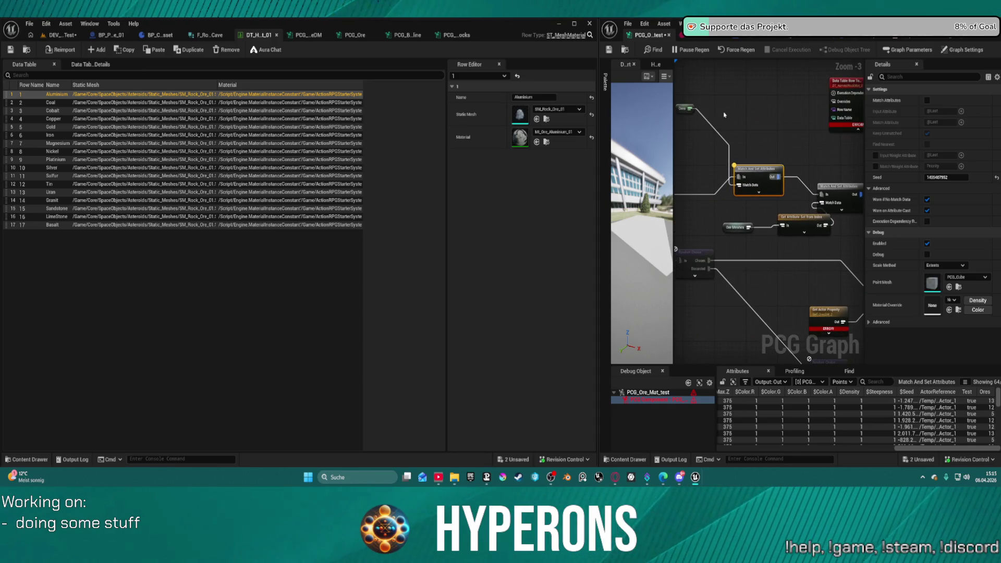
{"action": "mouse_move", "coordinate": [691, 98]}
{"action": "left_mouse_down"}
{"action": "mouse_move", "coordinate": [766, 173]}
{"action": "mouse_move", "coordinate": [791, 174]}
{"action": "left_mouse_up"}
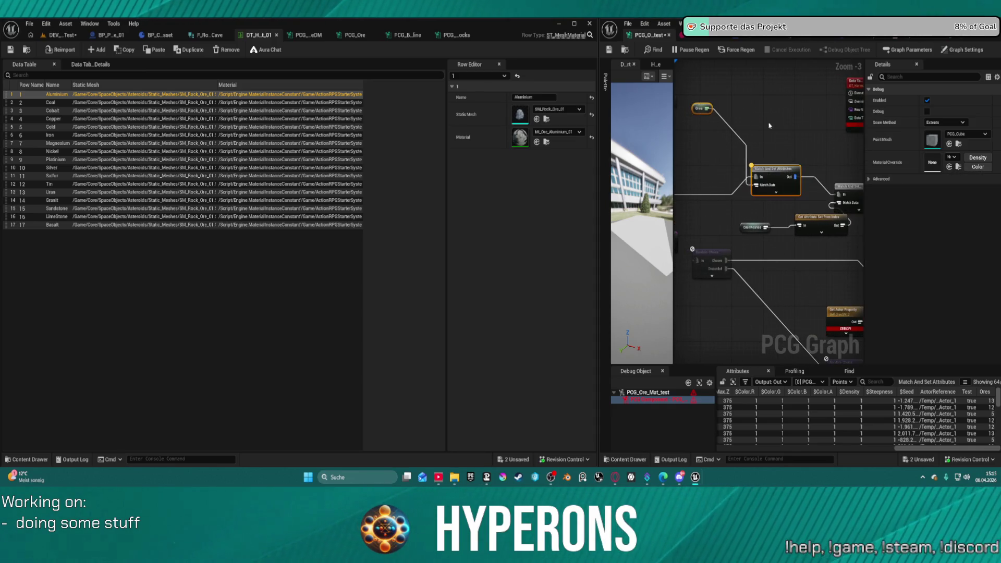
{"action": "left_click_drag", "start_coordinate": [772, 129], "coordinate": [754, 145]}
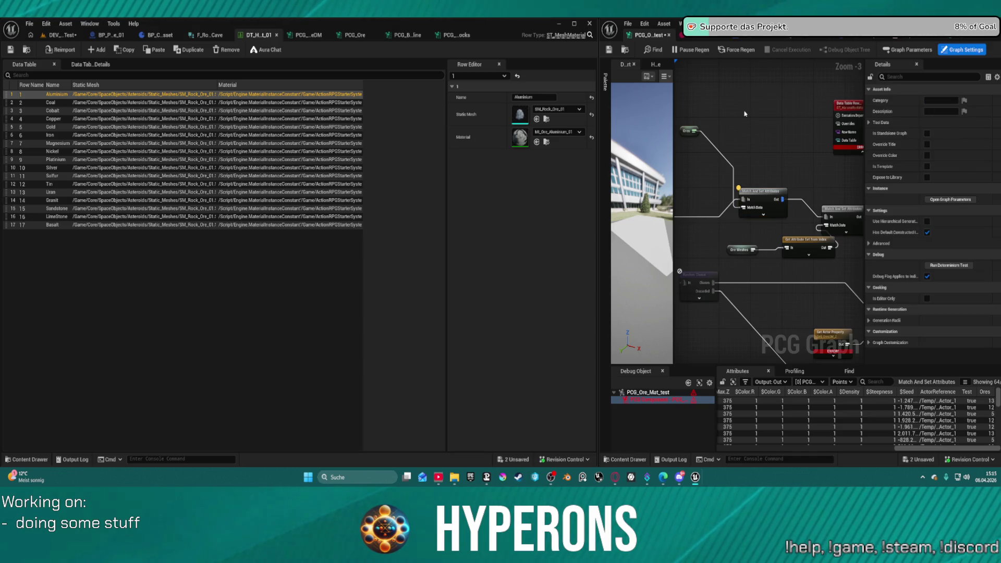
{"action": "key", "text": "ctrl+v"}
{"action": "left_click_drag", "start_coordinate": [811, 158], "coordinate": [763, 166]}
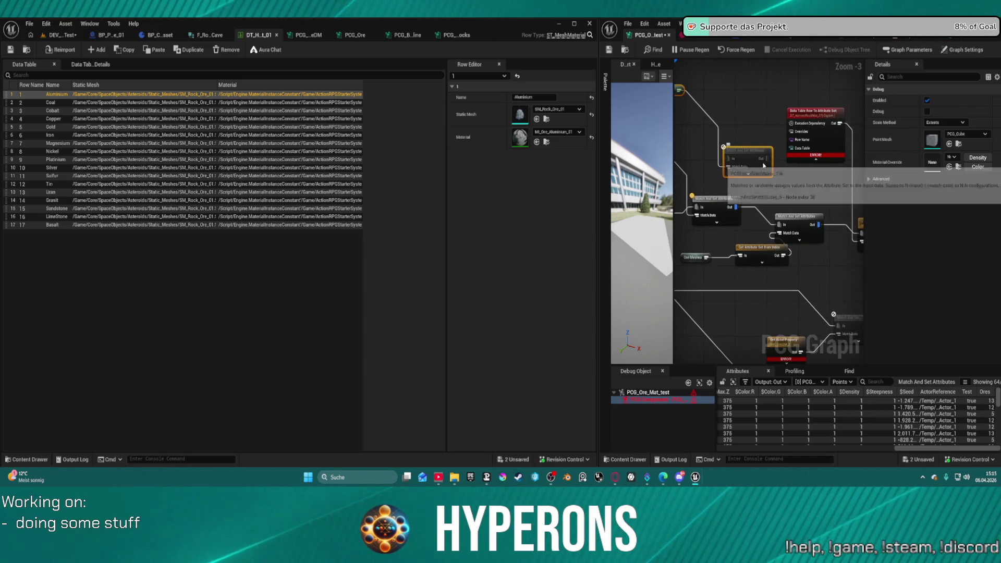
{"action": "left_click", "coordinate": [764, 166]}
{"action": "left_click_drag", "start_coordinate": [718, 177], "coordinate": [757, 177]}
{"action": "left_click_drag", "start_coordinate": [798, 151], "coordinate": [756, 120]}
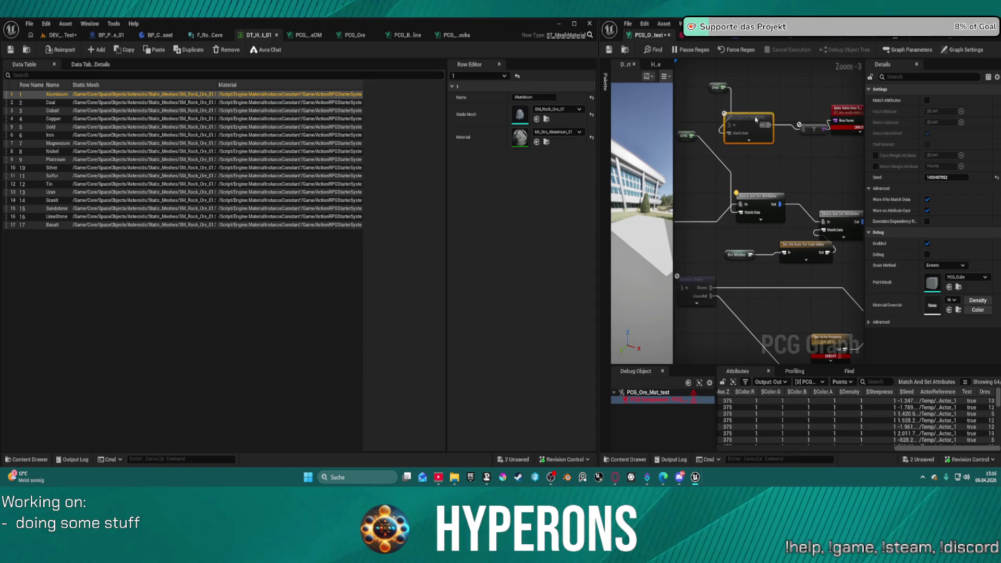
{"action": "key", "text": "Delete"}
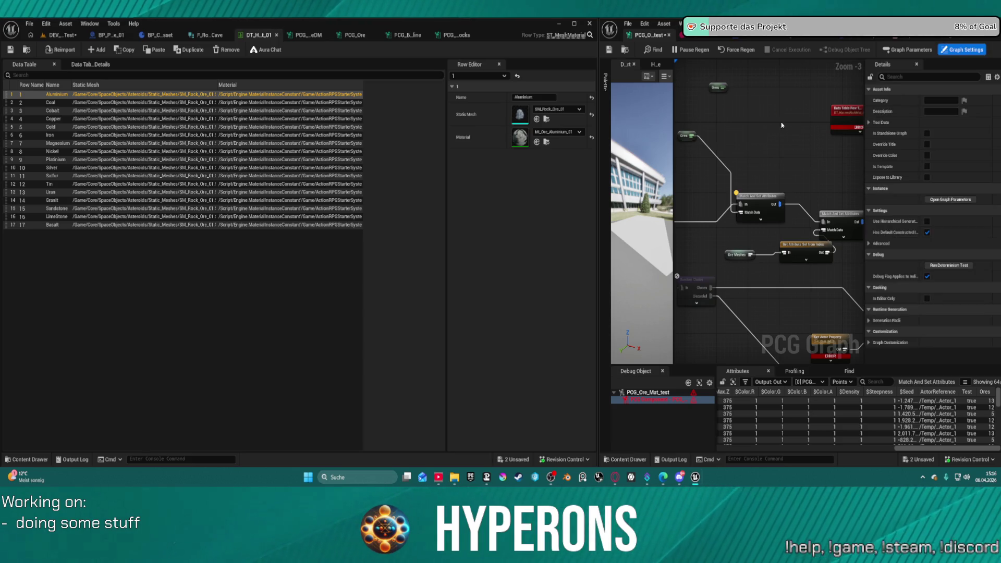
- Expand the Data Table Row node's pins, then switch to the BP_PCG_FindInMap Blueprint
{"action": "left_click", "coordinate": [847, 111]}
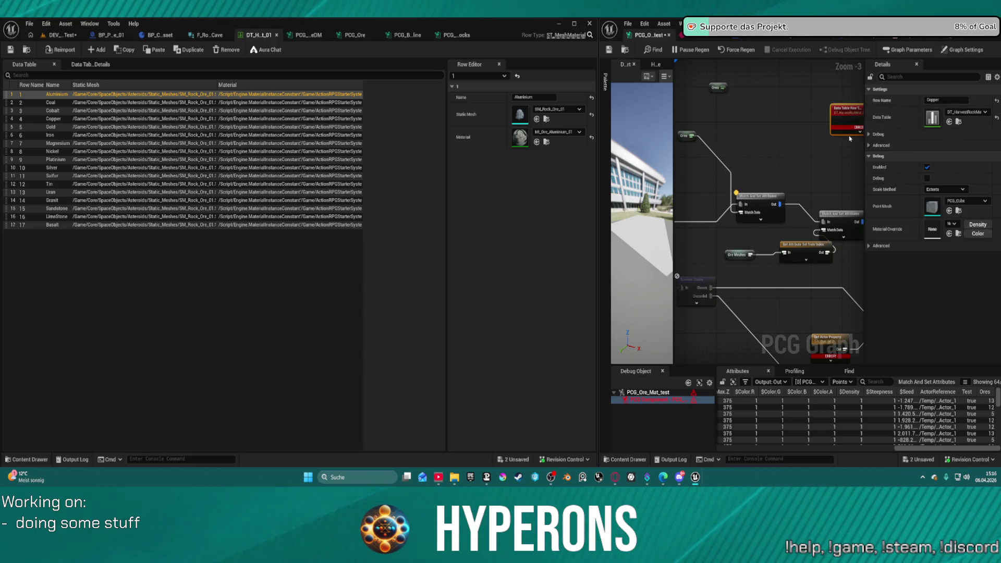
{"action": "left_click", "coordinate": [859, 134]}
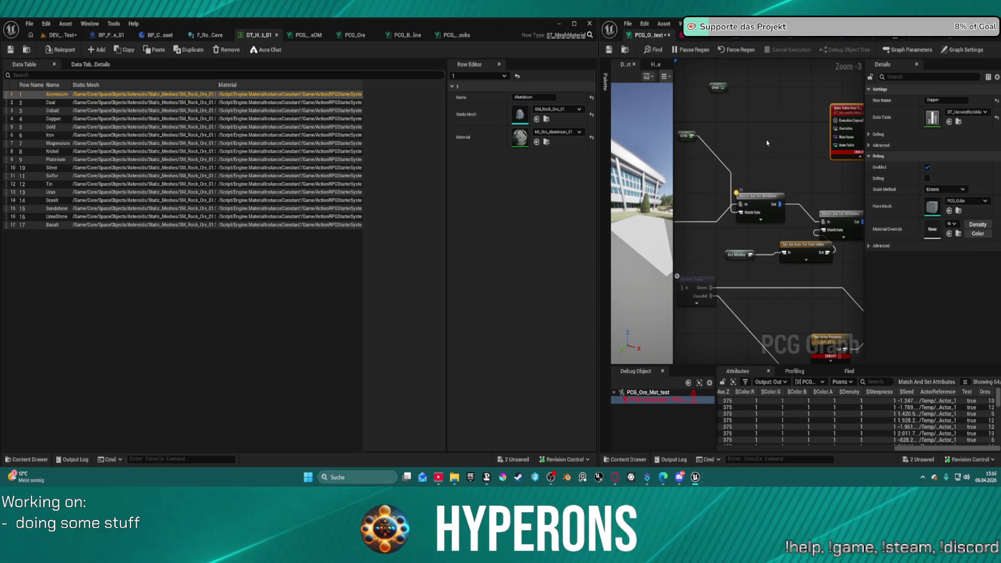
{"action": "mouse_move", "coordinate": [724, 87]}
{"action": "left_mouse_down"}
{"action": "mouse_move", "coordinate": [756, 112]}
{"action": "mouse_move", "coordinate": [743, 108]}
{"action": "left_mouse_up"}
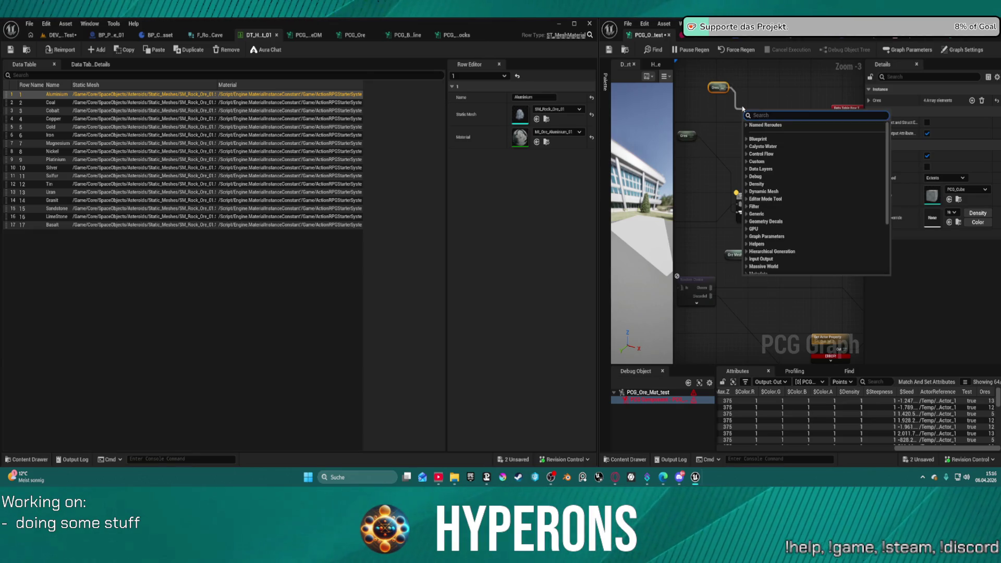
{"action": "type", "text": "get"}
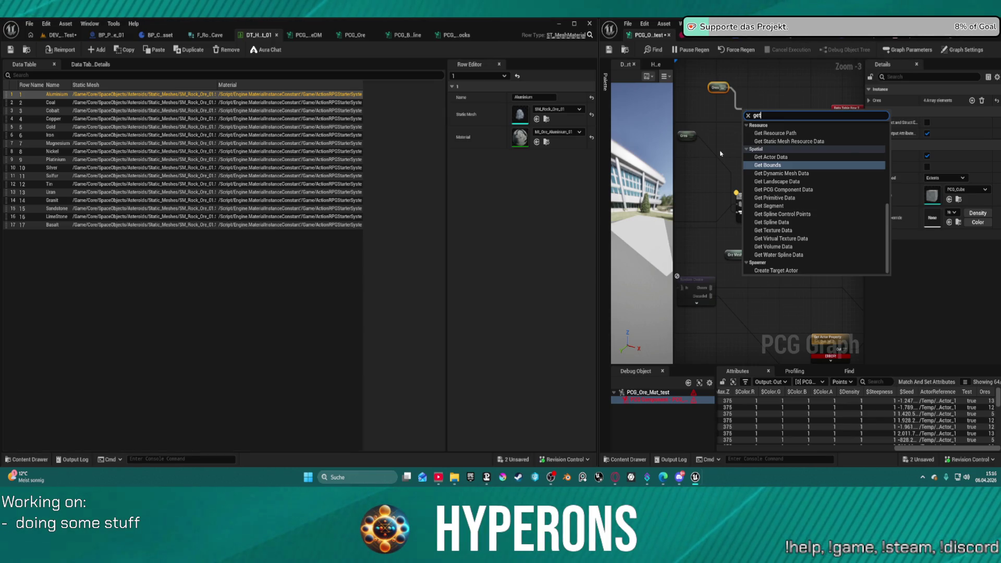
{"action": "left_click", "coordinate": [720, 152]}
{"action": "left_click", "coordinate": [754, 203]}
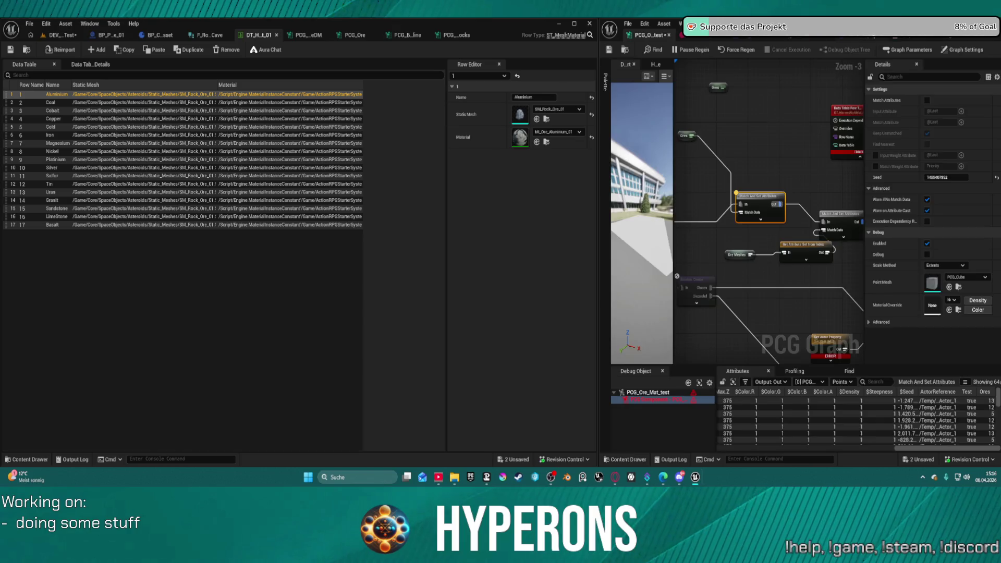
{"action": "key", "text": "ctrl+Tab"}
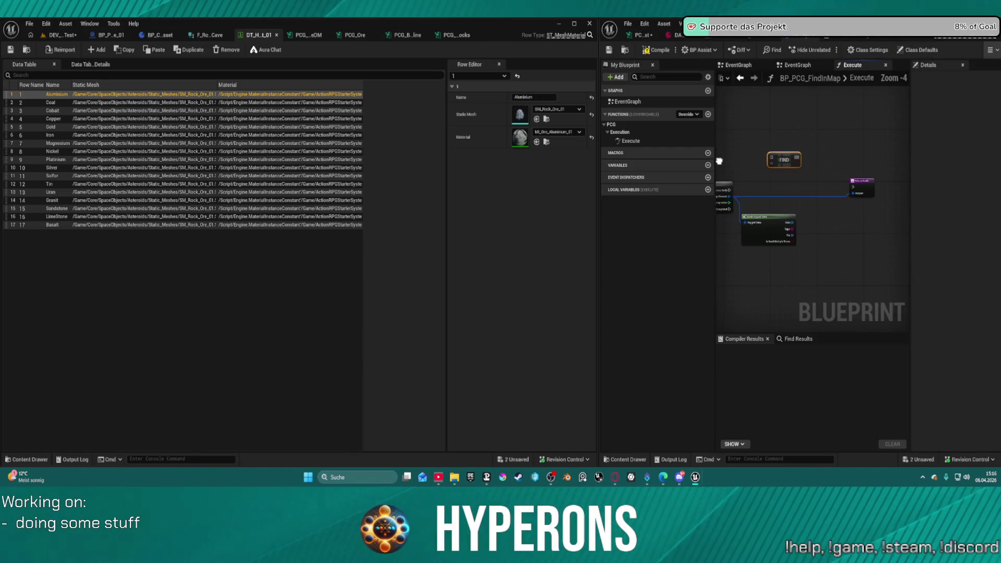
- Narrow the Data Table window so the BP_PCG_FindInMap Blueprint fills the right side
{"action": "left_click_drag", "start_coordinate": [719, 161], "coordinate": [878, 151]}
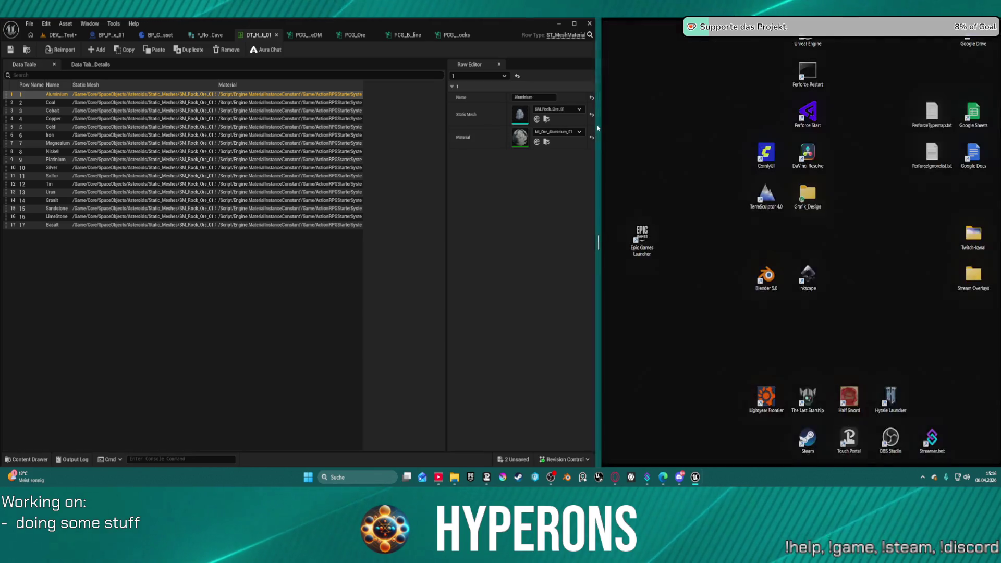
{"action": "left_click_drag", "start_coordinate": [598, 137], "coordinate": [440, 137]}
{"action": "left_click_drag", "start_coordinate": [658, 165], "coordinate": [643, 159]}
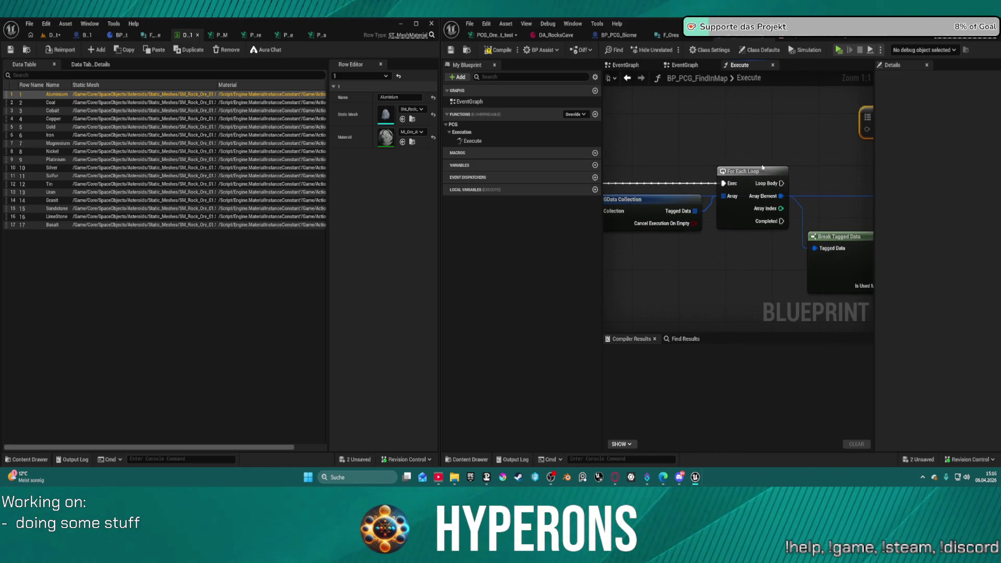
{"action": "mouse_move", "coordinate": [786, 196]}
{"action": "left_mouse_down"}
{"action": "mouse_move", "coordinate": [635, 189]}
{"action": "mouse_move", "coordinate": [706, 218]}
{"action": "left_mouse_up"}
- Add and remove a Duplicate Data with Context node, then show the CustomNodes folder
{"action": "mouse_move", "coordinate": [745, 249]}
{"action": "left_mouse_down"}
{"action": "mouse_move", "coordinate": [761, 214]}
{"action": "mouse_move", "coordinate": [753, 207]}
{"action": "left_mouse_up"}
{"action": "type", "text": "pcg"}
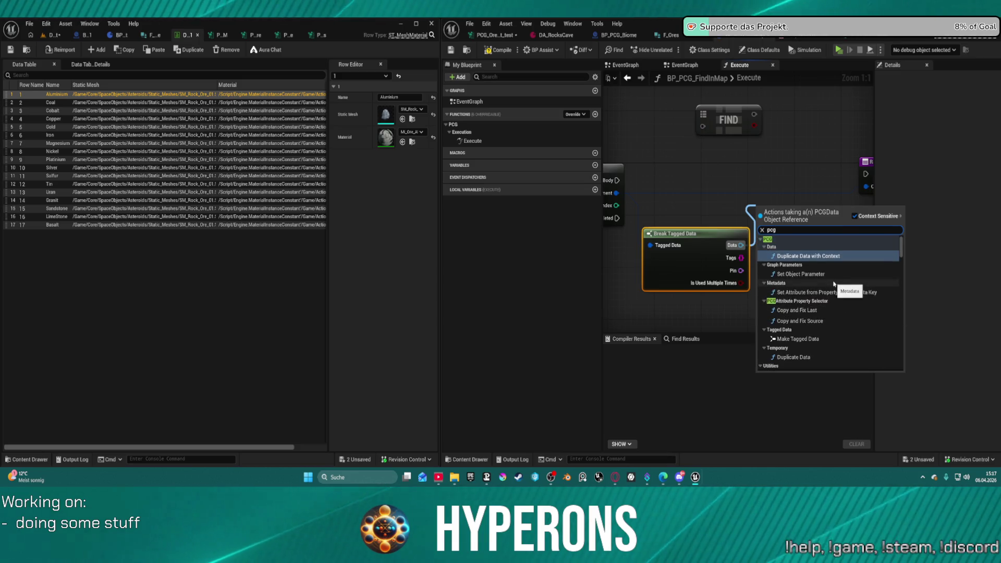
{"action": "left_click", "coordinate": [813, 256]}
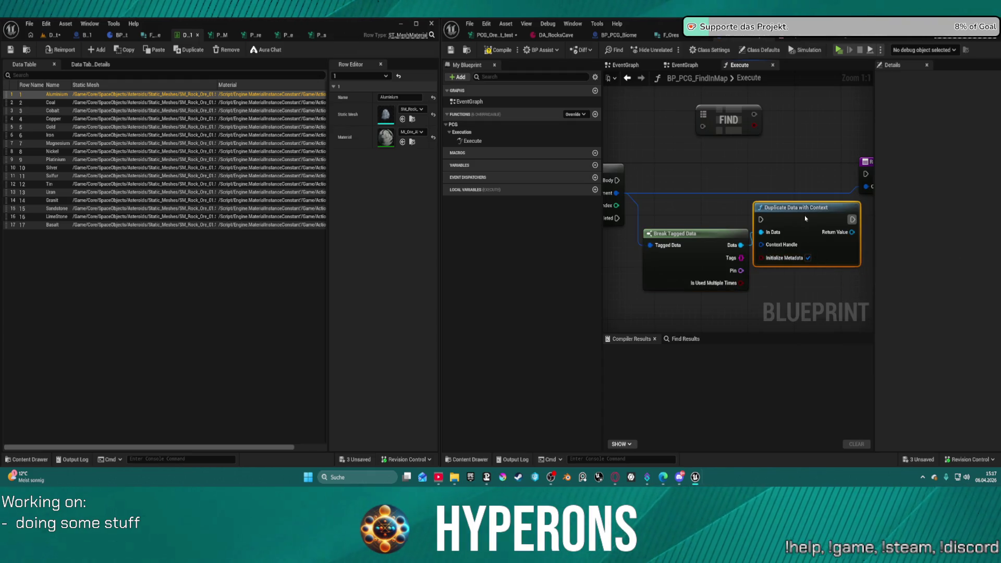
{"action": "key", "text": "Delete"}
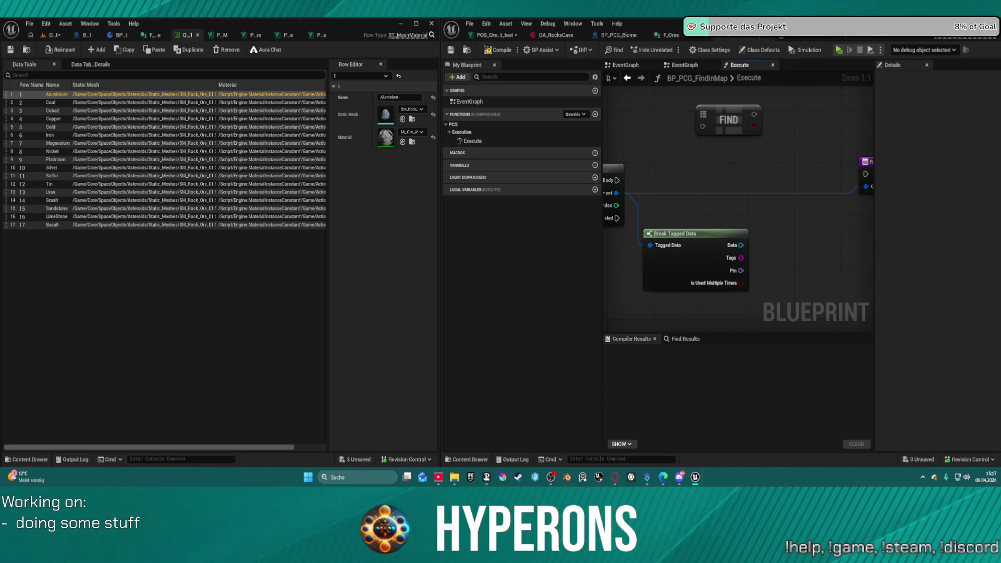
{"action": "left_click", "coordinate": [466, 51]}
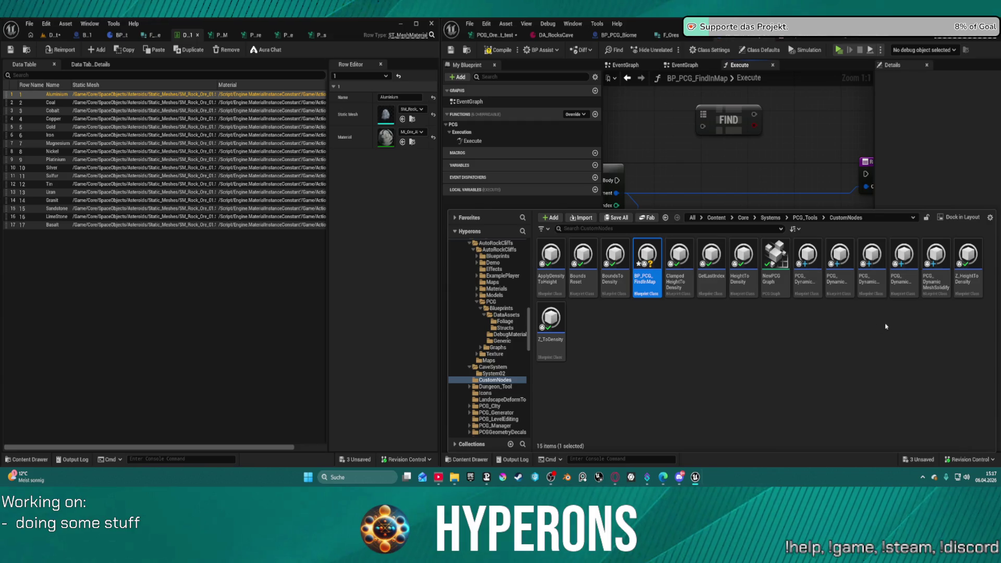
- Open the Clamped HeightToDensity Blueprint and look over its Point Loop Body, Branch and Make Rotator nodes
{"action": "mouse_move", "coordinate": [937, 288]}
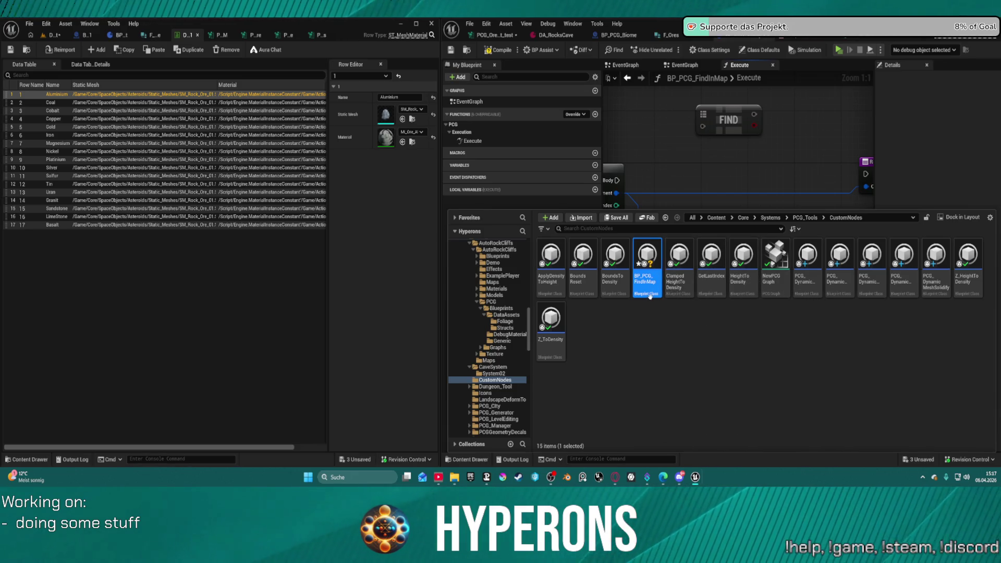
{"action": "double_click", "coordinate": [680, 255]}
{"action": "scroll", "coordinate": [671, 264], "scroll_direction": "down", "scroll_amount": 3}
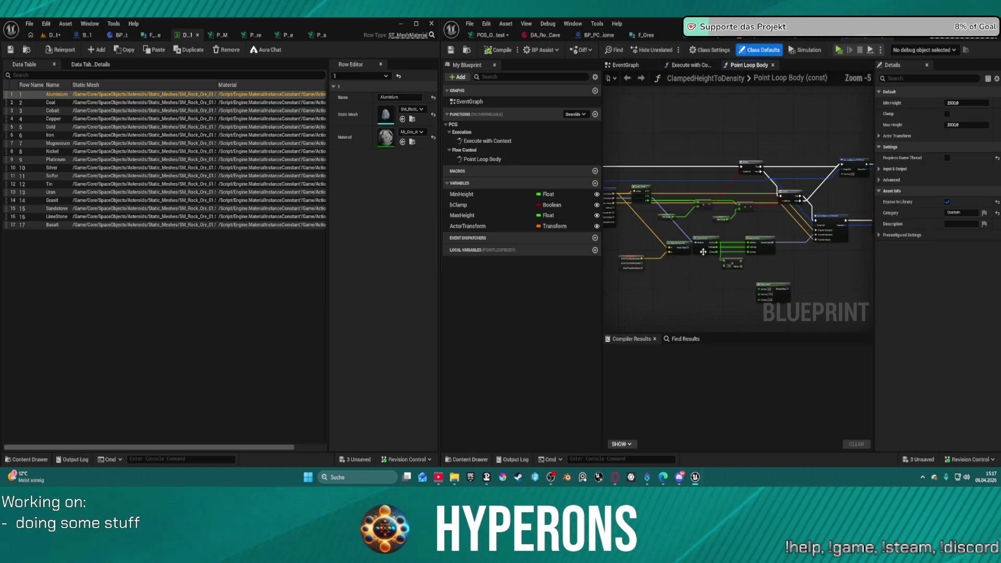
{"action": "scroll", "coordinate": [735, 210], "scroll_direction": "up", "scroll_amount": 4}
{"action": "left_click_drag", "start_coordinate": [735, 210], "coordinate": [796, 221]}
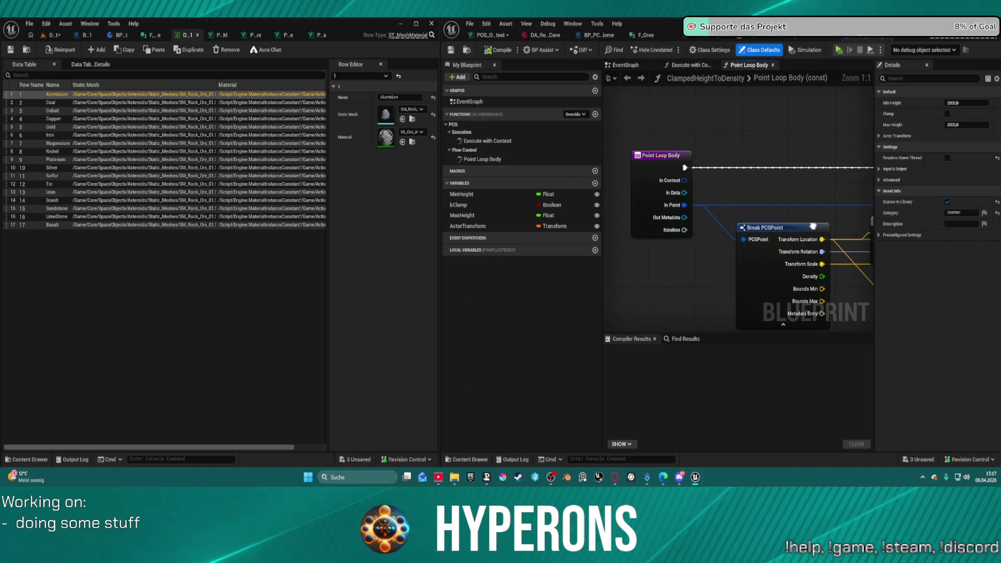
{"action": "mouse_move", "coordinate": [776, 289]}
{"action": "left_mouse_down"}
{"action": "mouse_move", "coordinate": [362, 151]}
{"action": "mouse_move", "coordinate": [783, 292]}
{"action": "mouse_move", "coordinate": [918, 258]}
{"action": "mouse_move", "coordinate": [781, 259]}
{"action": "left_mouse_up"}
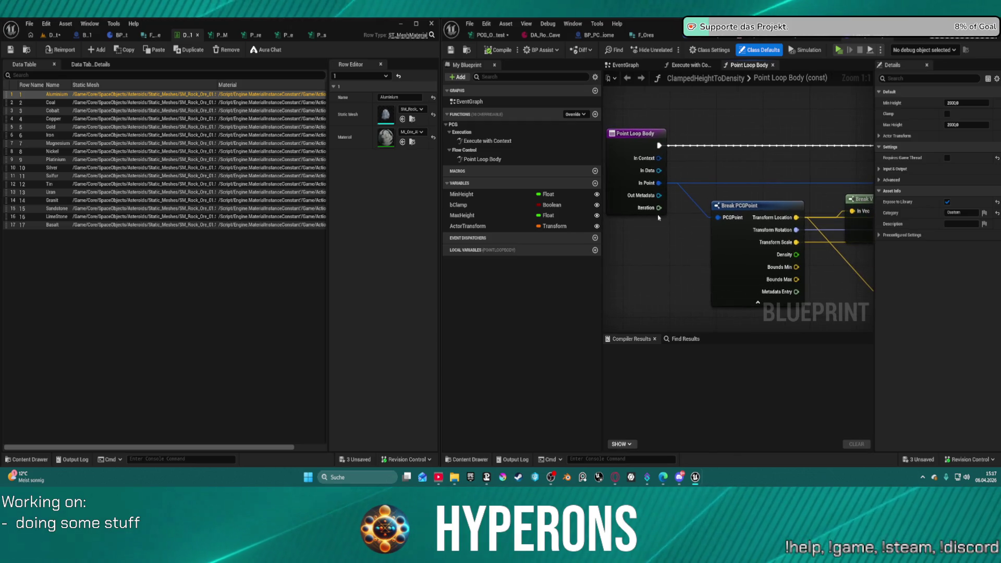
- Open the Execute with Context function and survey its Cast, Make Array and Break Tagged Data nodes
{"action": "double_click", "coordinate": [488, 141]}
{"action": "scroll", "coordinate": [800, 202], "scroll_direction": "up", "scroll_amount": 6}
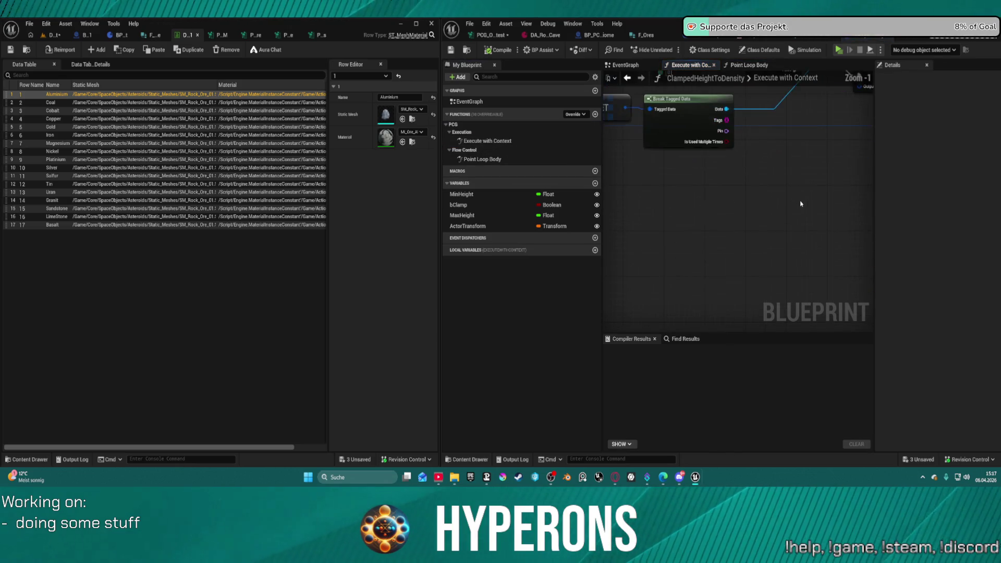
{"action": "left_click_drag", "start_coordinate": [852, 286], "coordinate": [605, 296]}
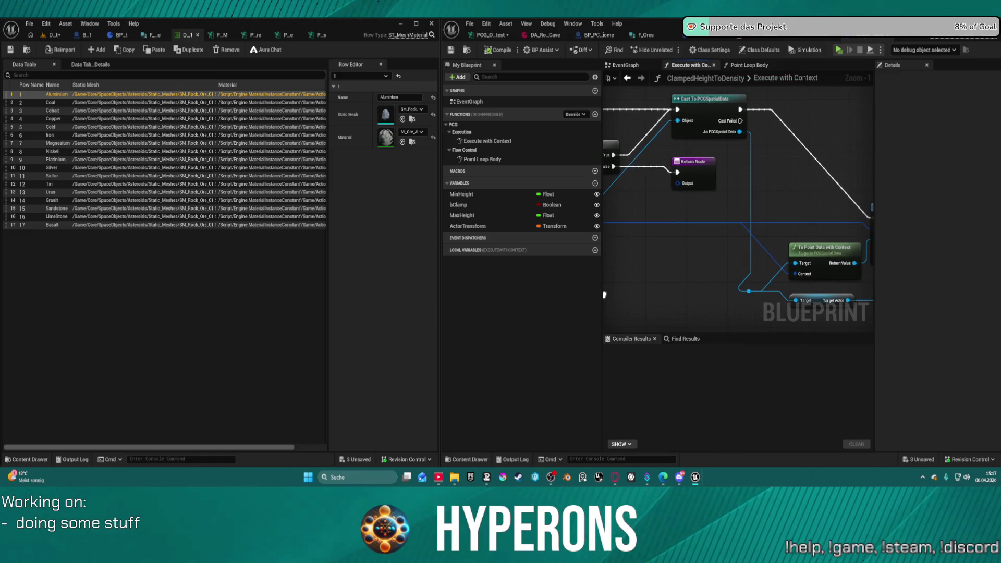
{"action": "mouse_move", "coordinate": [610, 163]}
{"action": "left_mouse_down"}
{"action": "mouse_move", "coordinate": [715, 141]}
{"action": "mouse_move", "coordinate": [675, 163]}
{"action": "mouse_move", "coordinate": [607, 168]}
{"action": "mouse_move", "coordinate": [606, 105]}
{"action": "left_mouse_up"}
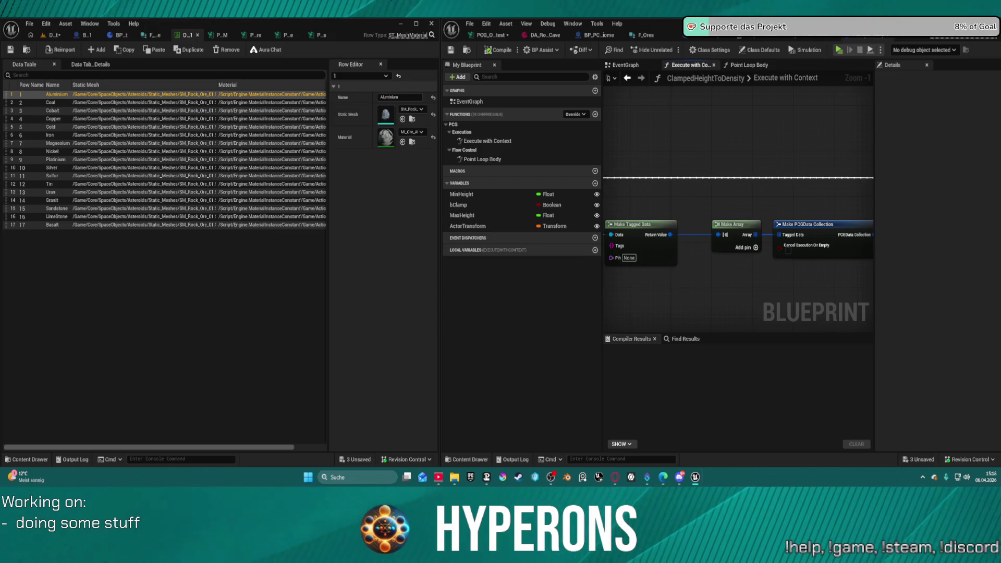
{"action": "mouse_move", "coordinate": [606, 104]}
{"action": "left_mouse_down"}
{"action": "mouse_move", "coordinate": [506, 108]}
{"action": "mouse_move", "coordinate": [782, 121]}
{"action": "left_mouse_up"}
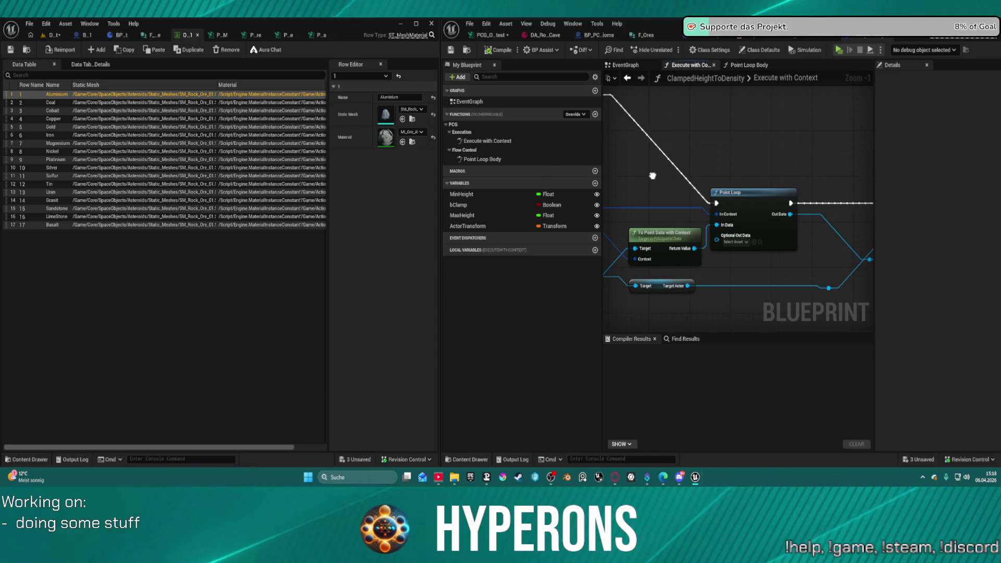
{"action": "mouse_move", "coordinate": [653, 175]}
{"action": "left_mouse_down"}
{"action": "mouse_move", "coordinate": [618, 170]}
{"action": "mouse_move", "coordinate": [608, 157]}
{"action": "left_mouse_up"}
{"action": "mouse_move", "coordinate": [969, 120]}
{"action": "left_mouse_down"}
{"action": "mouse_move", "coordinate": [896, 130]}
{"action": "mouse_move", "coordinate": [834, 162]}
{"action": "mouse_move", "coordinate": [795, 238]}
{"action": "mouse_move", "coordinate": [980, 229]}
{"action": "mouse_move", "coordinate": [965, 222]}
{"action": "left_mouse_up"}
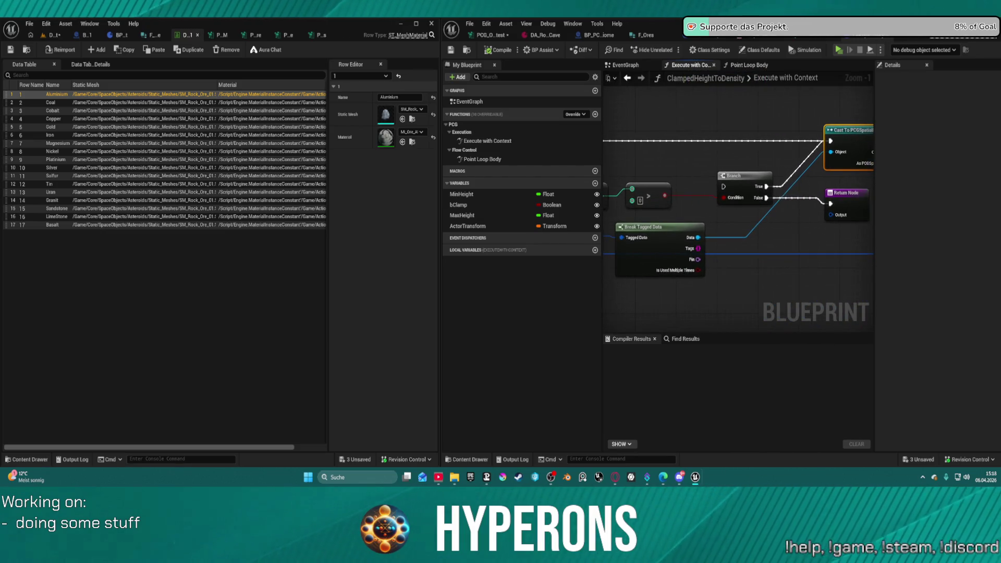
{"action": "left_click_drag", "start_coordinate": [698, 237], "coordinate": [717, 111]}
- Search 'cast pcg' from Break Tagged Data's output and browse the Cast To PCG entries without choosing one
{"action": "type", "text": "cast pcg"}
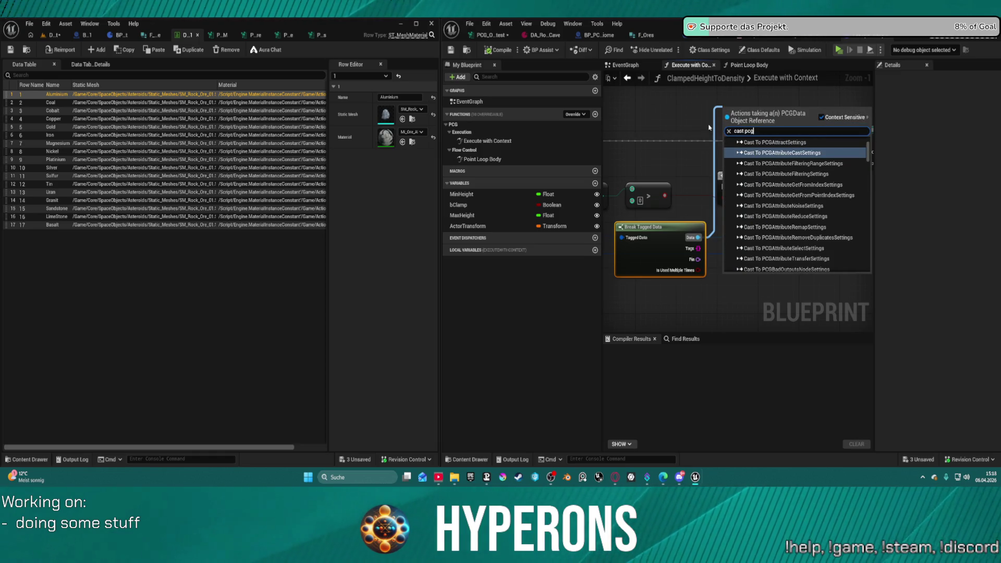
{"action": "scroll", "coordinate": [792, 177], "scroll_direction": "down", "scroll_amount": 1}
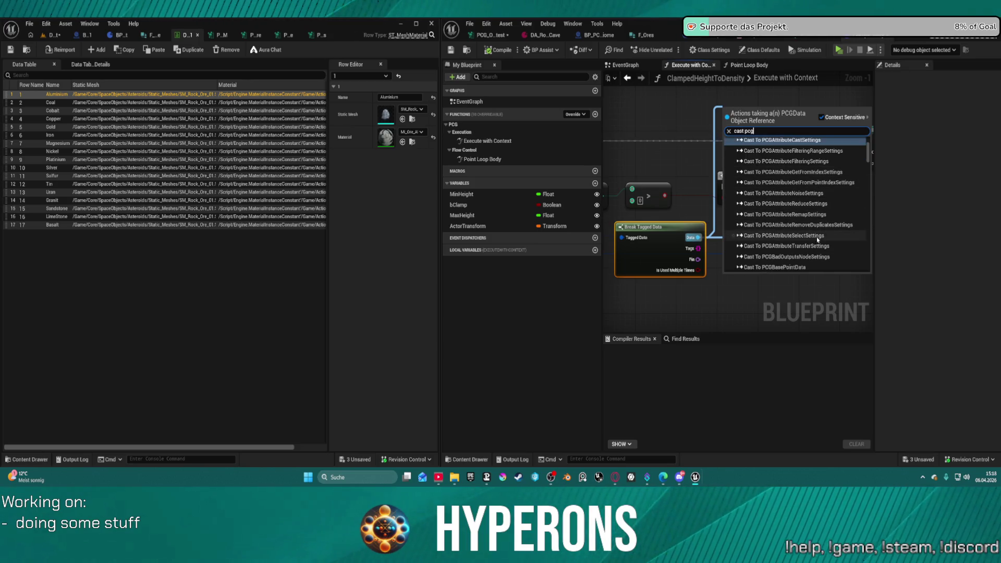
{"action": "scroll", "coordinate": [793, 180], "scroll_direction": "up", "scroll_amount": 5}
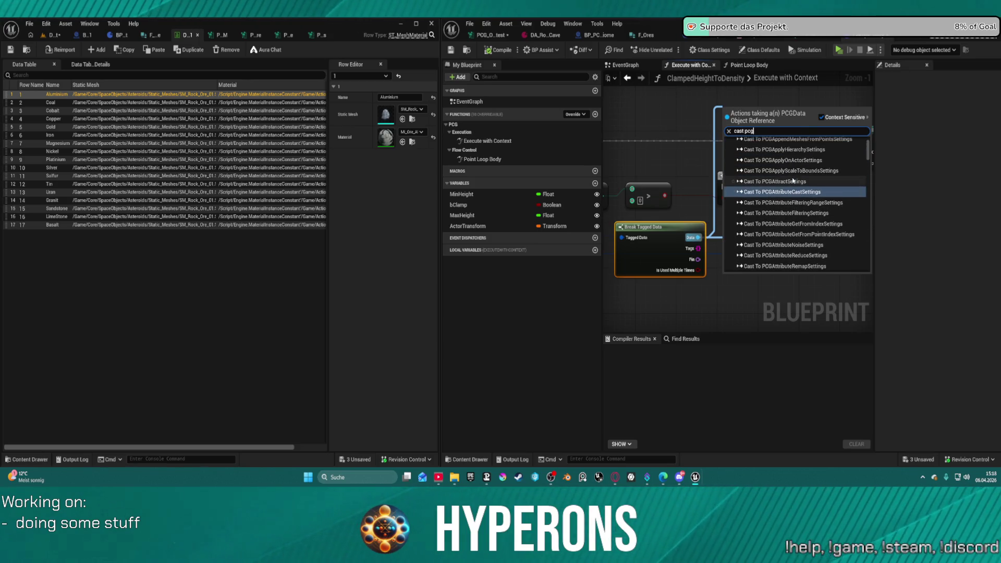
{"action": "scroll", "coordinate": [823, 182], "scroll_direction": "up", "scroll_amount": 5}
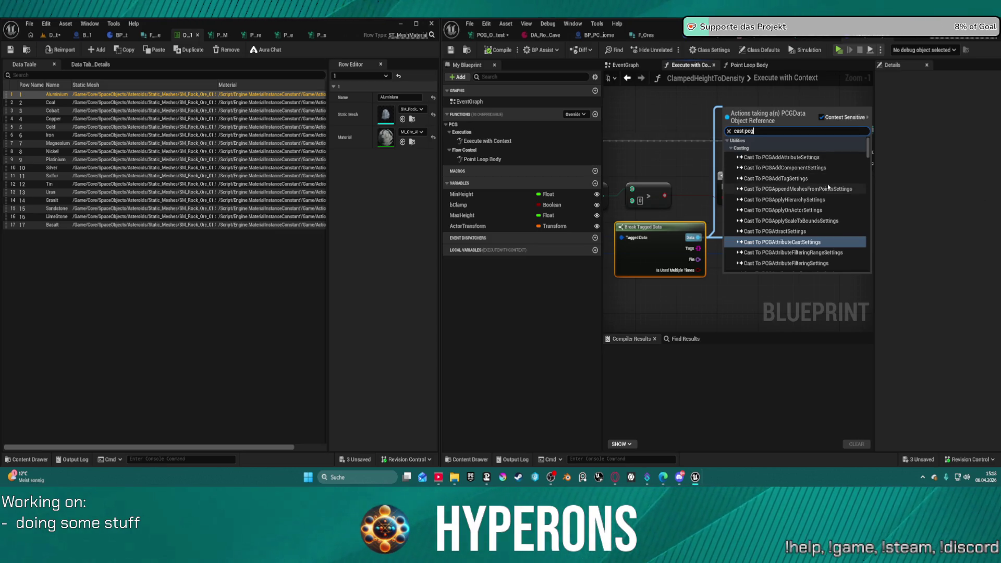
{"action": "scroll", "coordinate": [837, 226], "scroll_direction": "down", "scroll_amount": 2}
{"action": "scroll", "coordinate": [837, 225], "scroll_direction": "down", "scroll_amount": 1}
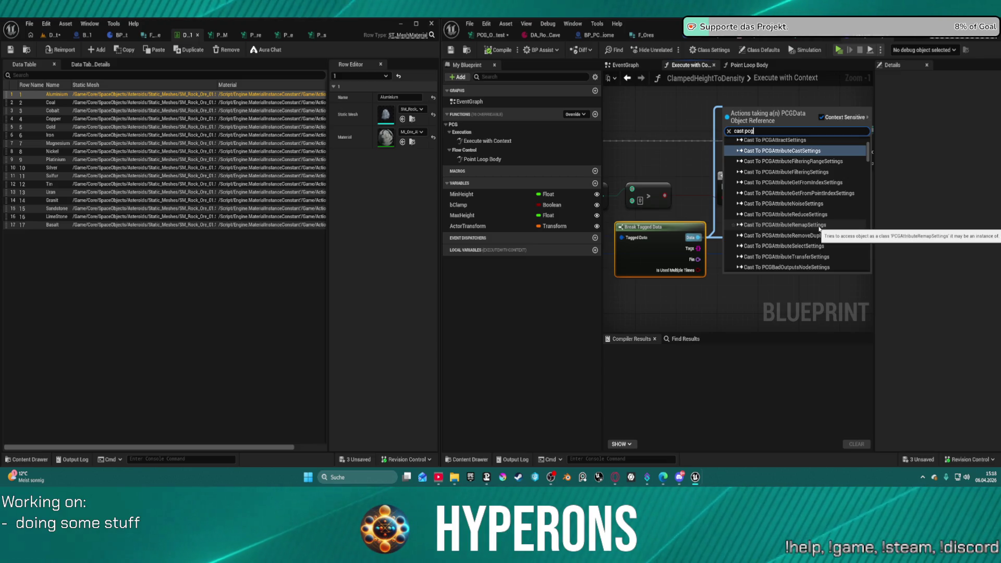
{"action": "scroll", "coordinate": [828, 236], "scroll_direction": "down", "scroll_amount": 2}
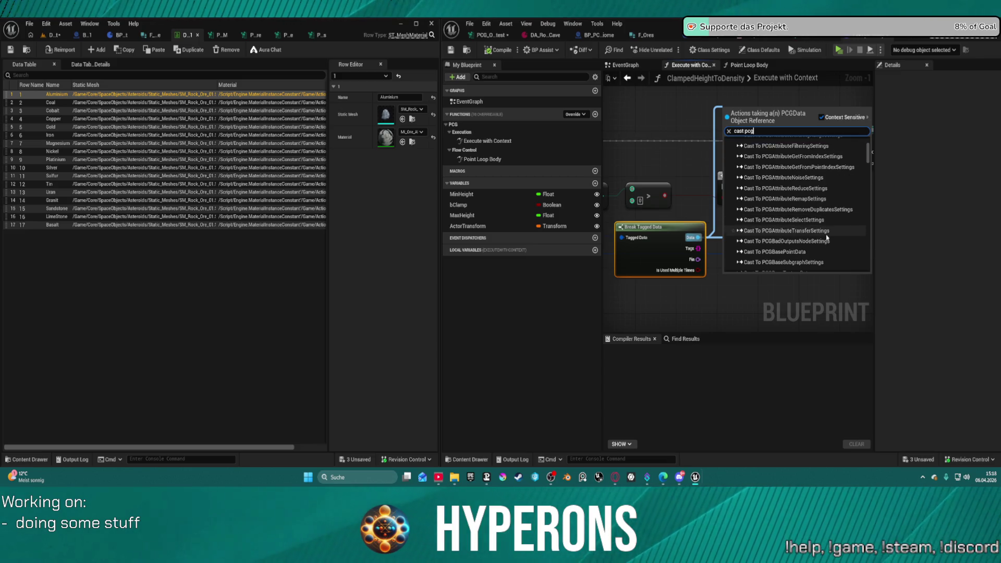
{"action": "scroll", "coordinate": [828, 237], "scroll_direction": "down", "scroll_amount": 1}
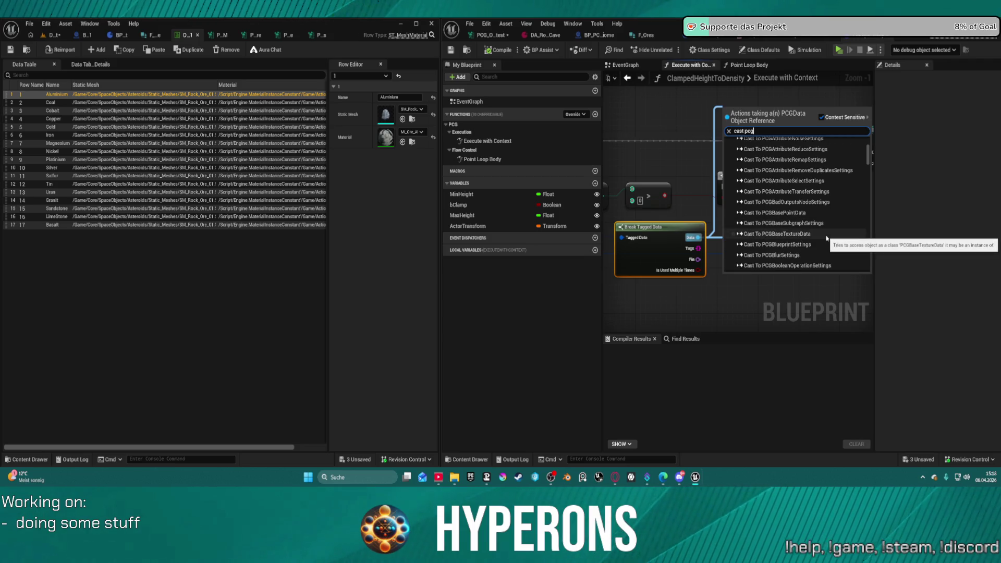
{"action": "scroll", "coordinate": [827, 238], "scroll_direction": "down", "scroll_amount": 2}
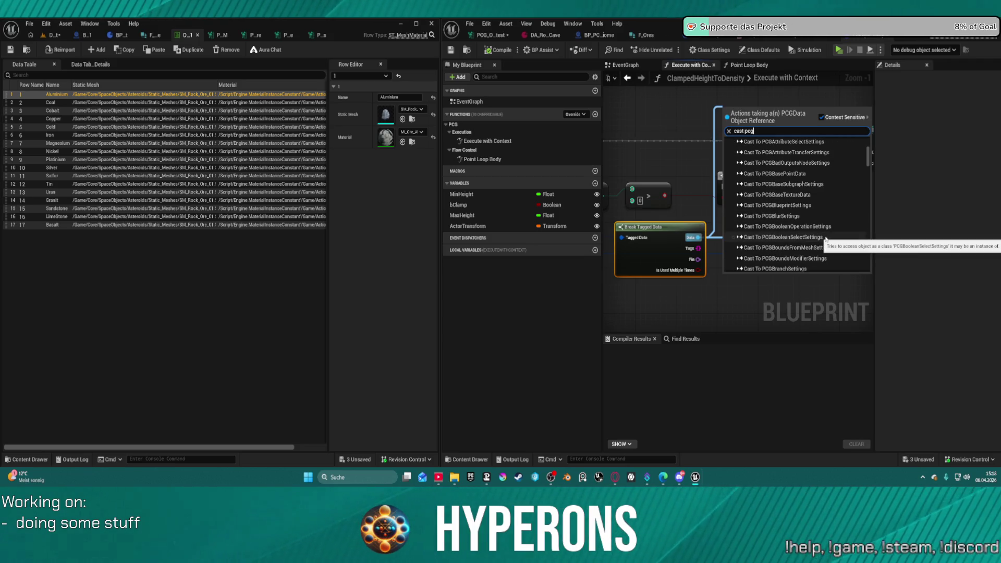
{"action": "scroll", "coordinate": [826, 240], "scroll_direction": "down", "scroll_amount": 2}
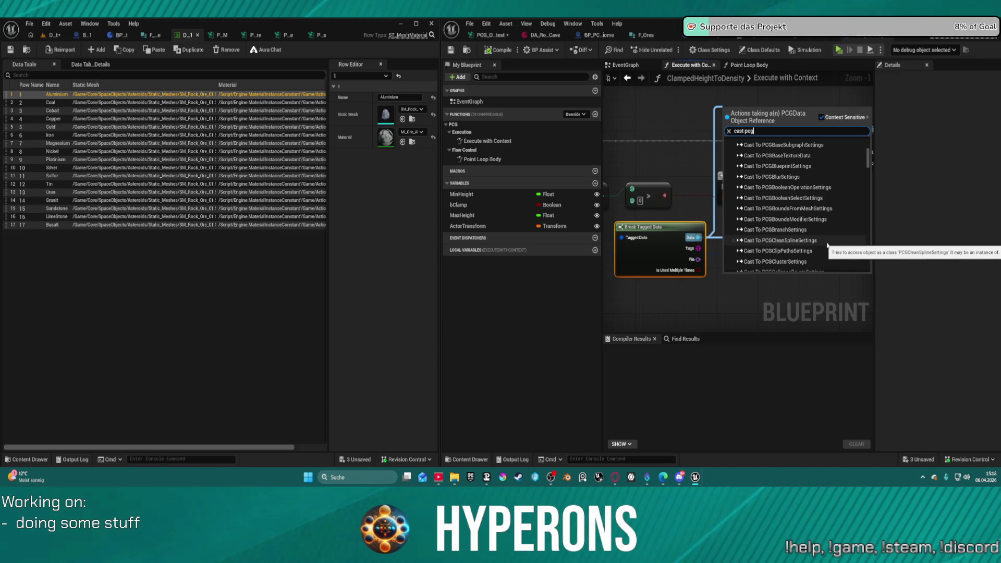
{"action": "scroll", "coordinate": [831, 249], "scroll_direction": "down", "scroll_amount": 1}
{"action": "scroll", "coordinate": [835, 255], "scroll_direction": "down", "scroll_amount": 2}
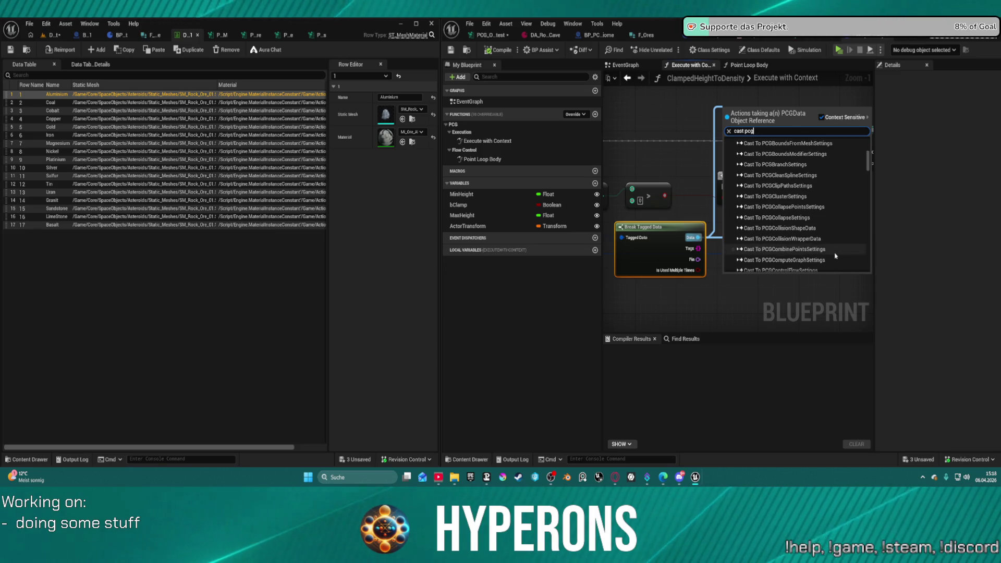
{"action": "scroll", "coordinate": [834, 256], "scroll_direction": "down", "scroll_amount": 4}
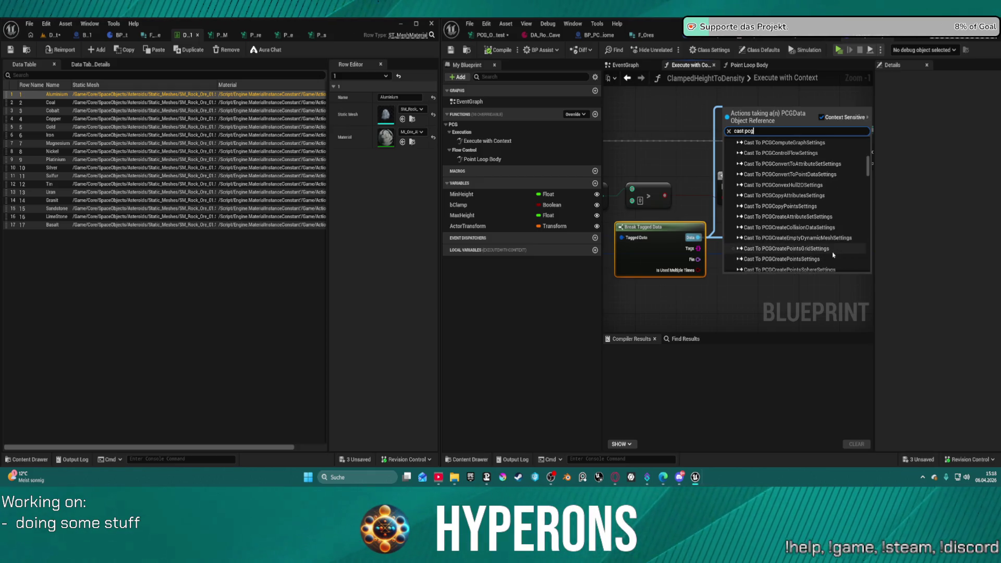
{"action": "scroll", "coordinate": [832, 254], "scroll_direction": "down", "scroll_amount": 2}
{"action": "scroll", "coordinate": [817, 264], "scroll_direction": "down", "scroll_amount": 2}
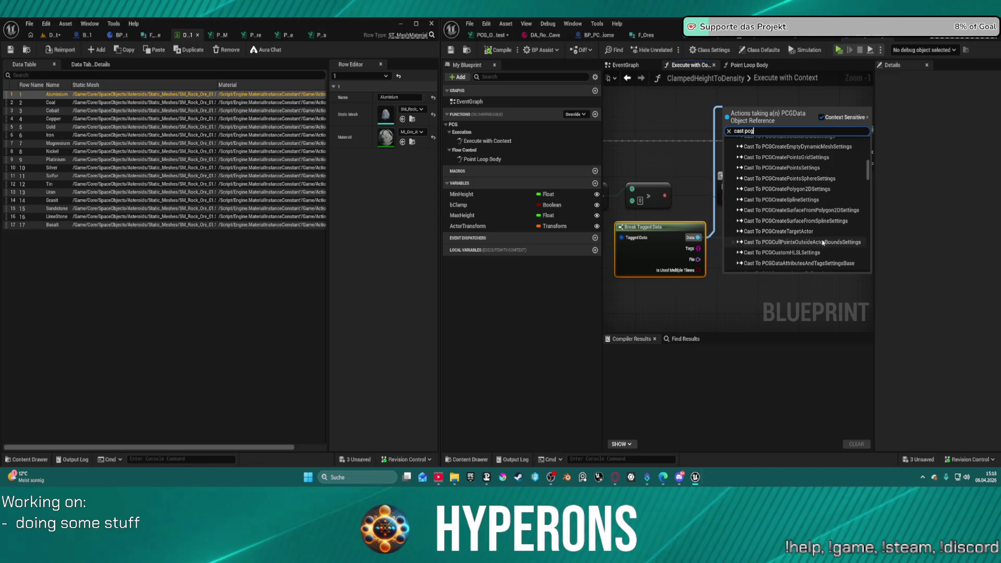
{"action": "scroll", "coordinate": [823, 245], "scroll_direction": "down", "scroll_amount": 1}
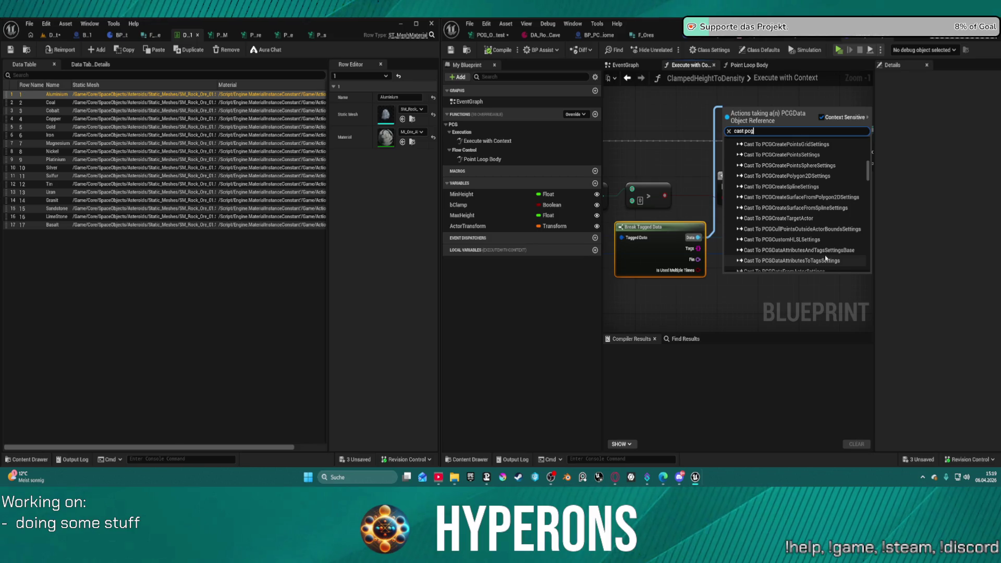
{"action": "scroll", "coordinate": [823, 231], "scroll_direction": "down", "scroll_amount": 2}
{"action": "scroll", "coordinate": [822, 231], "scroll_direction": "down", "scroll_amount": 2}
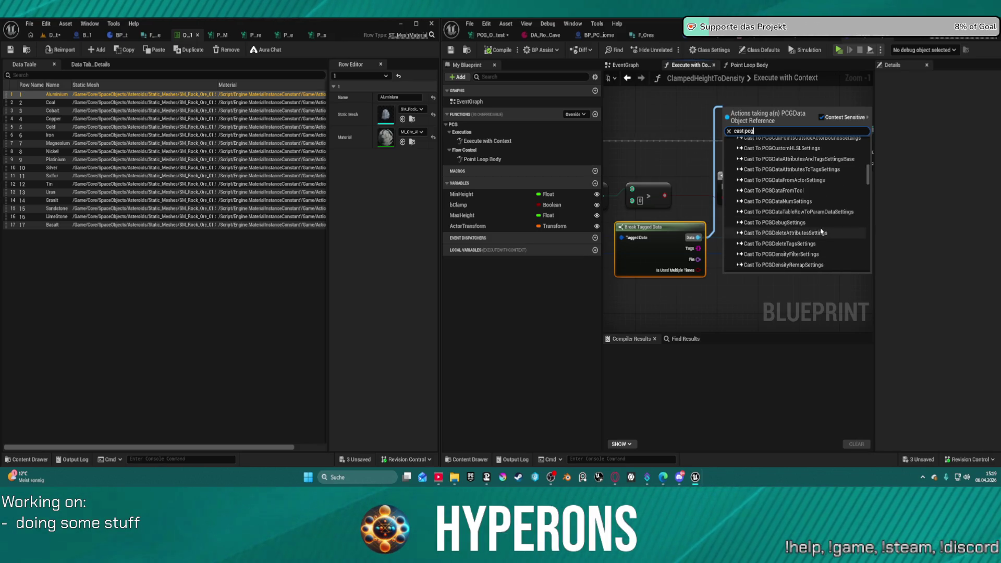
{"action": "scroll", "coordinate": [822, 231], "scroll_direction": "down", "scroll_amount": 1}
{"action": "scroll", "coordinate": [818, 231], "scroll_direction": "down", "scroll_amount": 1}
{"action": "scroll", "coordinate": [818, 231], "scroll_direction": "down", "scroll_amount": 1}
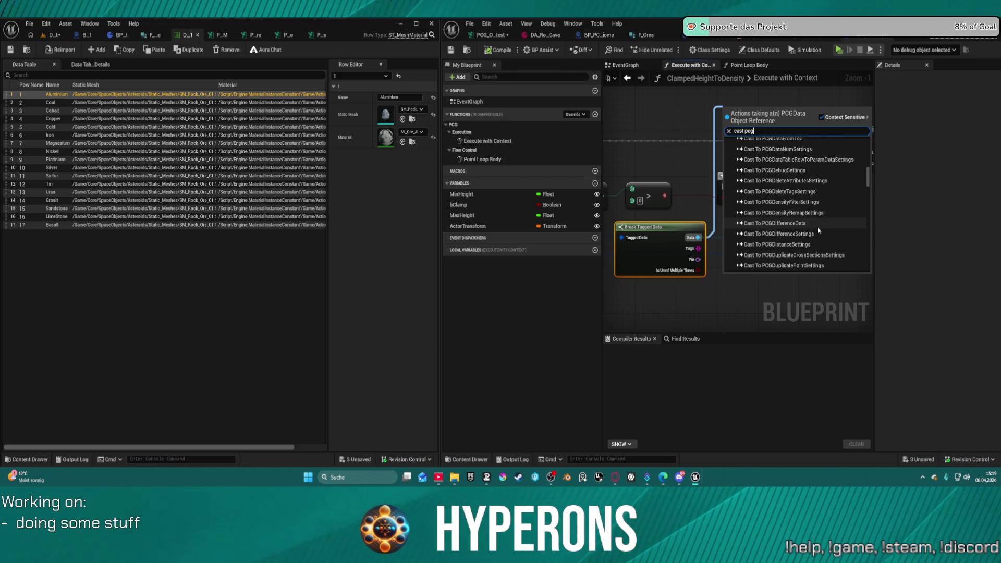
{"action": "scroll", "coordinate": [818, 230], "scroll_direction": "up", "scroll_amount": 5}
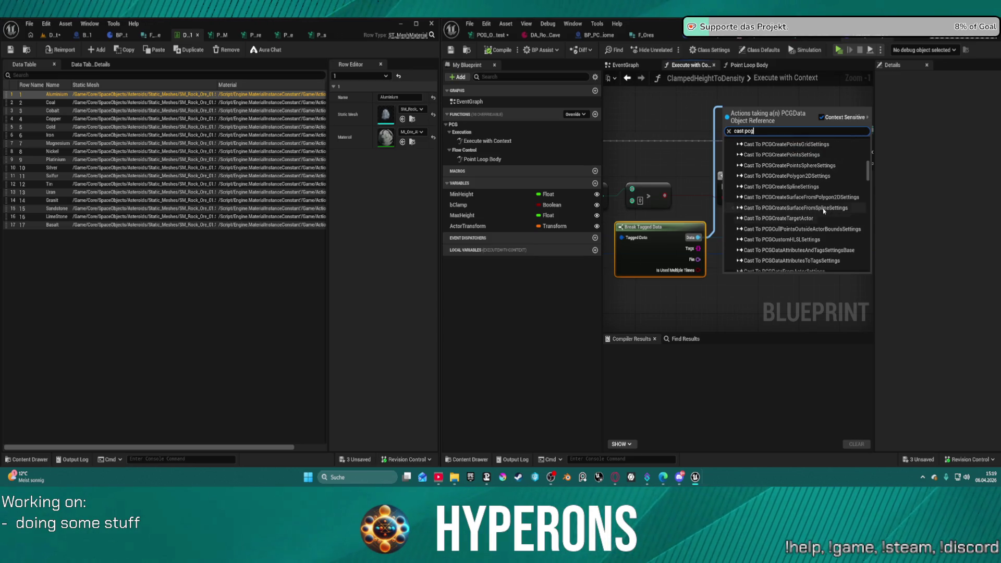
{"action": "scroll", "coordinate": [825, 211], "scroll_direction": "down", "scroll_amount": 5}
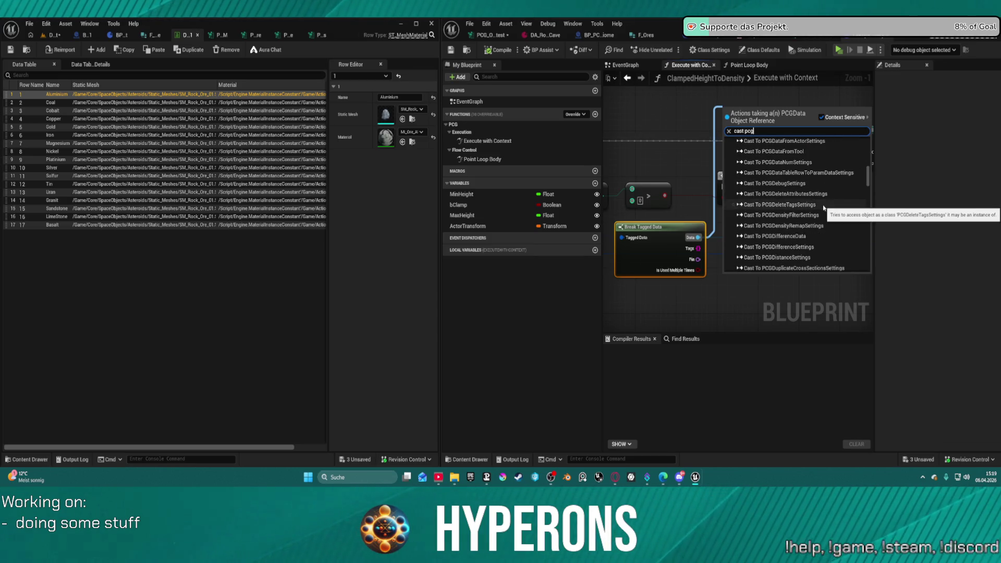
{"action": "scroll", "coordinate": [825, 208], "scroll_direction": "down", "scroll_amount": 4}
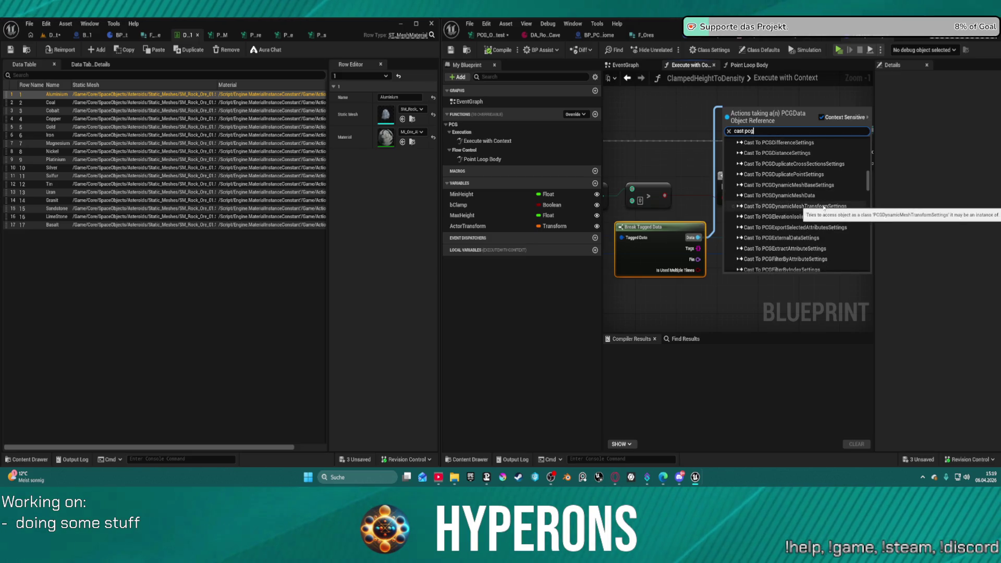
{"action": "scroll", "coordinate": [816, 250], "scroll_direction": "down", "scroll_amount": 2}
{"action": "scroll", "coordinate": [818, 250], "scroll_direction": "down", "scroll_amount": 1}
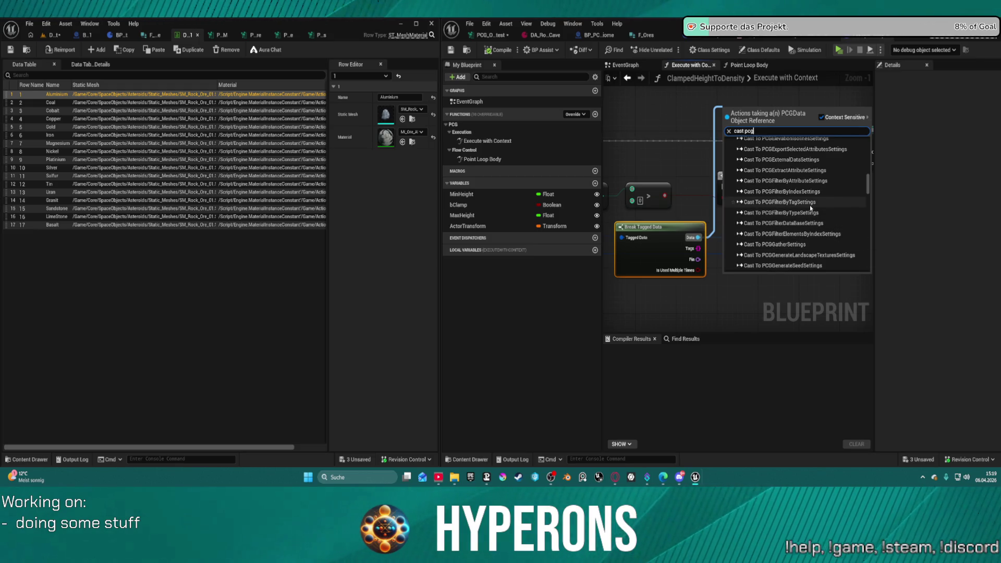
{"action": "scroll", "coordinate": [812, 206], "scroll_direction": "down", "scroll_amount": 12}
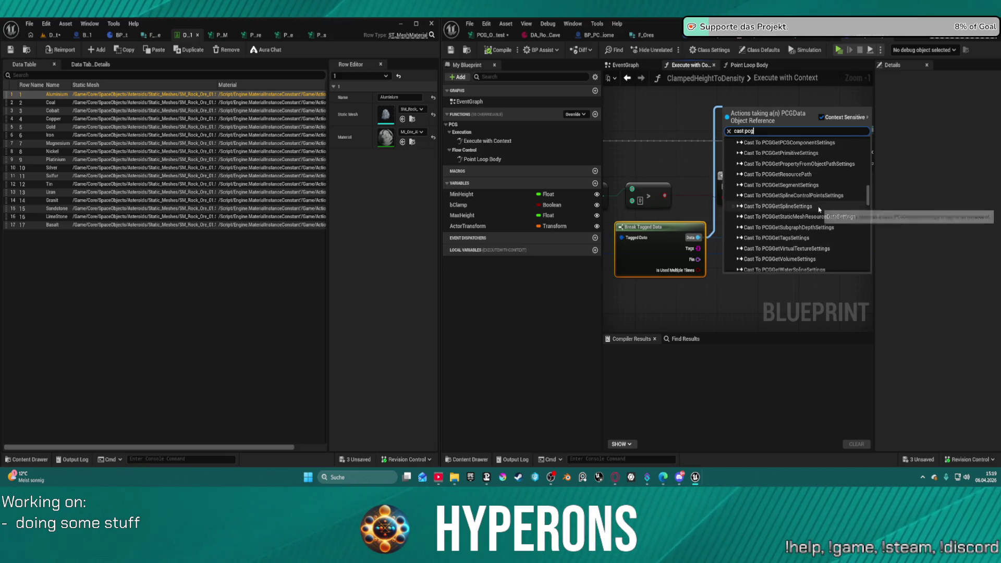
{"action": "scroll", "coordinate": [820, 211], "scroll_direction": "down", "scroll_amount": 2}
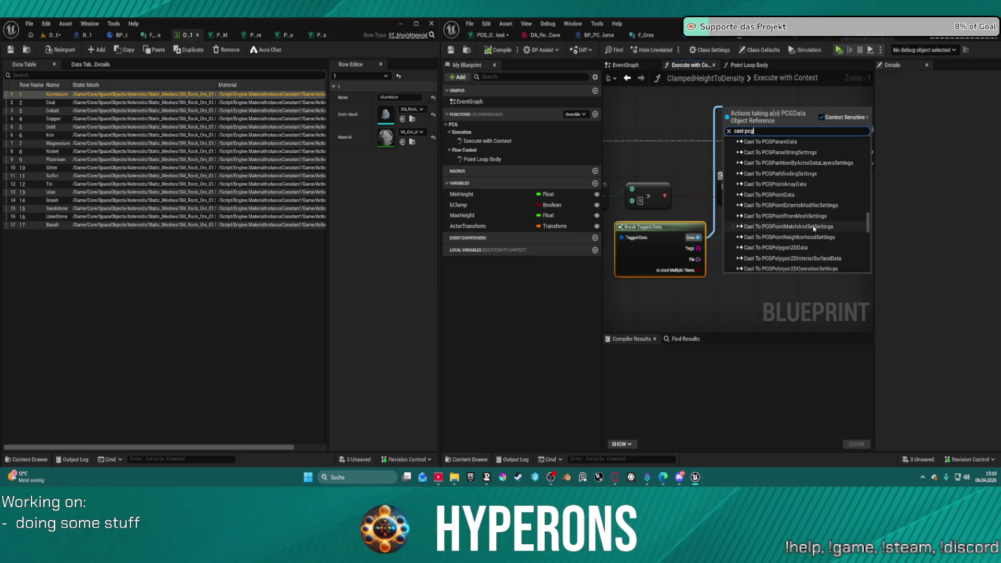
{"action": "left_click", "coordinate": [697, 125]}
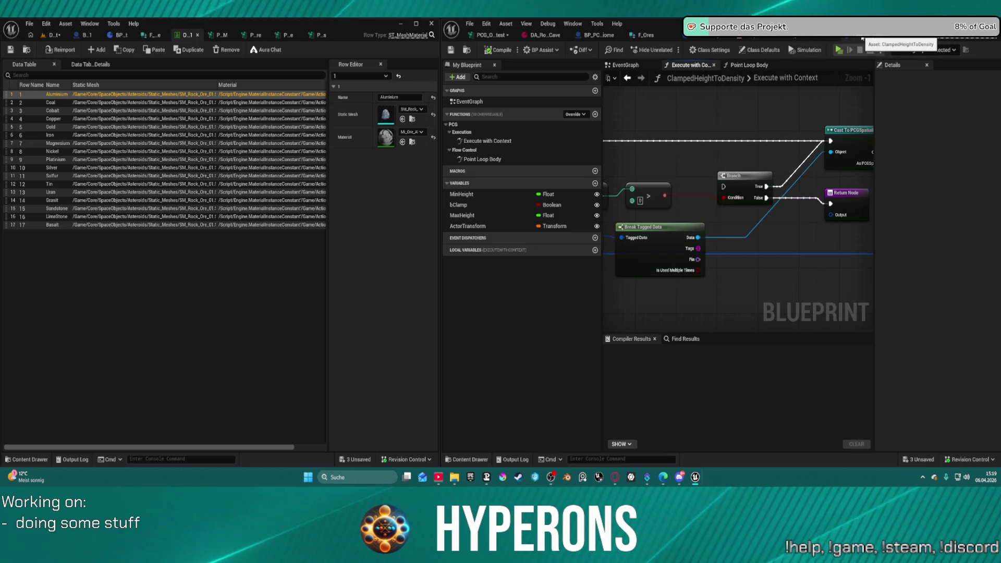
- In PCG_Ore_Mat_test, add then undo a Get Actor Data node, and search 'geta' from Row Name
{"action": "left_click", "coordinate": [545, 35]}
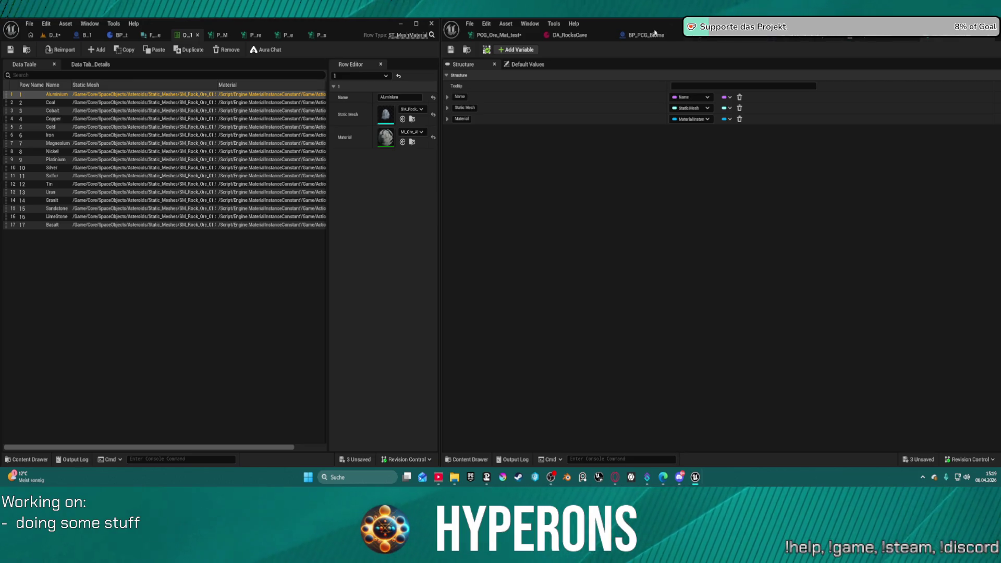
{"action": "left_click", "coordinate": [490, 35]}
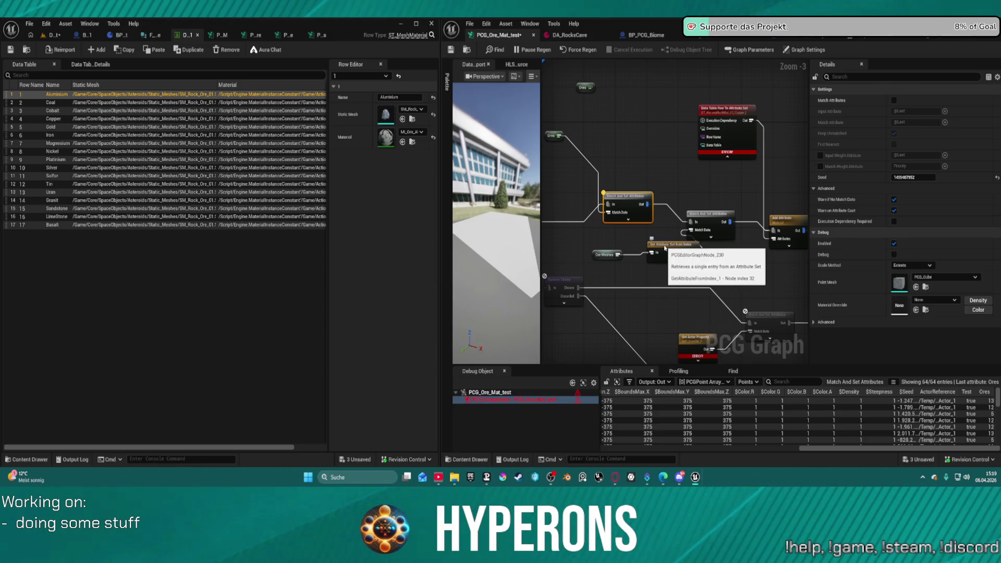
{"action": "left_click_drag", "start_coordinate": [705, 136], "coordinate": [653, 144]}
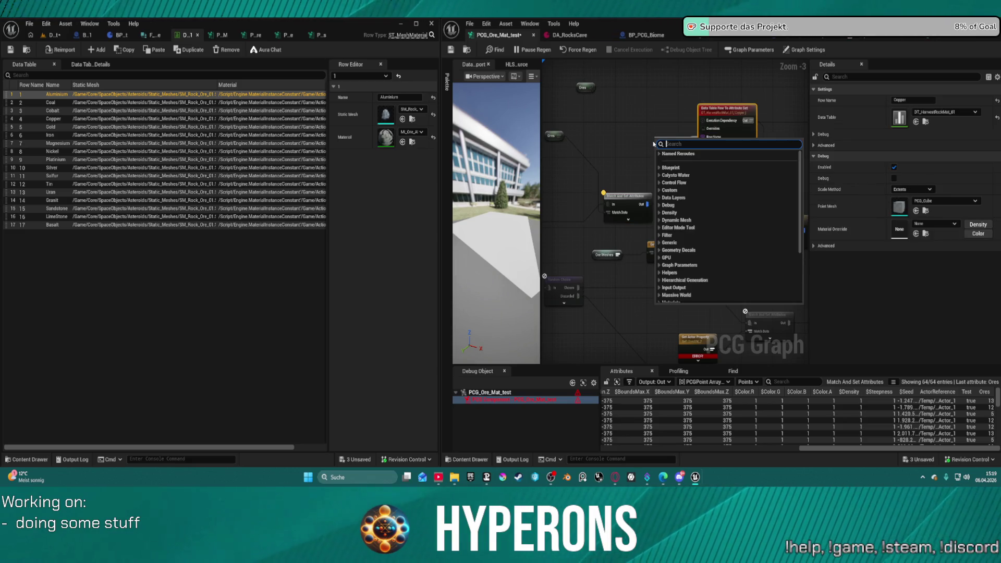
{"action": "type", "text": "get"}
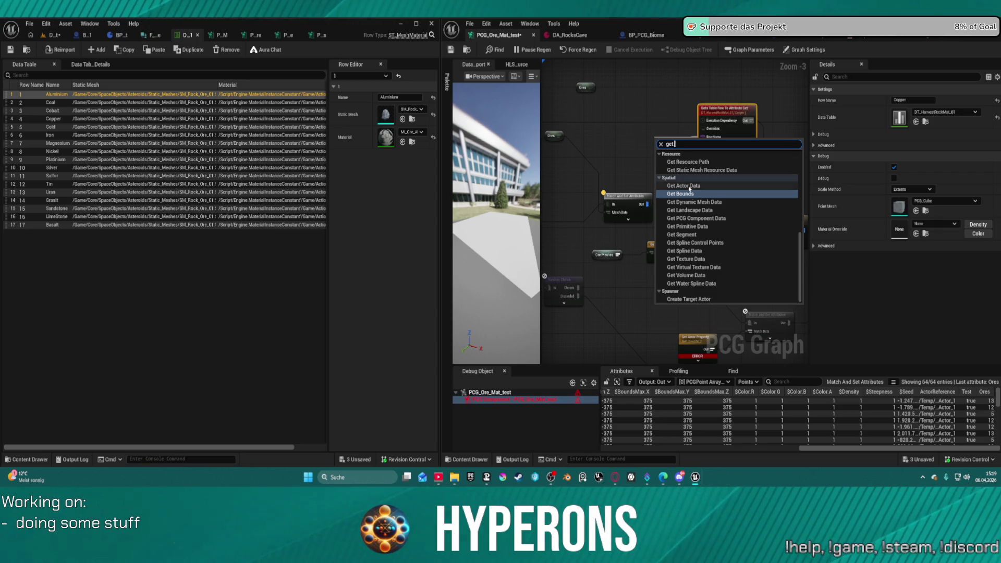
{"action": "left_click", "coordinate": [689, 188]}
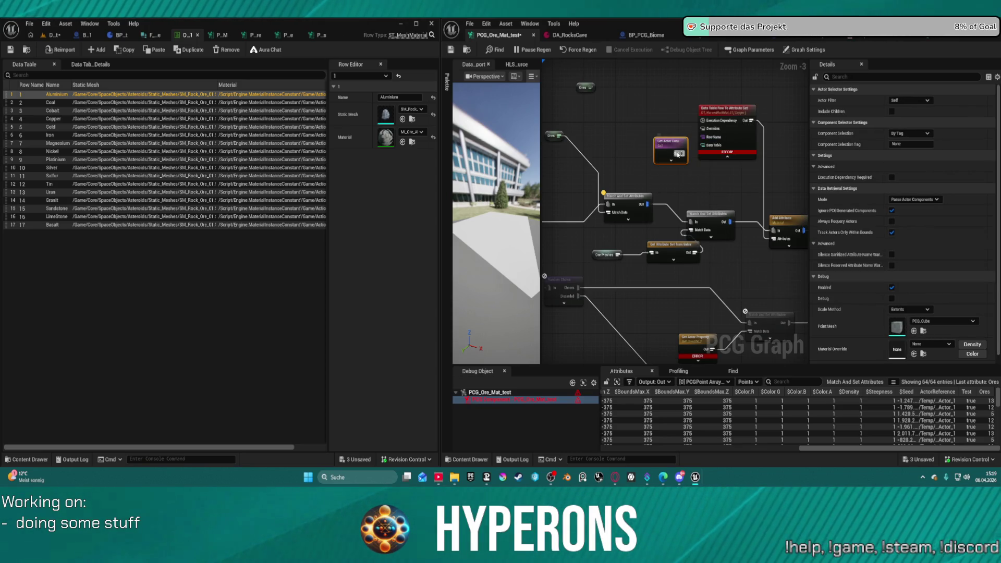
{"action": "key", "text": "ctrl+z"}
{"action": "left_click_drag", "start_coordinate": [702, 136], "coordinate": [642, 165]}
{"action": "type", "text": "get"}
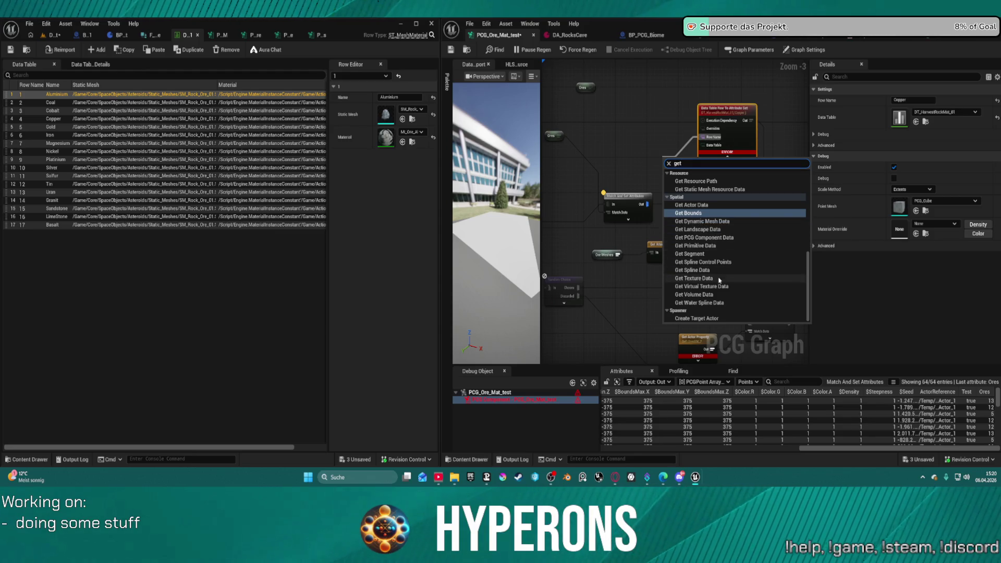
{"action": "type", "text": "a"}
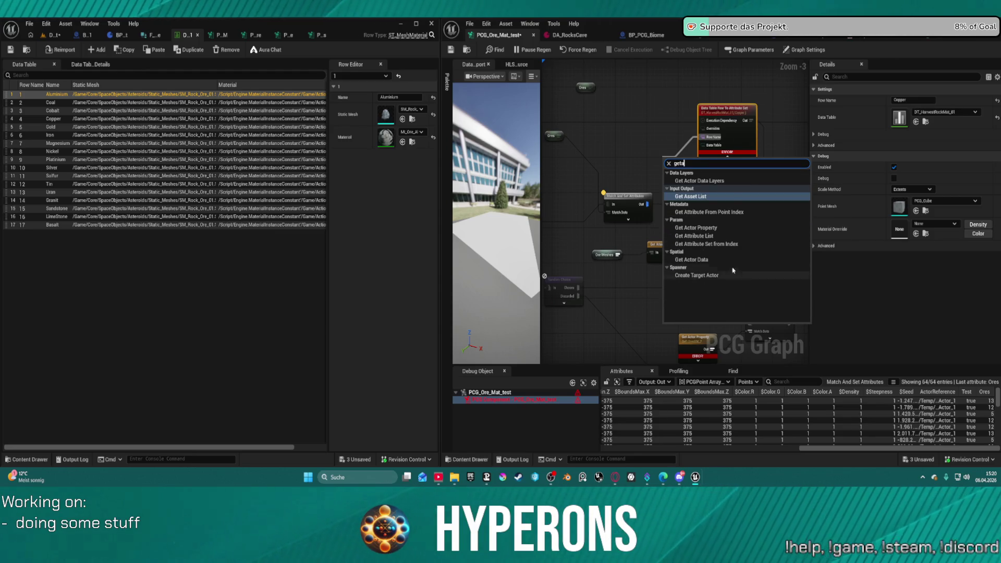
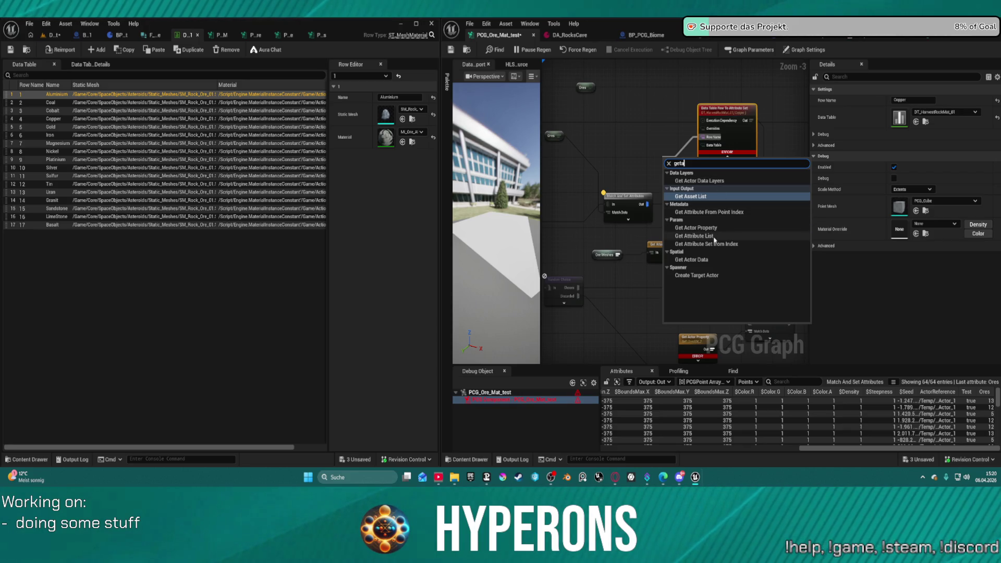
- Add a Get Attribute From Point Index node and place it further left
{"action": "left_click", "coordinate": [720, 212]}
{"action": "left_click_drag", "start_coordinate": [700, 166], "coordinate": [656, 163]}
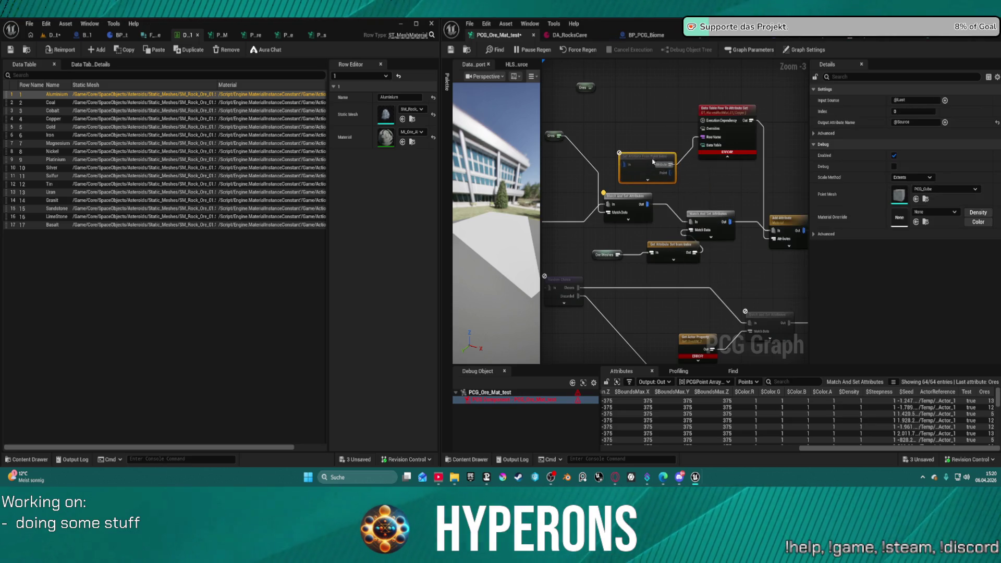
{"action": "left_click", "coordinate": [680, 177]}
- Select Match And Set Attributes, pull a wire from it, and enable Match Attributes
{"action": "left_click", "coordinate": [644, 207]}
{"action": "left_click_drag", "start_coordinate": [646, 204], "coordinate": [625, 165]}
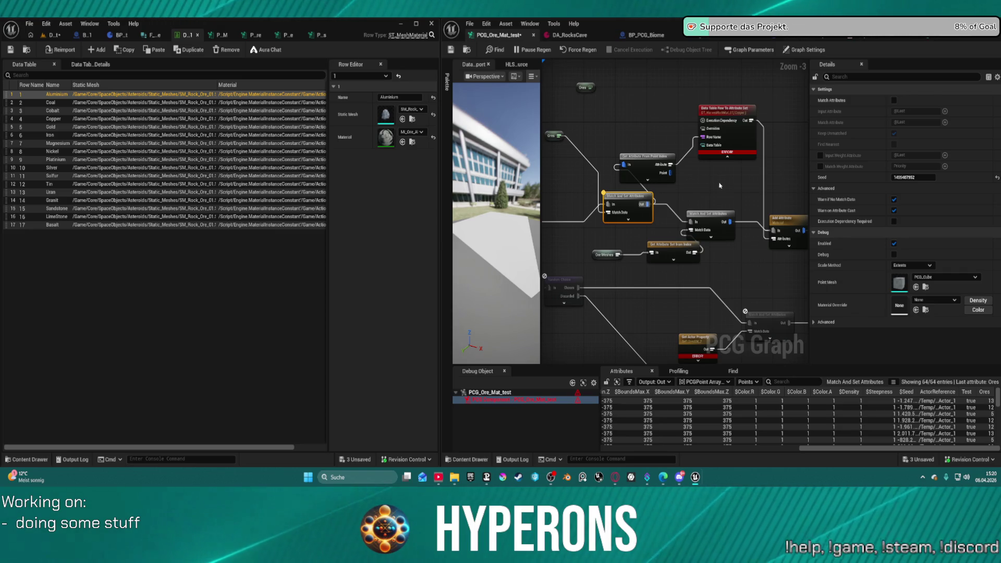
{"action": "left_click", "coordinate": [895, 101]}
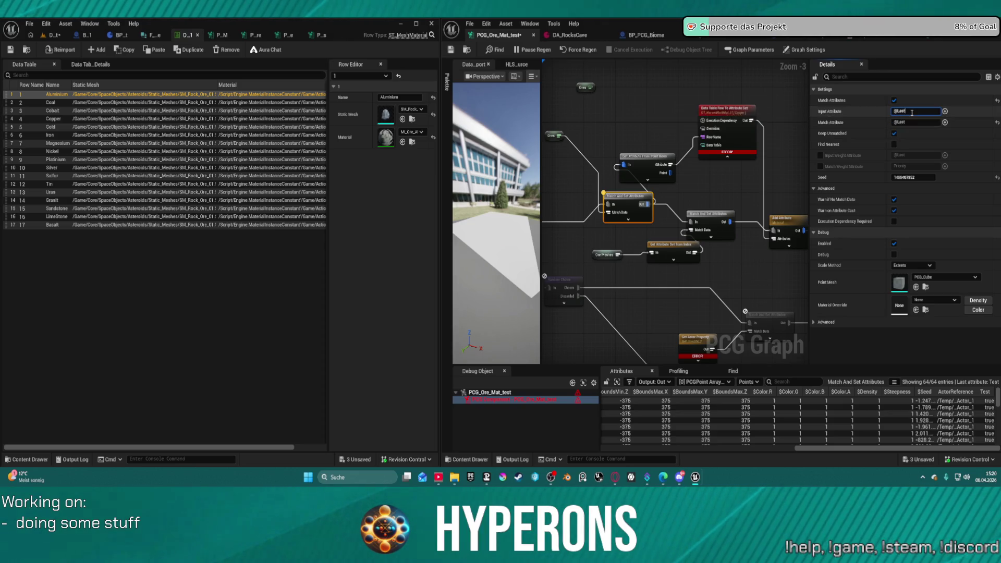
- Set Input Attribute to Ores and Match Attribute to Rowname, then tidy node positions
{"action": "left_click", "coordinate": [911, 112]}
{"action": "type", "text": "Ores"}
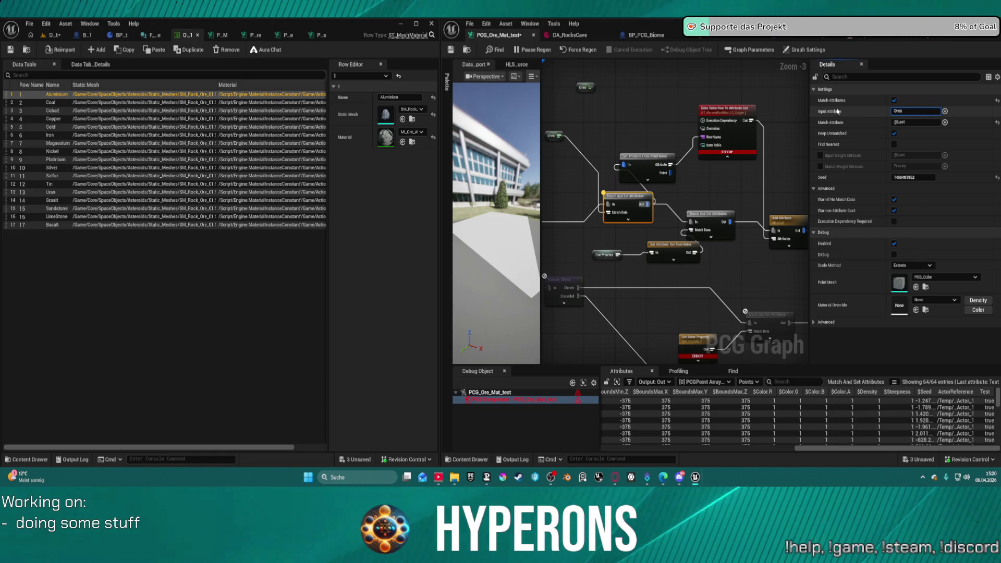
{"action": "key", "text": "Return"}
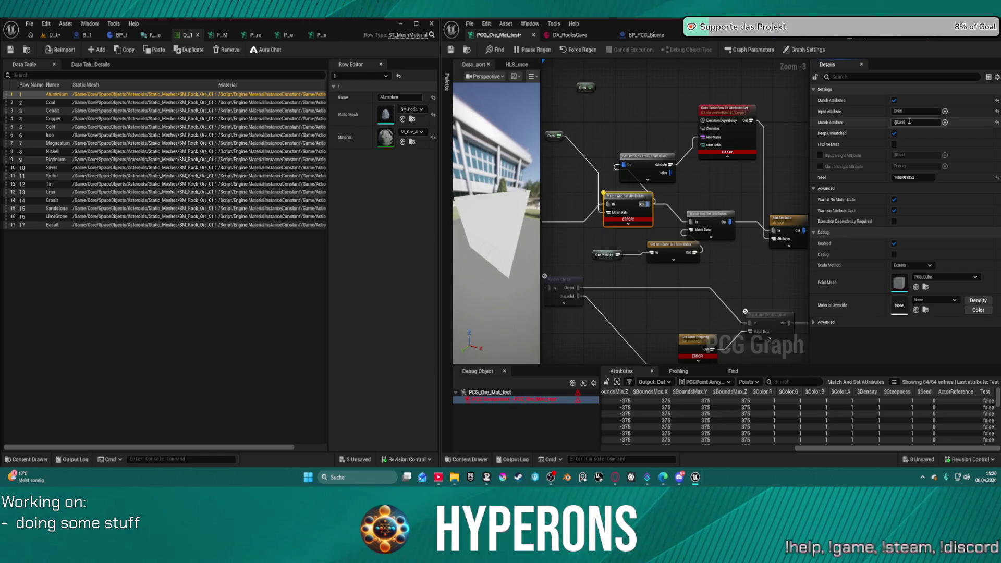
{"action": "left_click", "coordinate": [920, 122]}
{"action": "type", "text": "Rowname"}
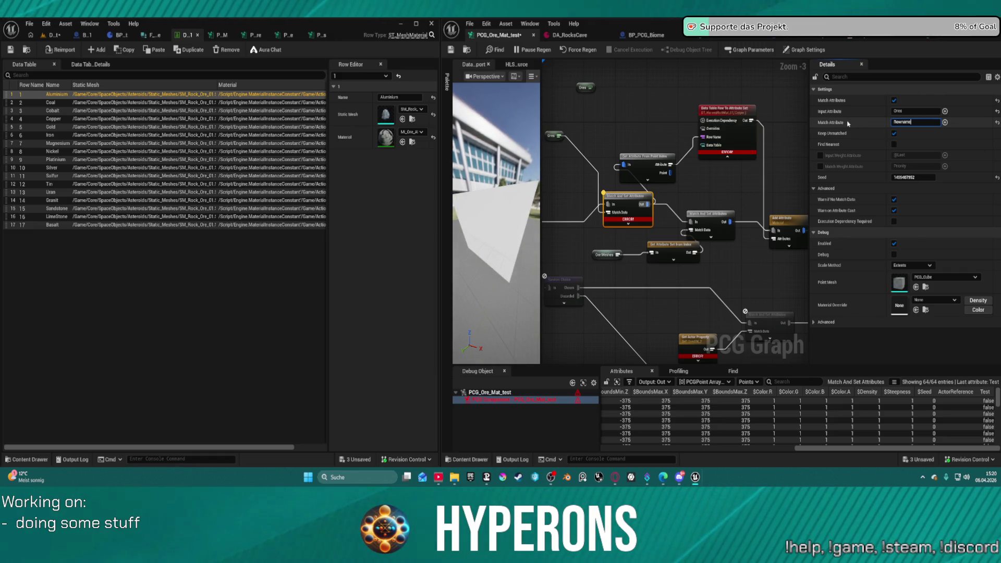
{"action": "type", "text": "s"}
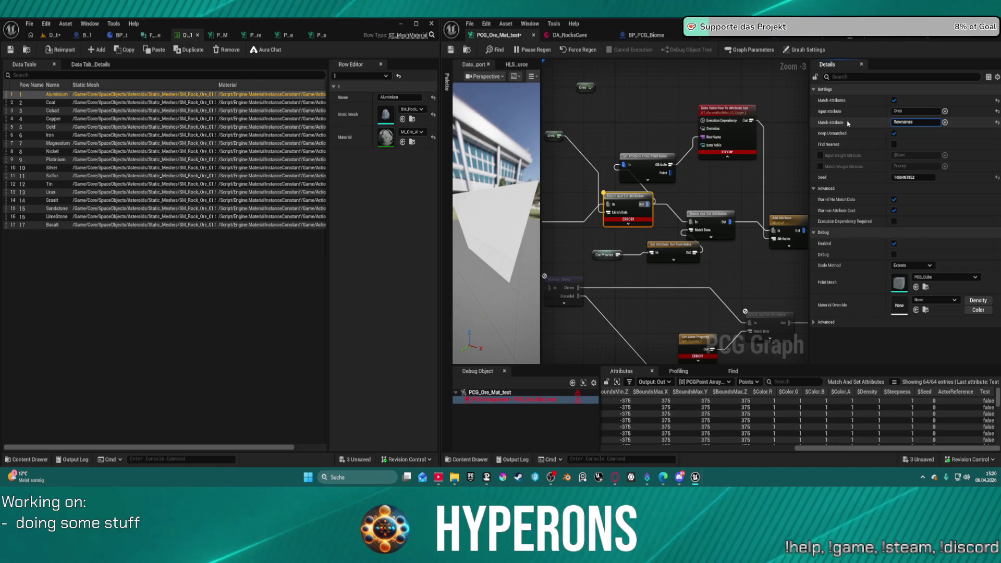
{"action": "key", "text": "BackSpace"}
{"action": "key", "text": "Return"}
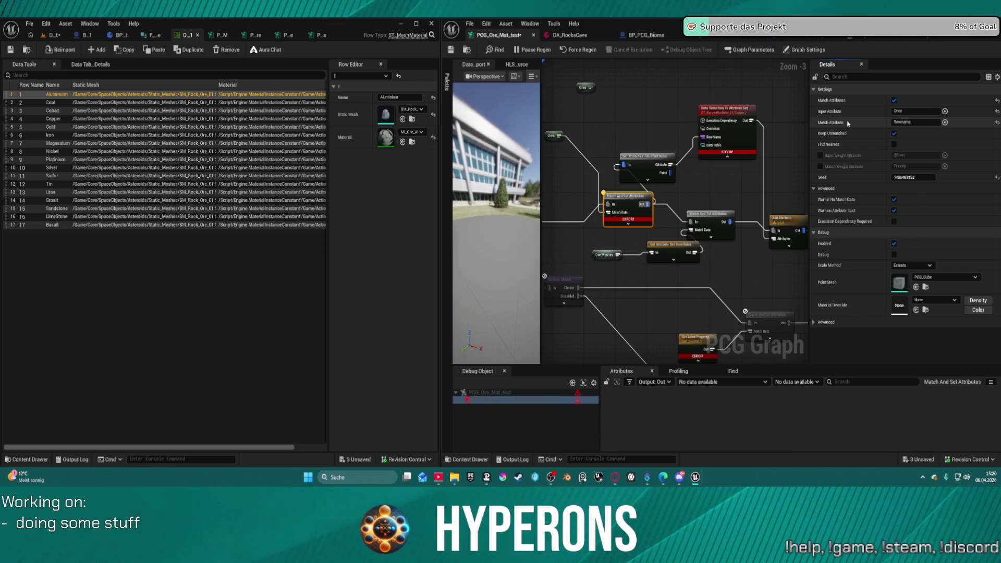
{"action": "left_click_drag", "start_coordinate": [651, 162], "coordinate": [663, 141]}
{"action": "left_click_drag", "start_coordinate": [623, 204], "coordinate": [627, 204]}
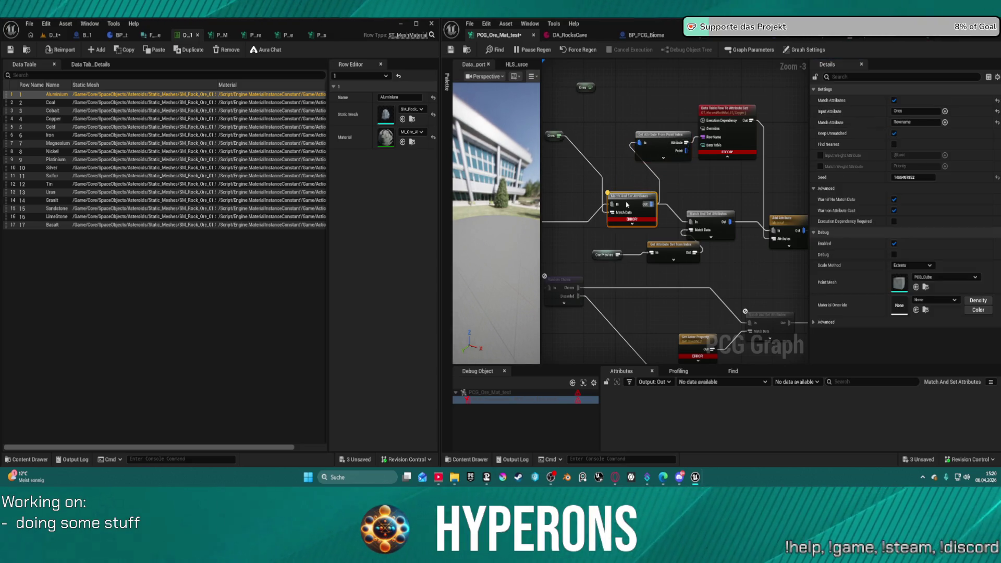
- Turn Match Attributes off again on the Match And Set Attributes node
{"action": "left_click", "coordinate": [657, 178]}
{"action": "left_click", "coordinate": [657, 177], "text": "alt"}
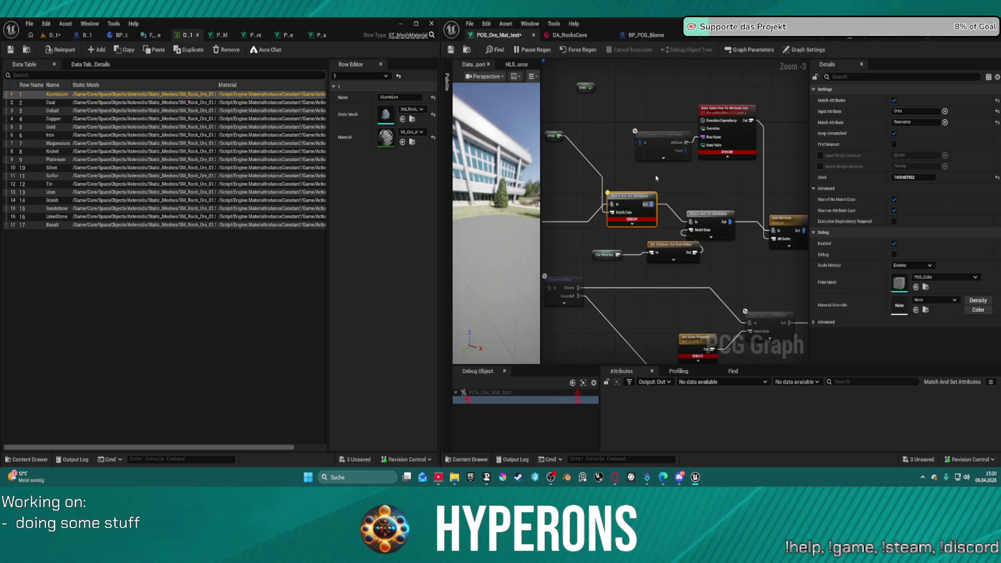
{"action": "left_click", "coordinate": [637, 204]}
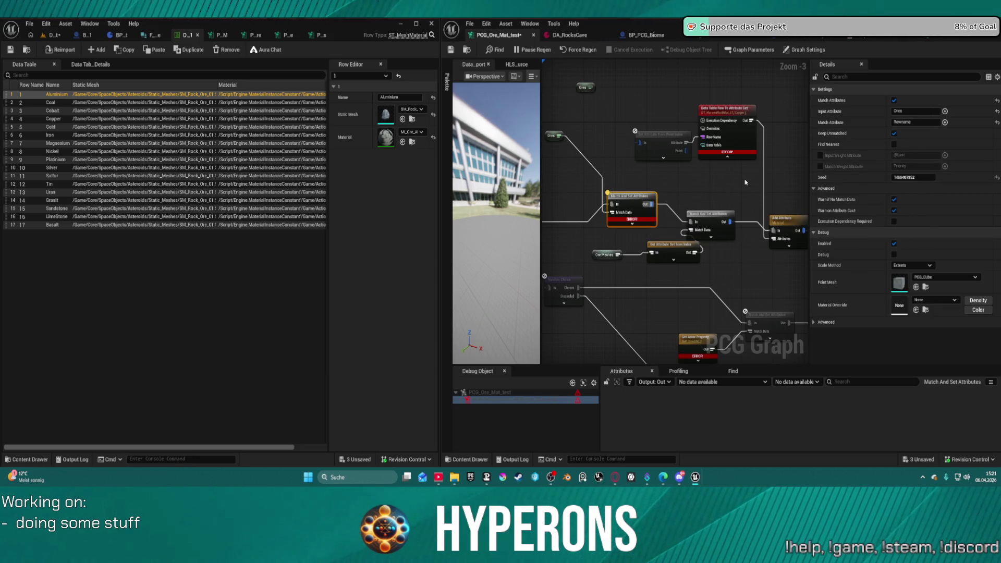
{"action": "left_click", "coordinate": [894, 100]}
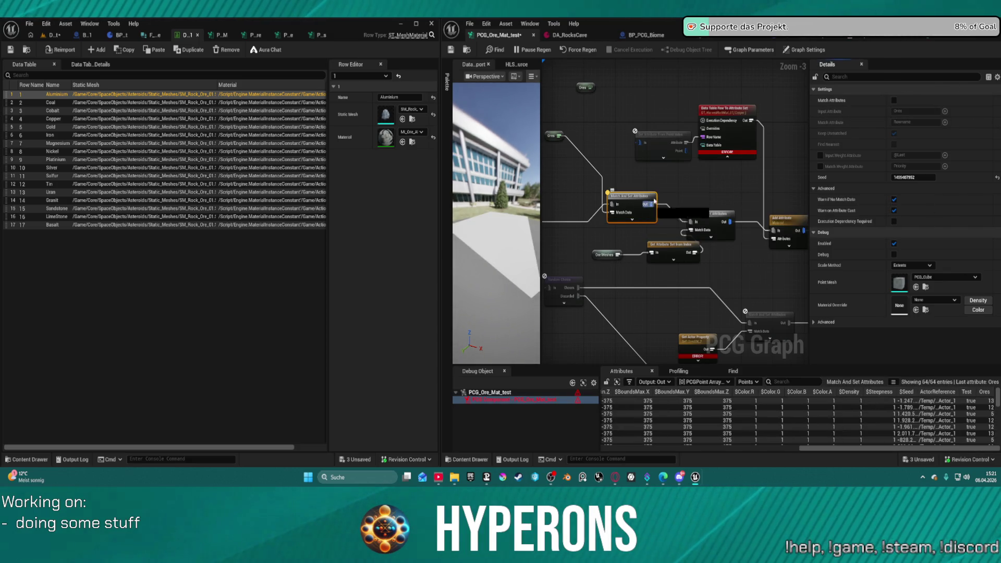
- Delete the Get Attribute From Point Index node and drag a new wire from Match And Set Attributes
{"action": "left_click", "coordinate": [662, 135]}
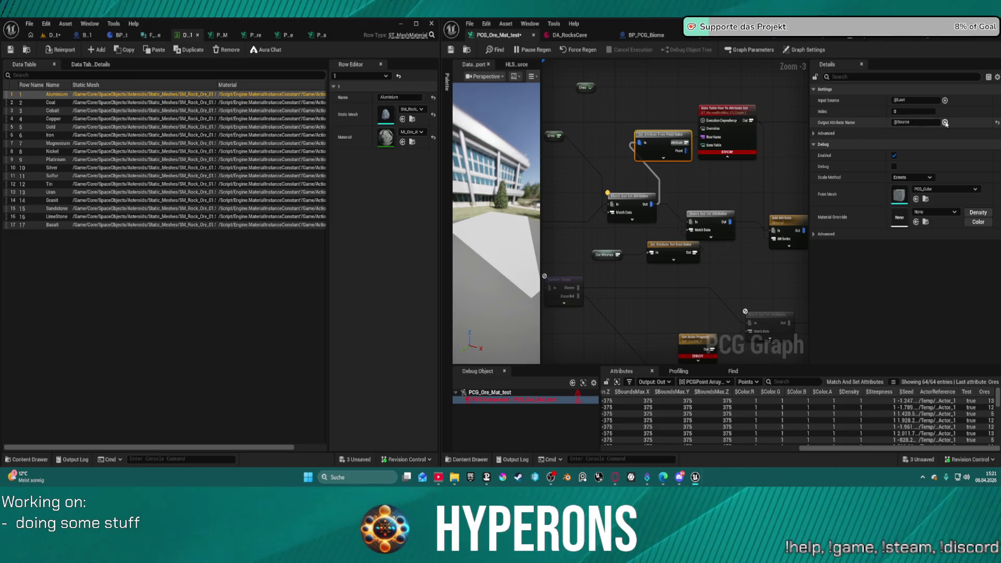
{"action": "left_click", "coordinate": [946, 123]}
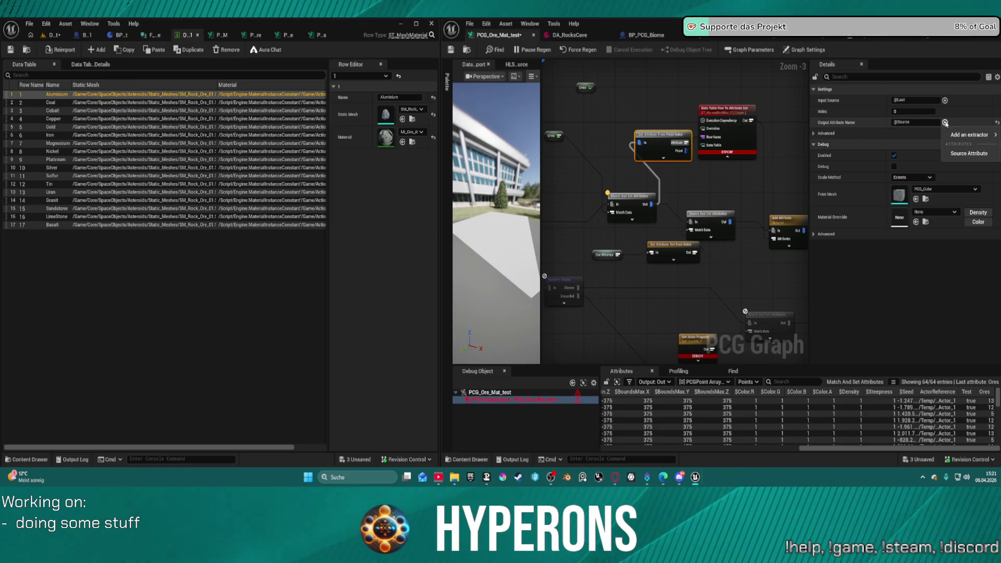
{"action": "left_click", "coordinate": [963, 154]}
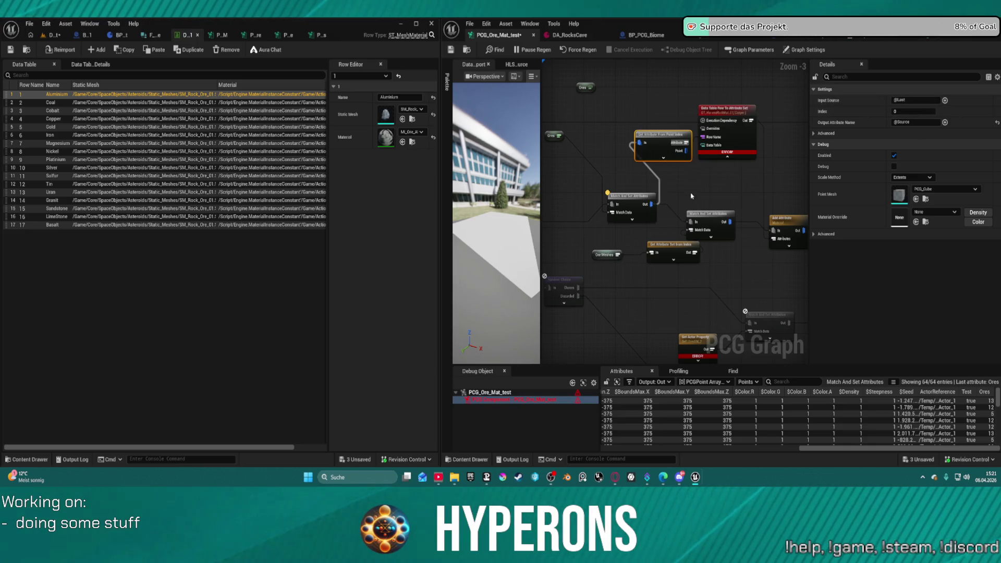
{"action": "left_click", "coordinate": [579, 51]}
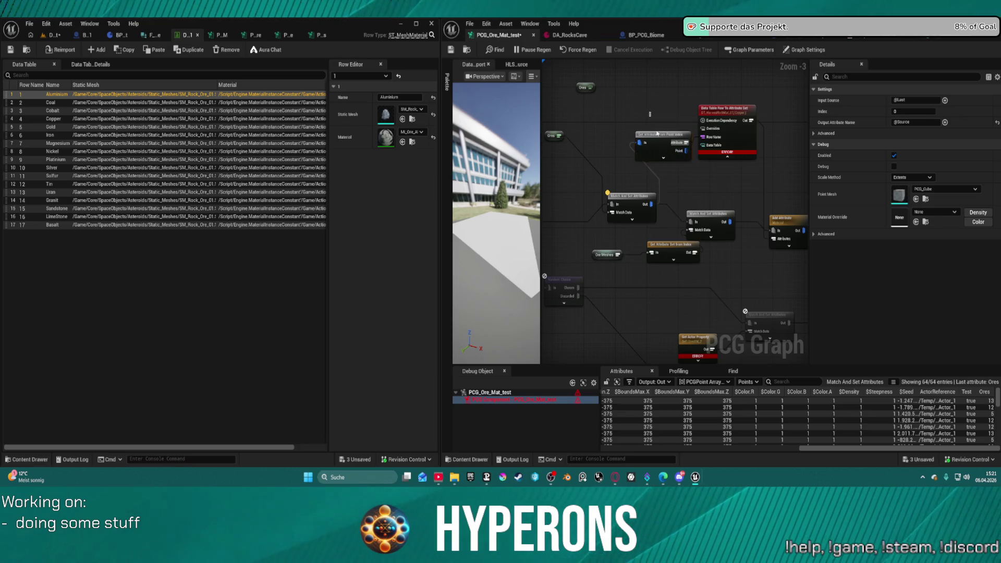
{"action": "key", "text": "Delete"}
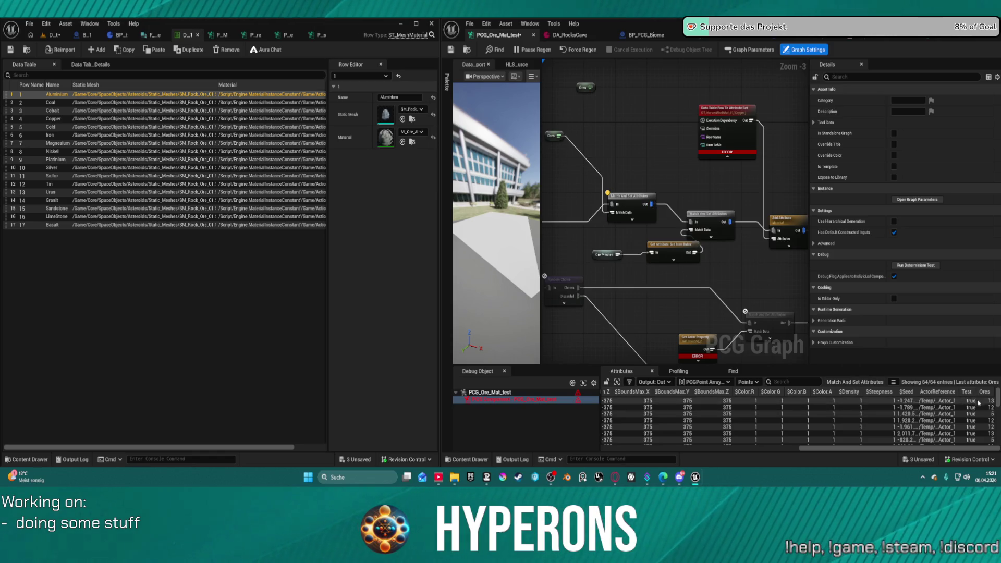
{"action": "mouse_move", "coordinate": [648, 204]}
{"action": "left_mouse_down"}
{"action": "mouse_move", "coordinate": [683, 180]}
{"action": "mouse_move", "coordinate": [677, 171]}
{"action": "left_mouse_up"}
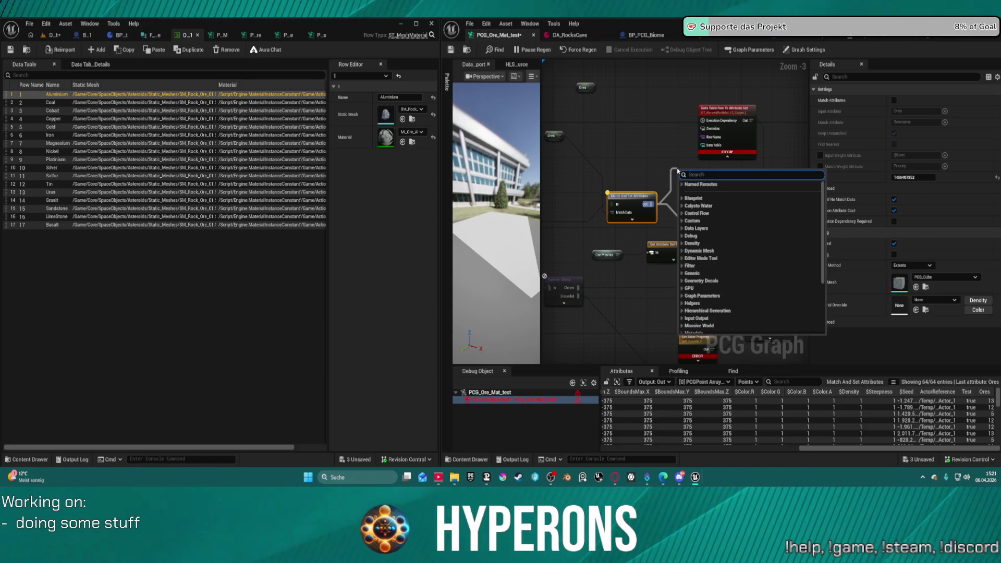
- Add an Extract Attribute node with Input Source Ores, wired into Row Name
{"action": "type", "text": "ex"}
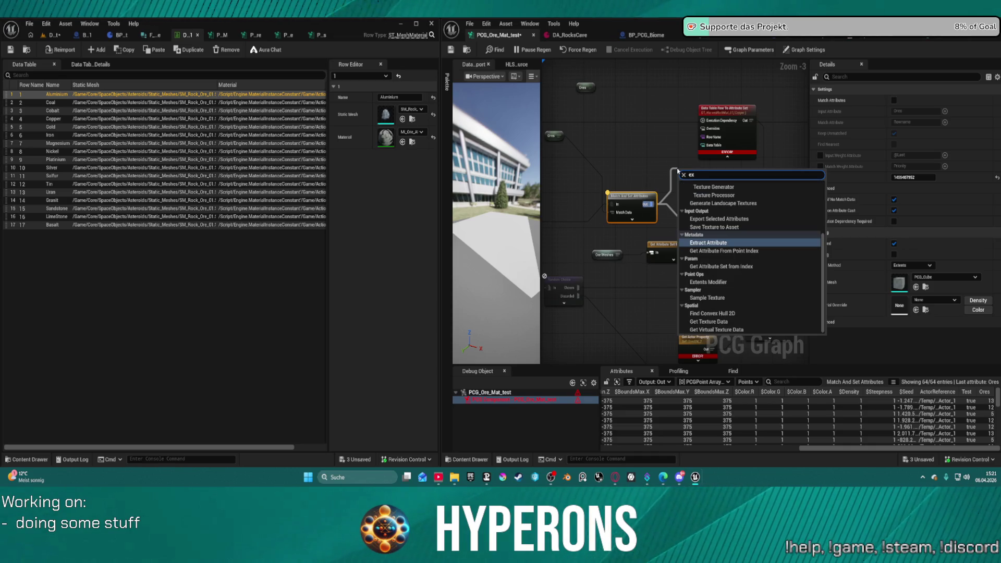
{"action": "key", "text": "Return"}
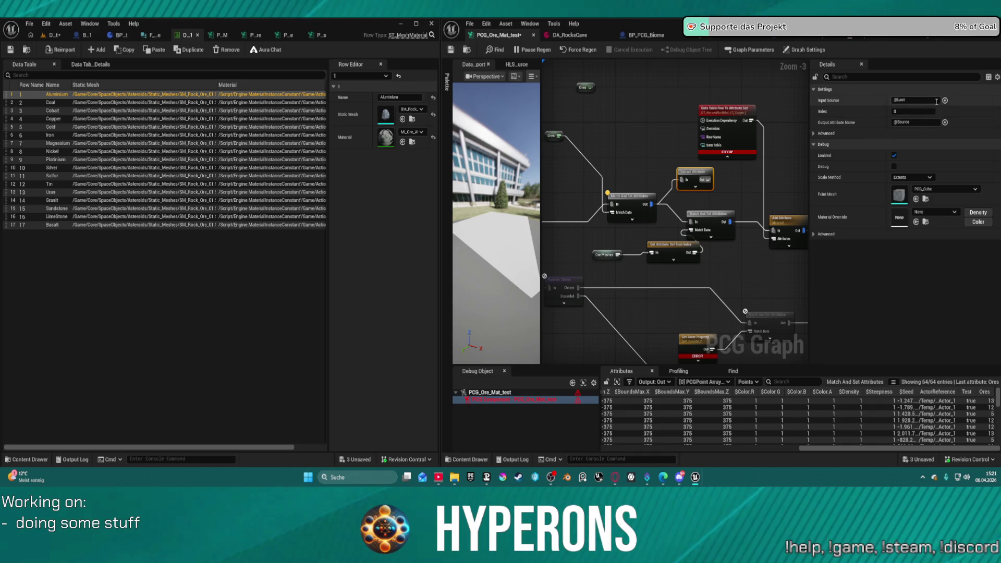
{"action": "left_click", "coordinate": [900, 99]}
{"action": "double_click", "coordinate": [900, 99]}
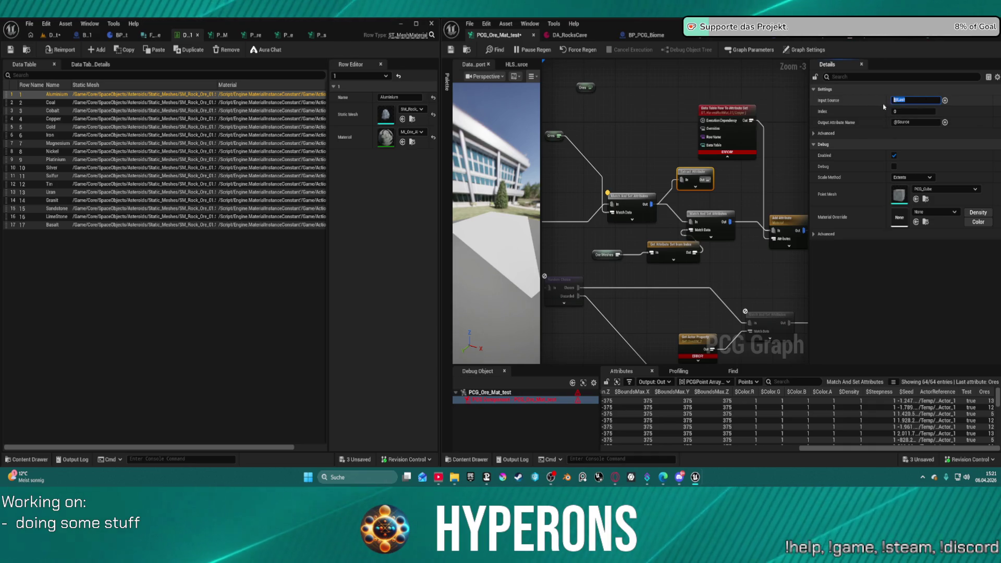
{"action": "type", "text": "Ores"}
{"action": "key", "text": "Return"}
{"action": "mouse_move", "coordinate": [704, 183]}
{"action": "left_mouse_down"}
{"action": "mouse_move", "coordinate": [703, 138]}
{"action": "mouse_move", "coordinate": [673, 152]}
{"action": "mouse_move", "coordinate": [661, 134]}
{"action": "left_mouse_up"}
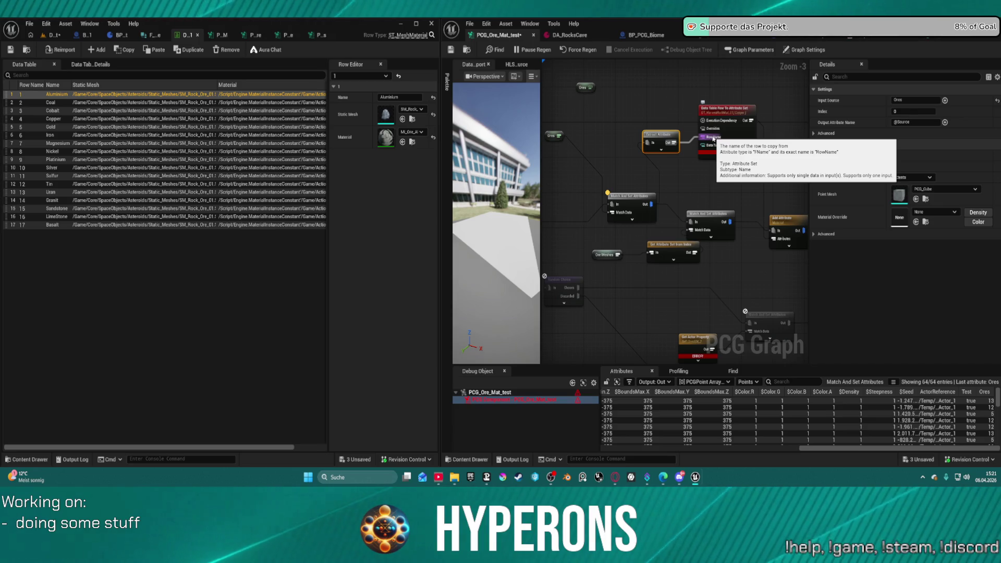
- Review the Match And Set and Extract Attribute nodes, then switch to BP_PCG_FindInMap
{"action": "key", "text": "ctrl+a"}
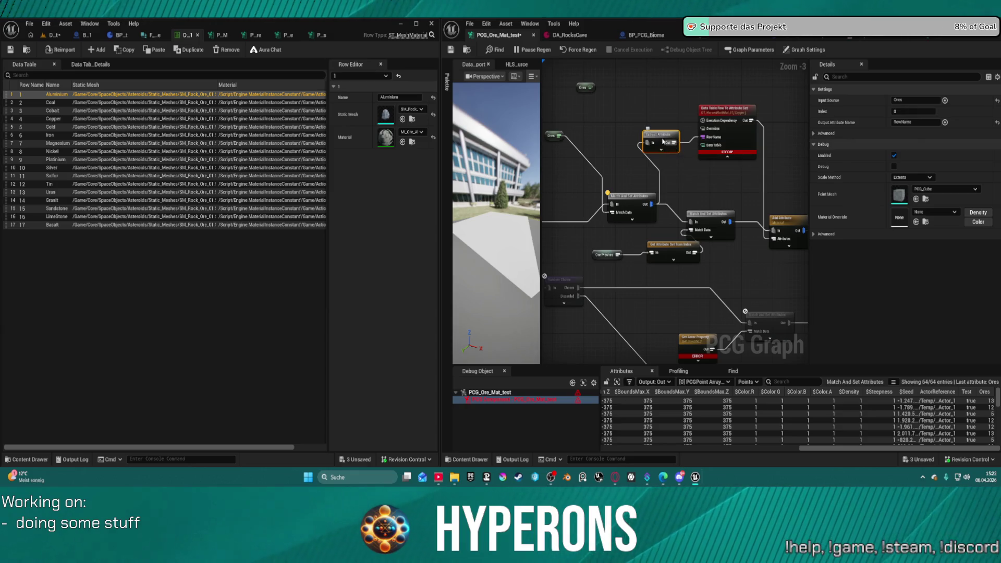
{"action": "left_click", "coordinate": [708, 223]}
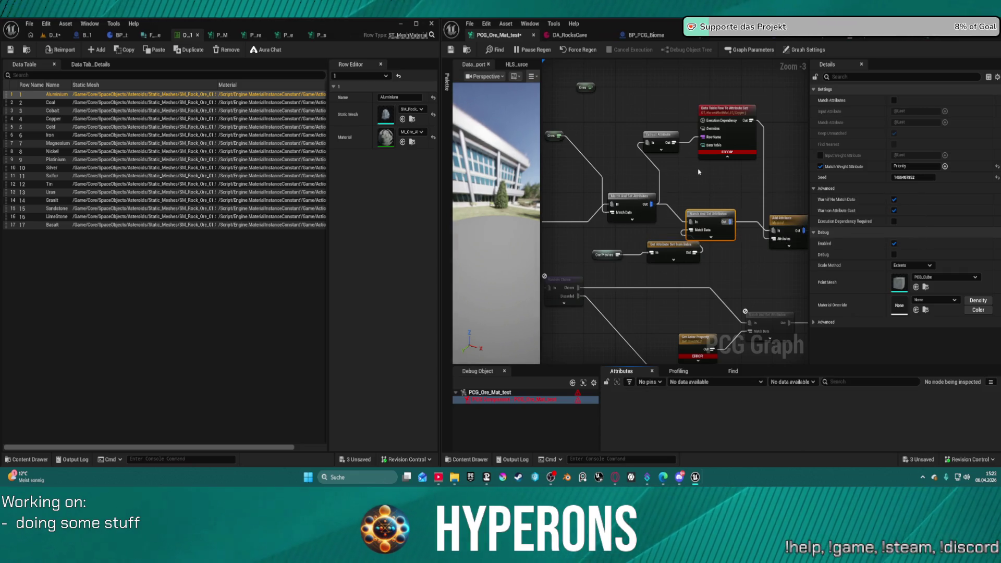
{"action": "left_click", "coordinate": [666, 140]}
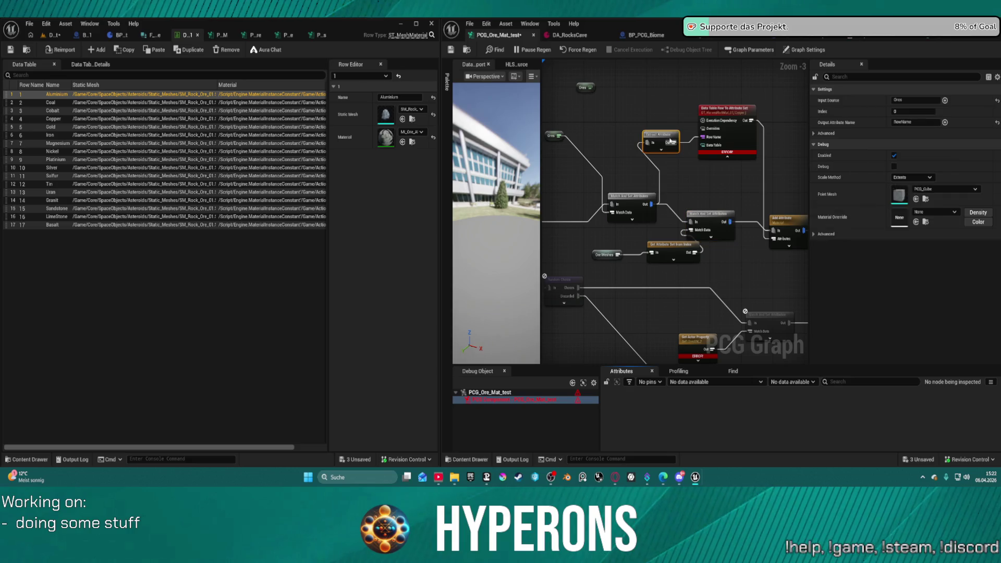
{"action": "left_click", "coordinate": [710, 165]}
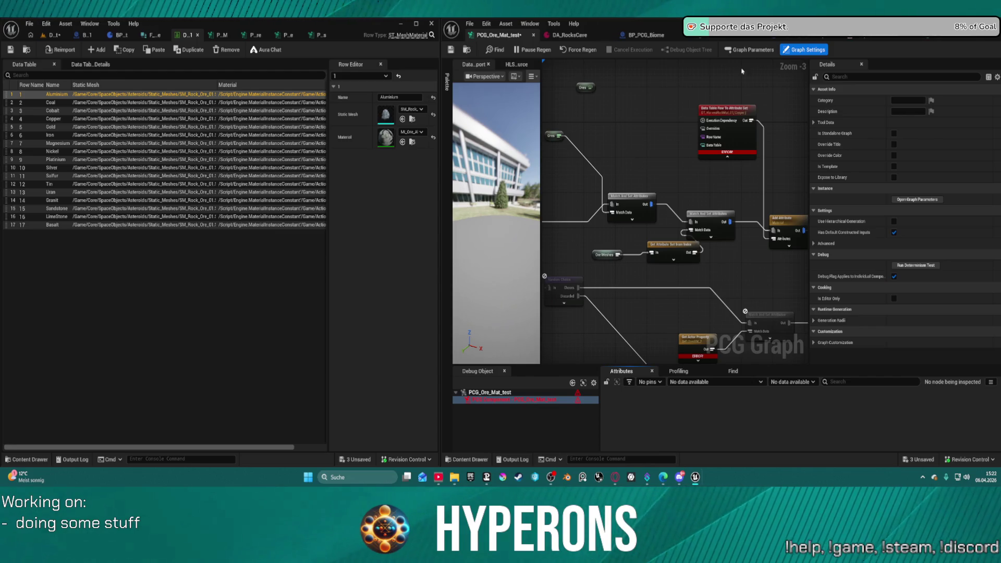
{"action": "left_click", "coordinate": [819, 36]}
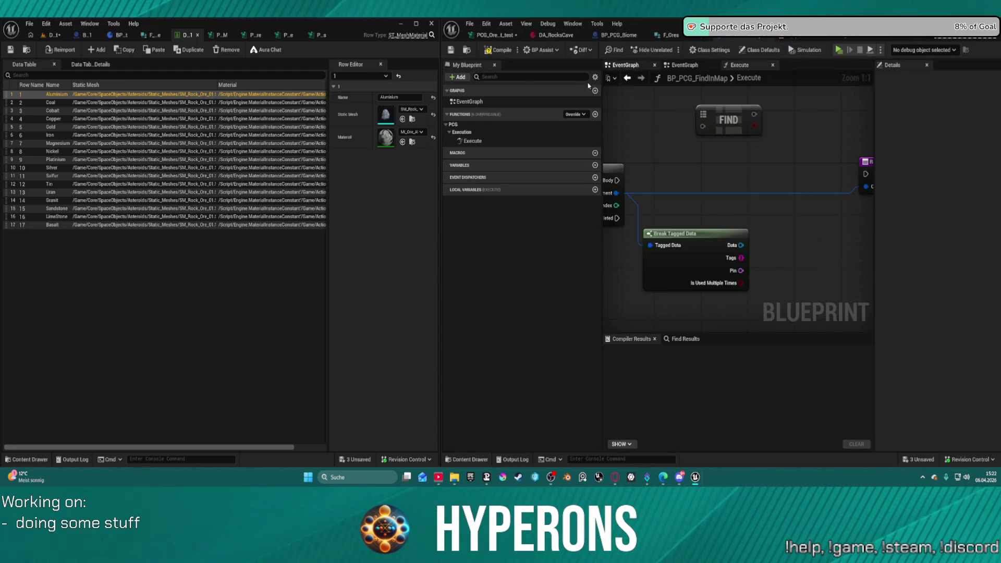
- Browse the Content Drawer to PCG/Blueprints and show the PC_Ore graph in the left editor
{"action": "left_click", "coordinate": [583, 115]}
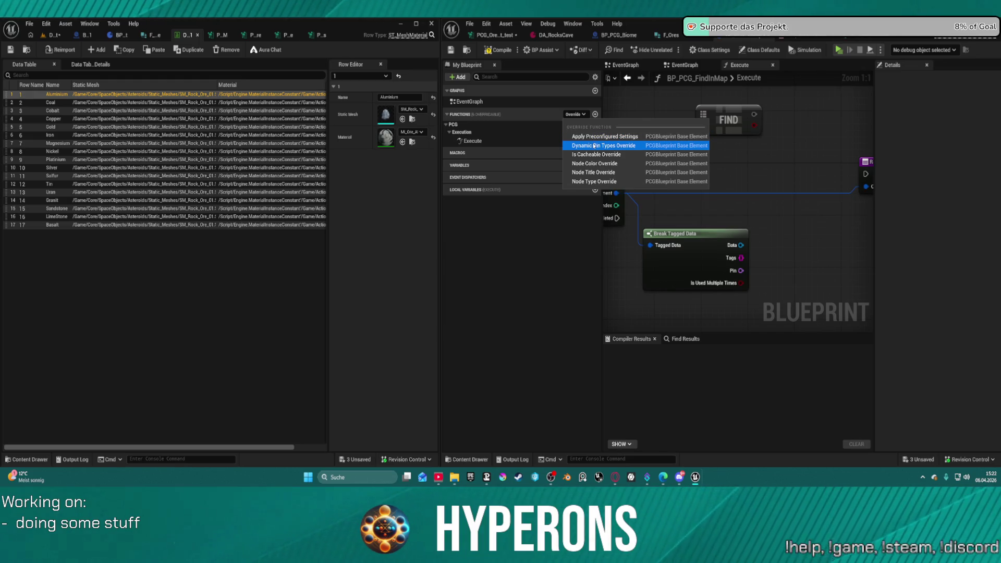
{"action": "left_click", "coordinate": [785, 142]}
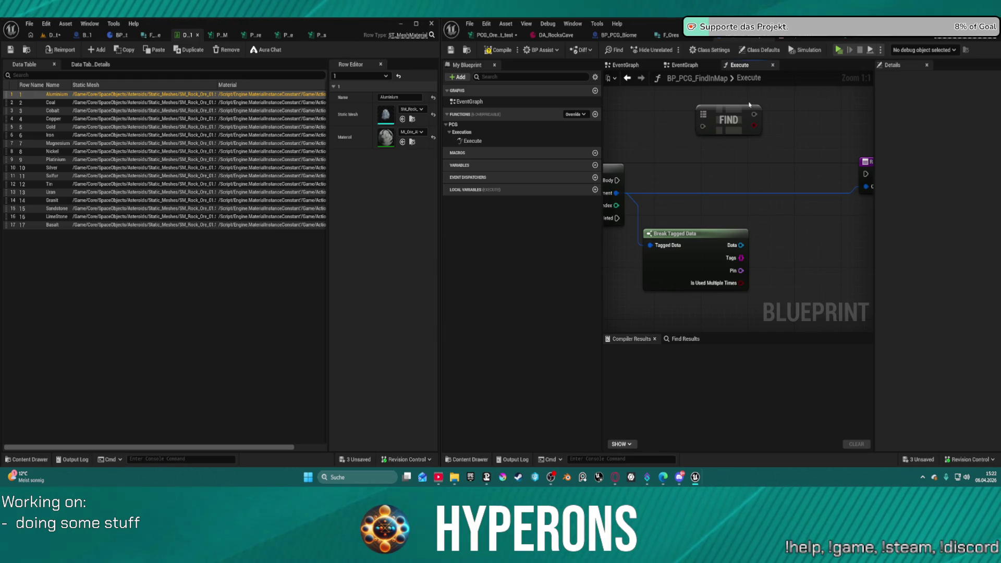
{"action": "key", "text": "ctrl+space"}
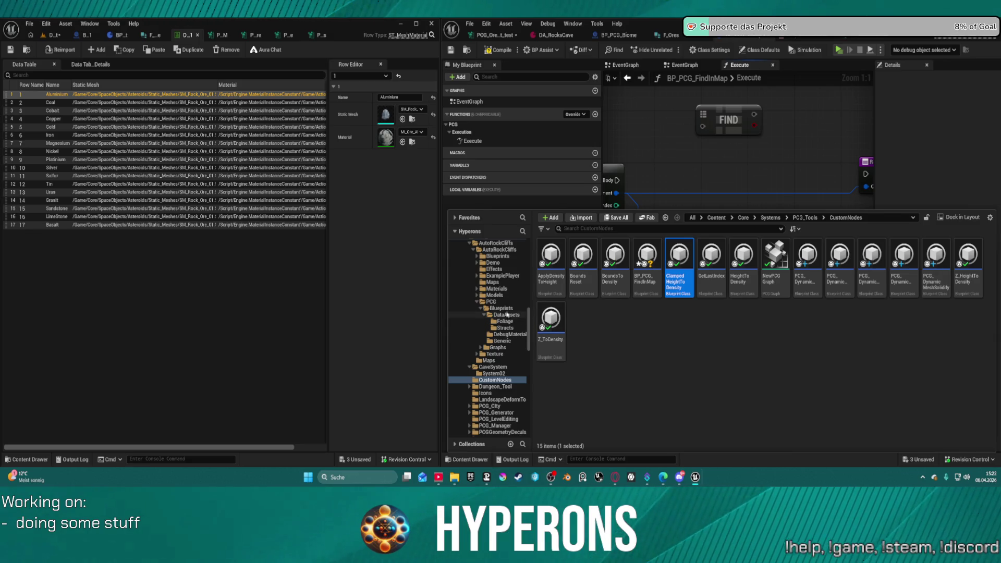
{"action": "left_click", "coordinate": [491, 302]}
{"action": "left_click", "coordinate": [499, 308]}
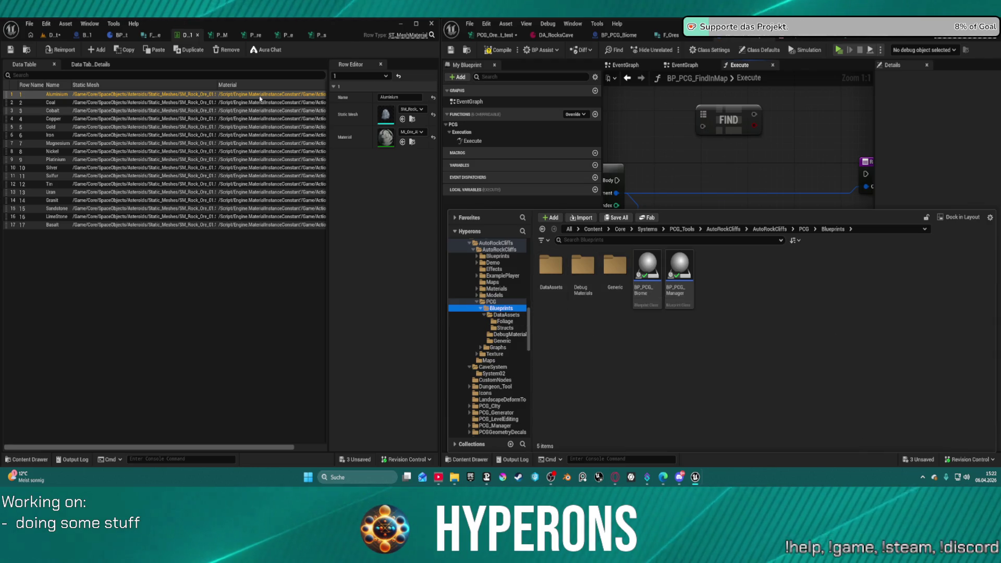
{"action": "left_click", "coordinate": [258, 35]}
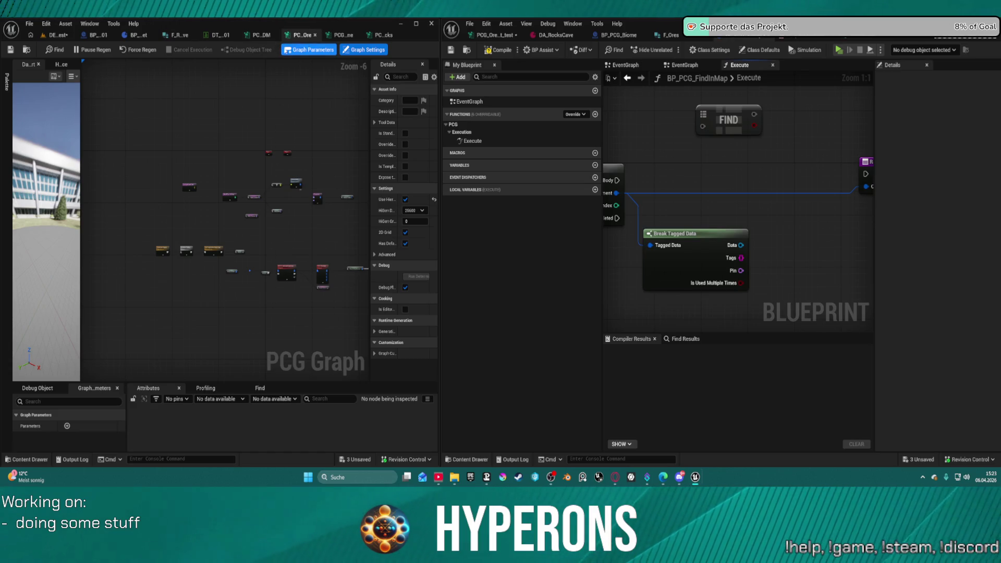
- Open and inspect the Landscape Data Asset and PCG S Excluder subgraphs
{"action": "scroll", "coordinate": [287, 275], "scroll_direction": "up", "scroll_amount": 6}
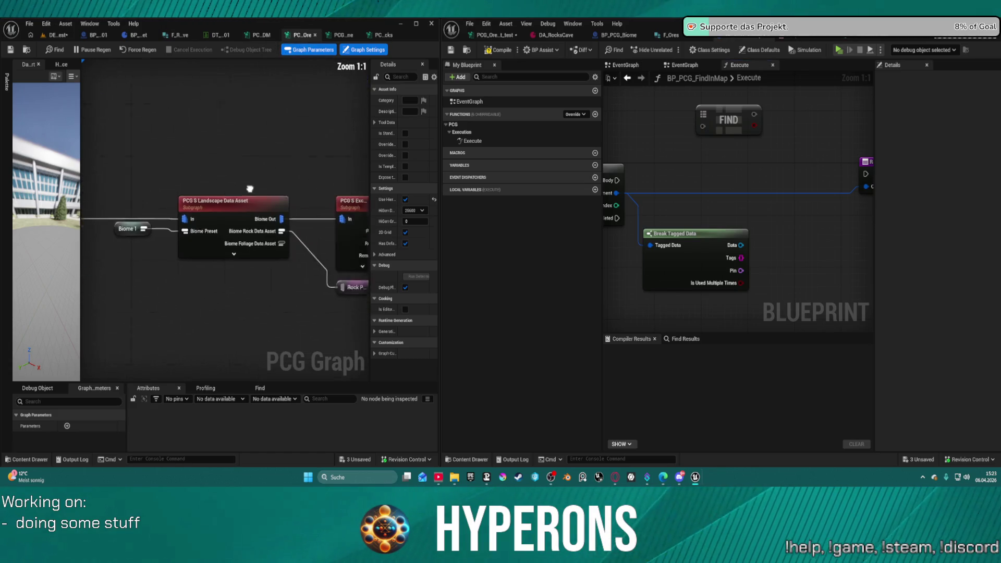
{"action": "left_click_drag", "start_coordinate": [279, 286], "coordinate": [241, 276]}
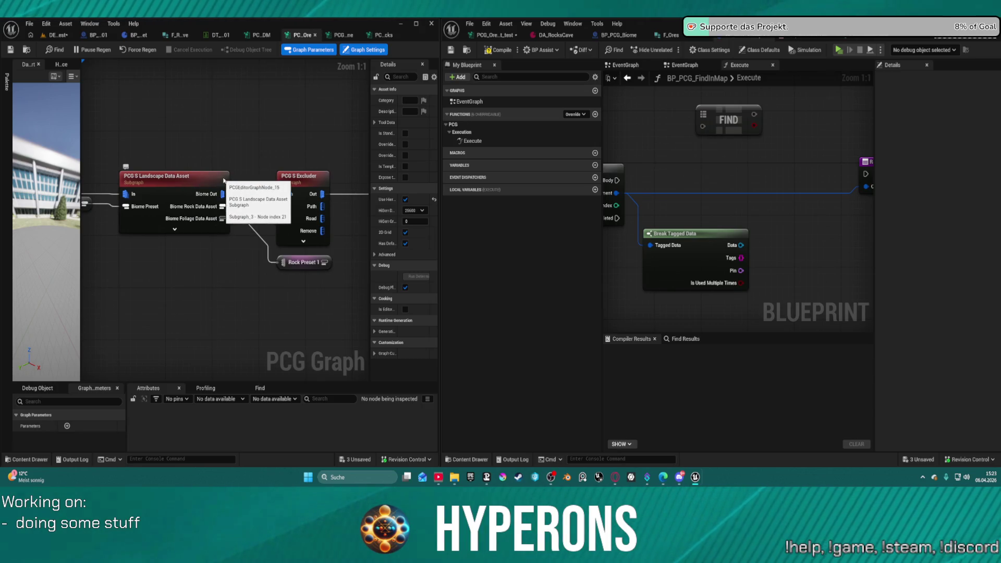
{"action": "double_click", "coordinate": [195, 180]}
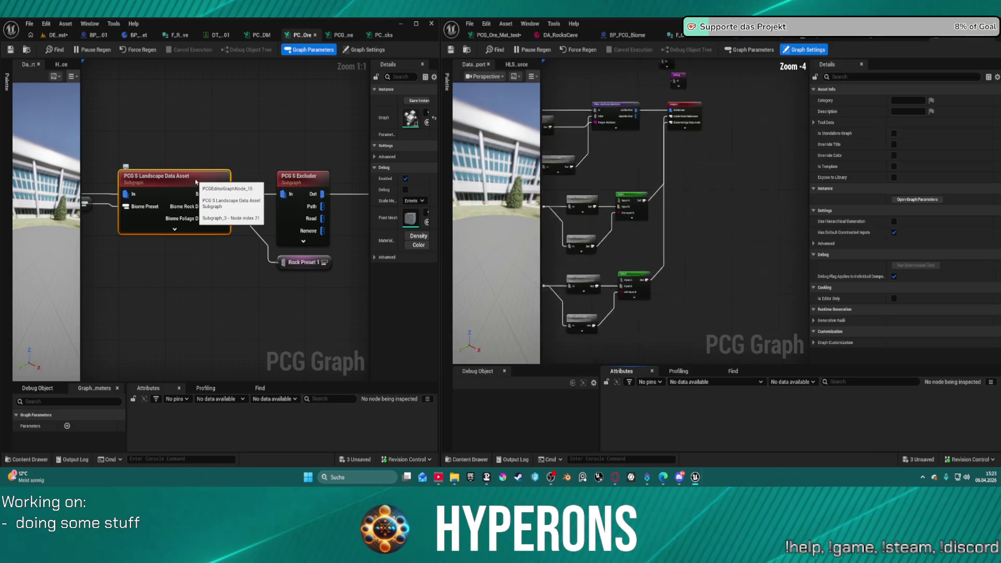
{"action": "left_click", "coordinate": [308, 179]}
{"action": "double_click", "coordinate": [306, 178]}
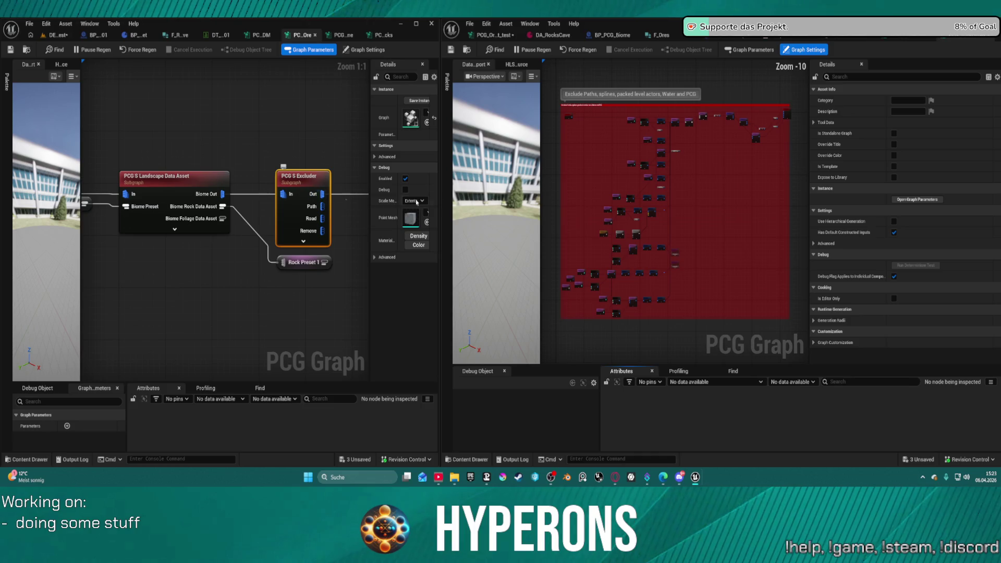
{"action": "scroll", "coordinate": [627, 193], "scroll_direction": "up", "scroll_amount": 4}
{"action": "scroll", "coordinate": [648, 208], "scroll_direction": "down", "scroll_amount": 6}
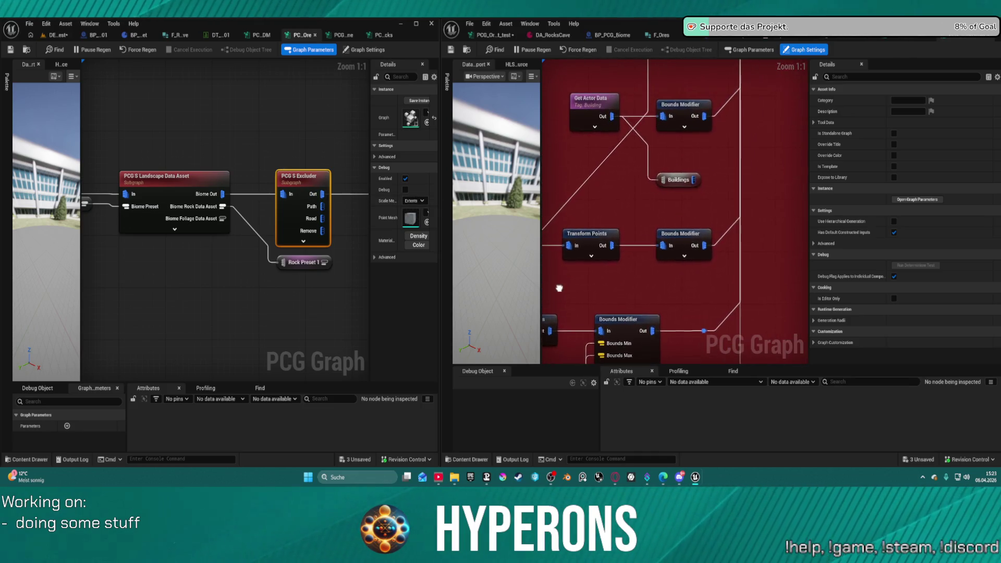
{"action": "scroll", "coordinate": [648, 208], "scroll_direction": "down", "scroll_amount": 6}
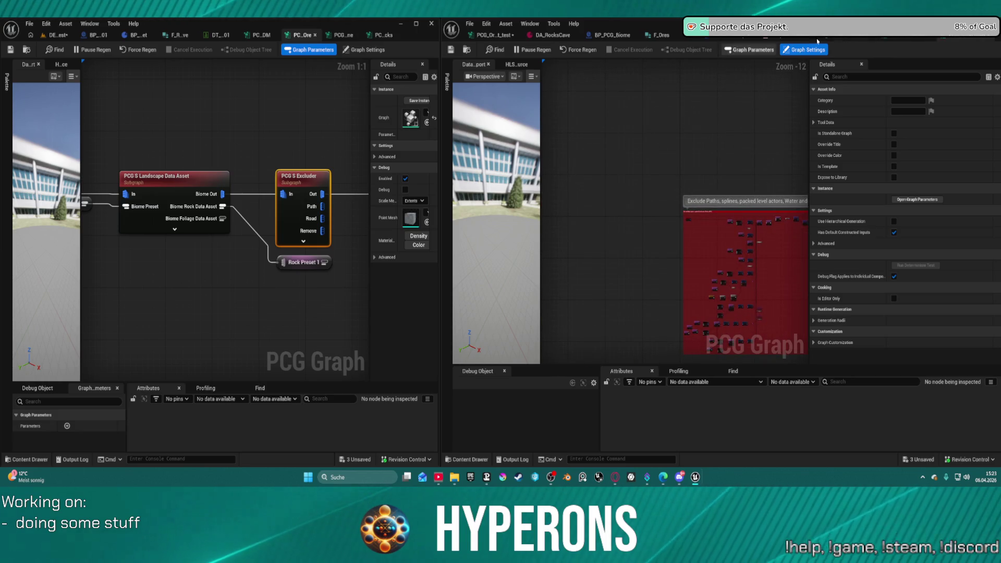
- Switch both editors to another PCG graph and pan across the rocks graph's node rows
{"action": "left_click", "coordinate": [953, 40]}
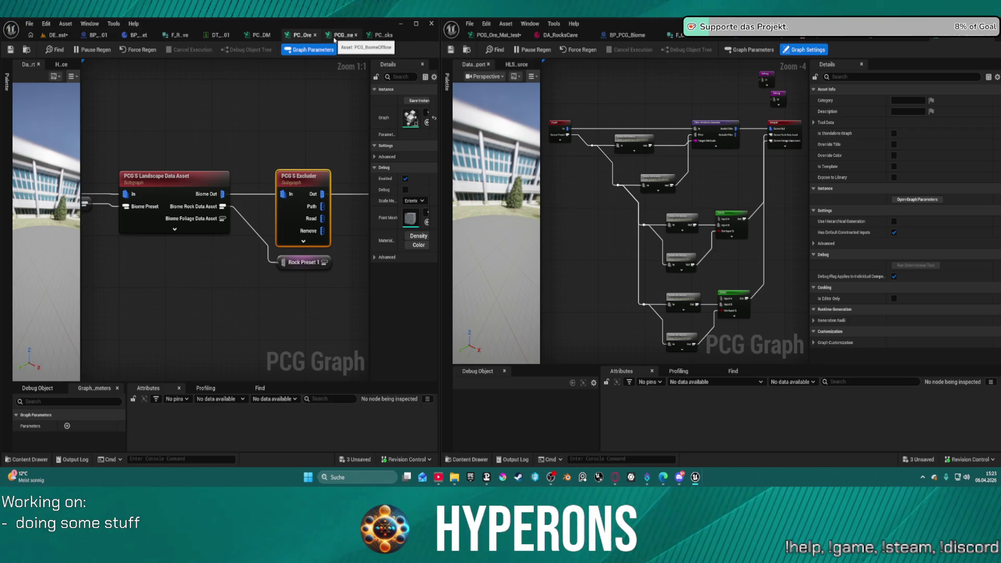
{"action": "left_click", "coordinate": [383, 37]}
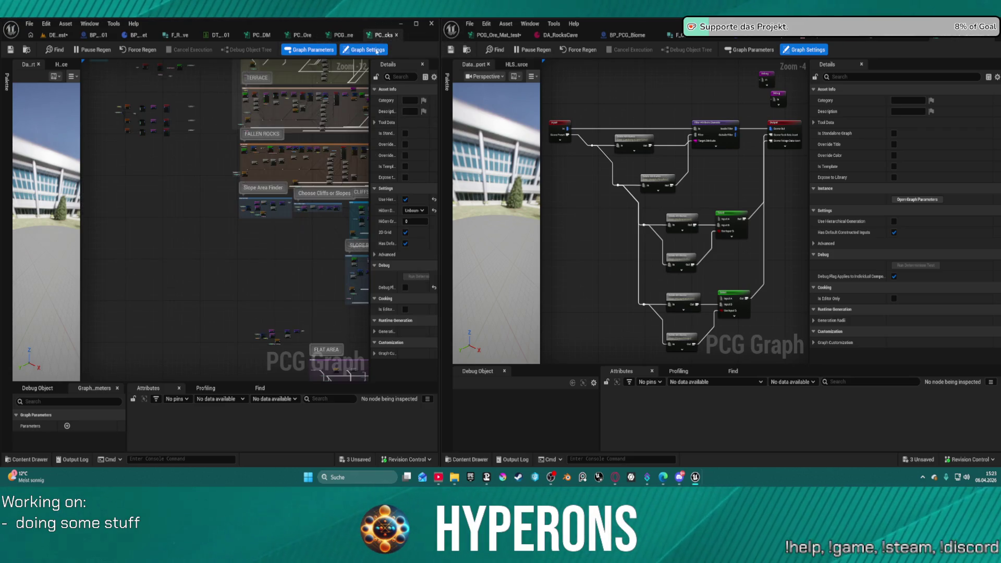
{"action": "scroll", "coordinate": [289, 98], "scroll_direction": "up", "scroll_amount": 11}
{"action": "left_click_drag", "start_coordinate": [170, 191], "coordinate": [52, 194]}
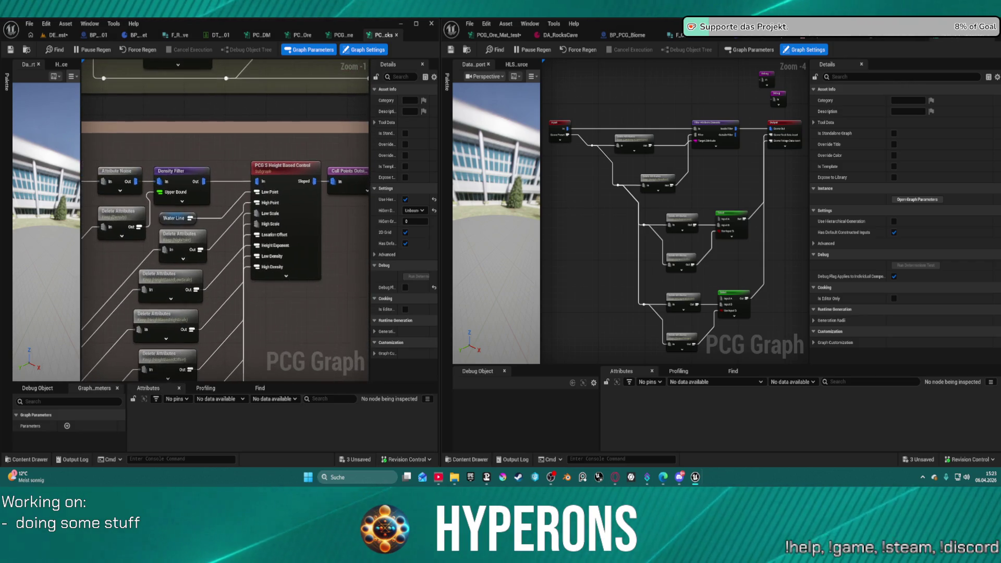
{"action": "left_click_drag", "start_coordinate": [339, 222], "coordinate": [338, 215]}
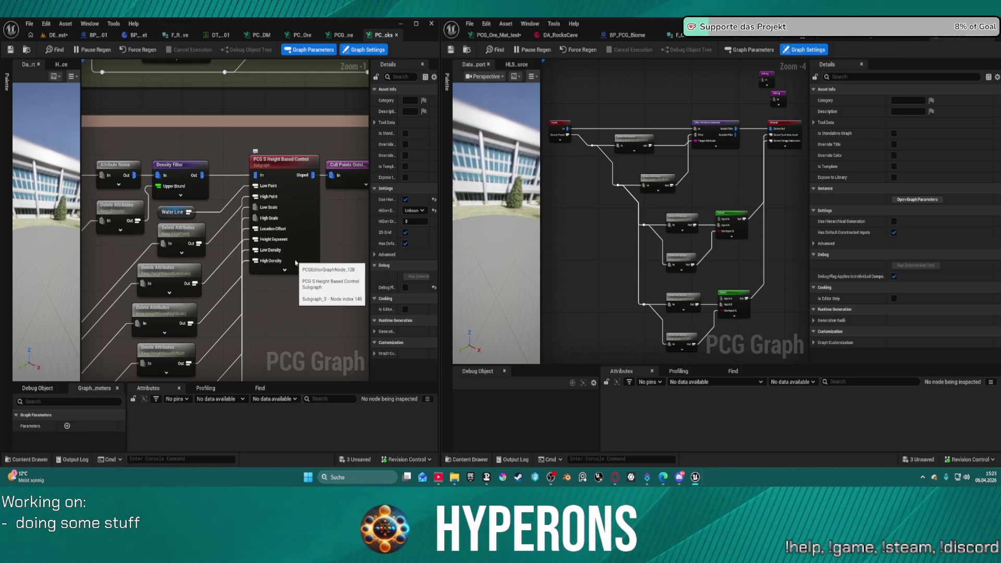
{"action": "scroll", "coordinate": [295, 262], "scroll_direction": "down", "scroll_amount": 3}
{"action": "mouse_move", "coordinate": [247, 233]}
{"action": "left_mouse_down"}
{"action": "mouse_move", "coordinate": [192, 174]}
{"action": "mouse_move", "coordinate": [125, 156]}
{"action": "mouse_move", "coordinate": [43, 58]}
{"action": "left_mouse_up"}
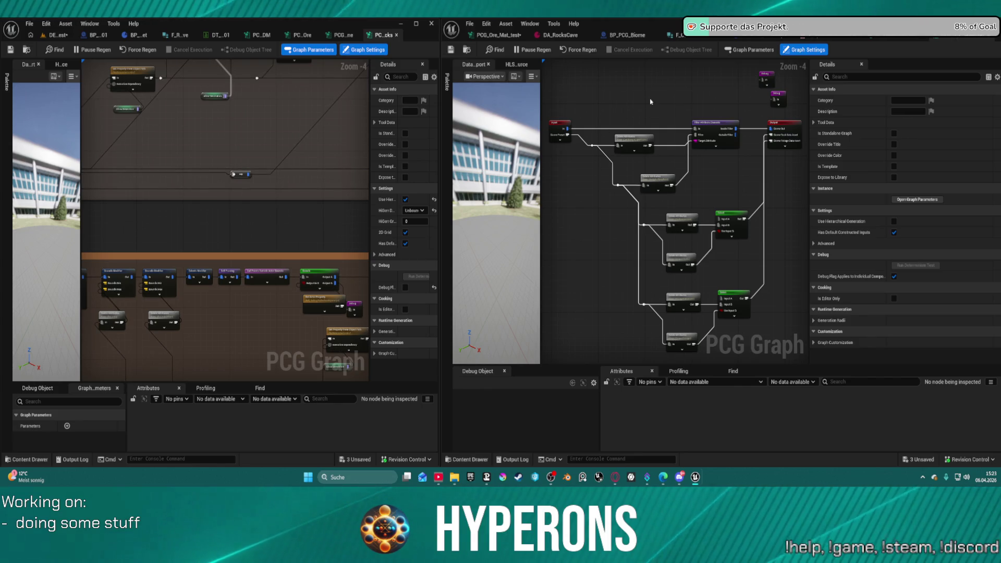
{"action": "left_click", "coordinate": [467, 459]}
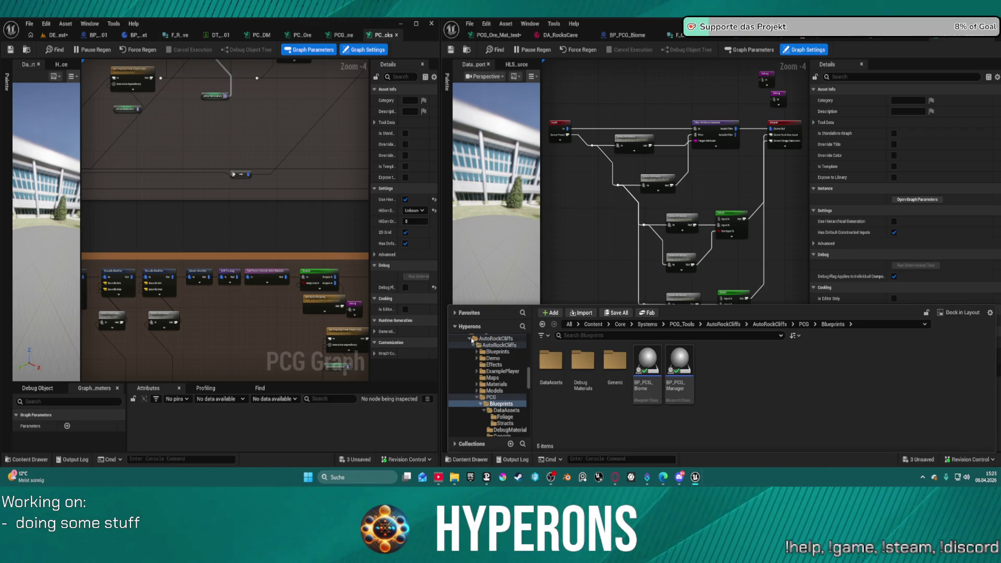
- Browse the Content Browser through Core/Actors/LevelDesign_Actor into the PCG folder
{"action": "left_click", "coordinate": [472, 339]}
{"action": "scroll", "coordinate": [495, 412], "scroll_direction": "up", "scroll_amount": 10}
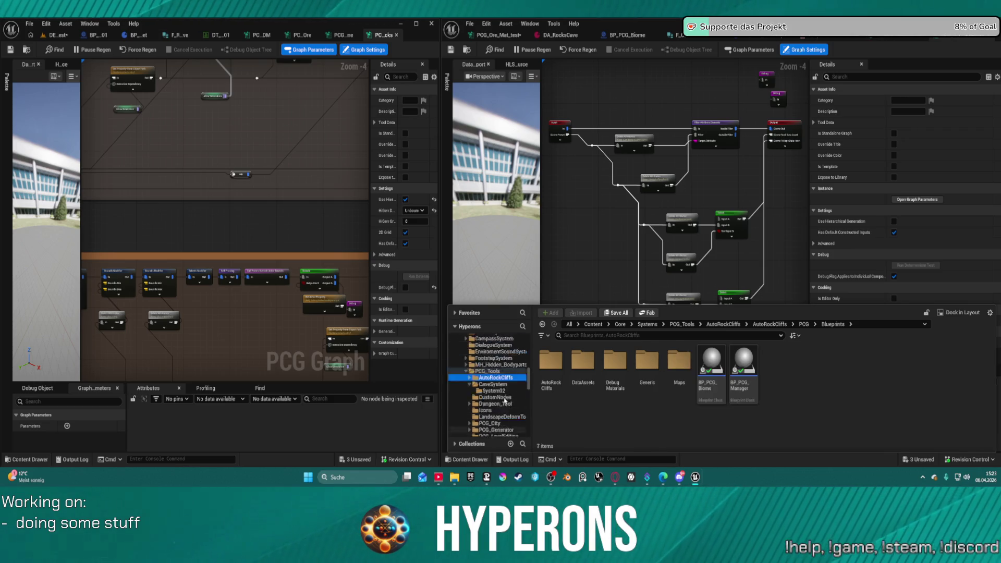
{"action": "scroll", "coordinate": [501, 388], "scroll_direction": "down", "scroll_amount": 10}
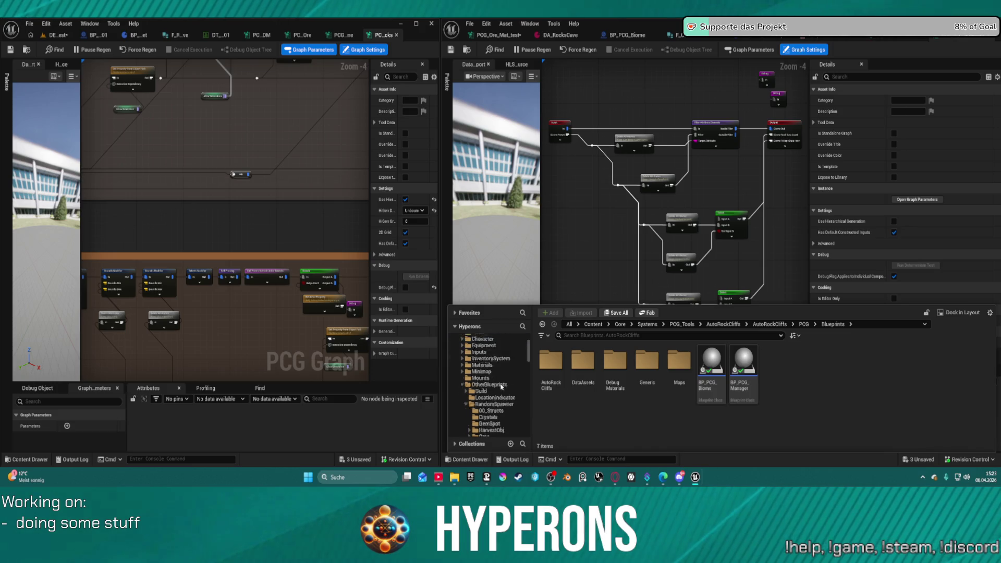
{"action": "scroll", "coordinate": [505, 382], "scroll_direction": "up", "scroll_amount": 5}
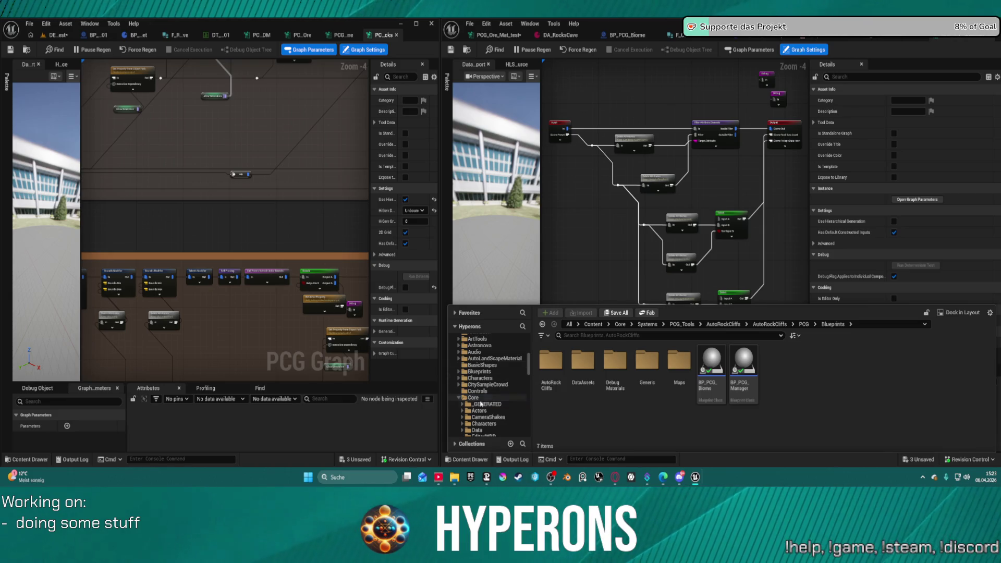
{"action": "left_click", "coordinate": [479, 411]}
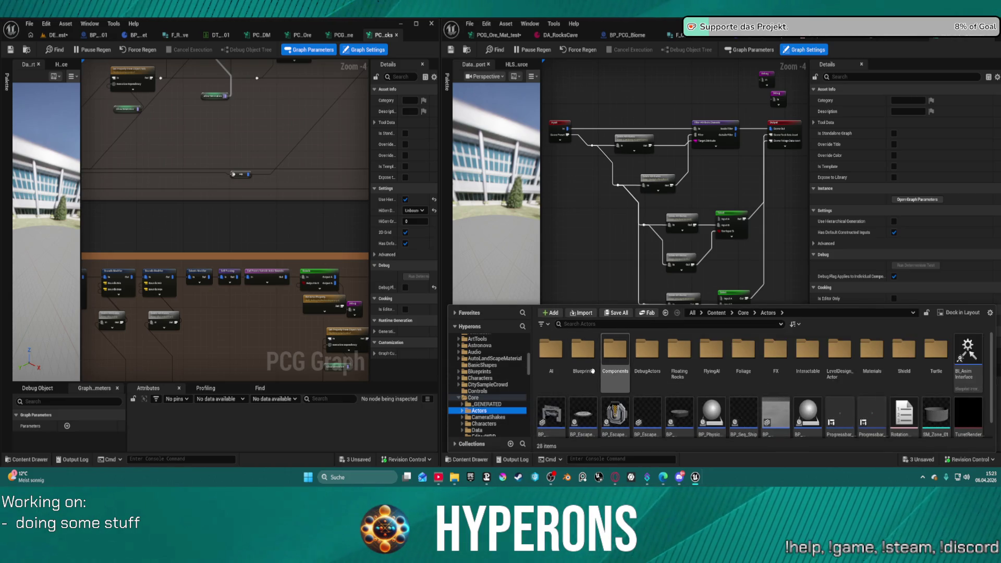
{"action": "double_click", "coordinate": [836, 355]}
{"action": "left_click", "coordinate": [690, 356]}
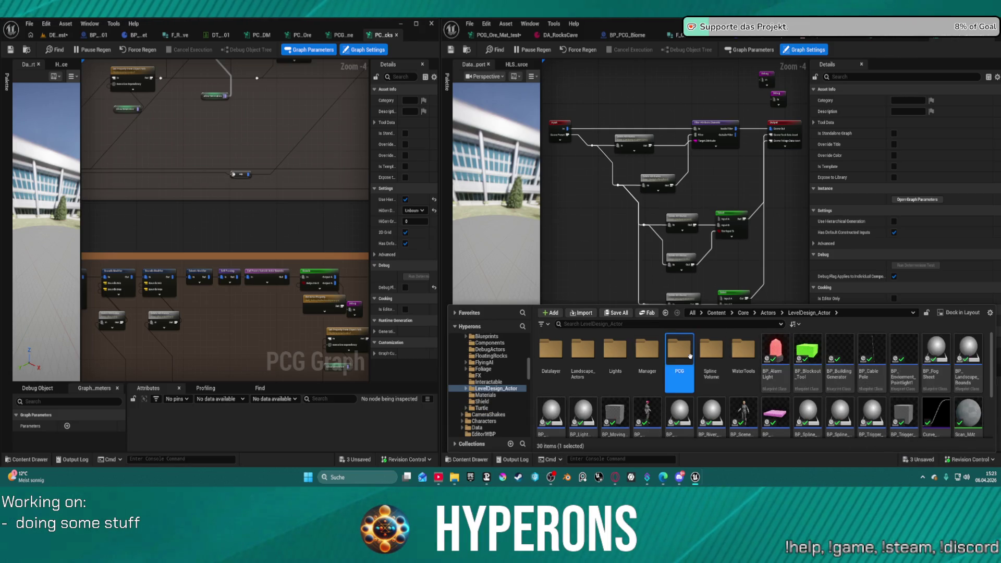
{"action": "double_click", "coordinate": [690, 355]}
- Open the Building folder and double-click PCG_Building1
{"action": "scroll", "coordinate": [813, 399], "scroll_direction": "down", "scroll_amount": 1}
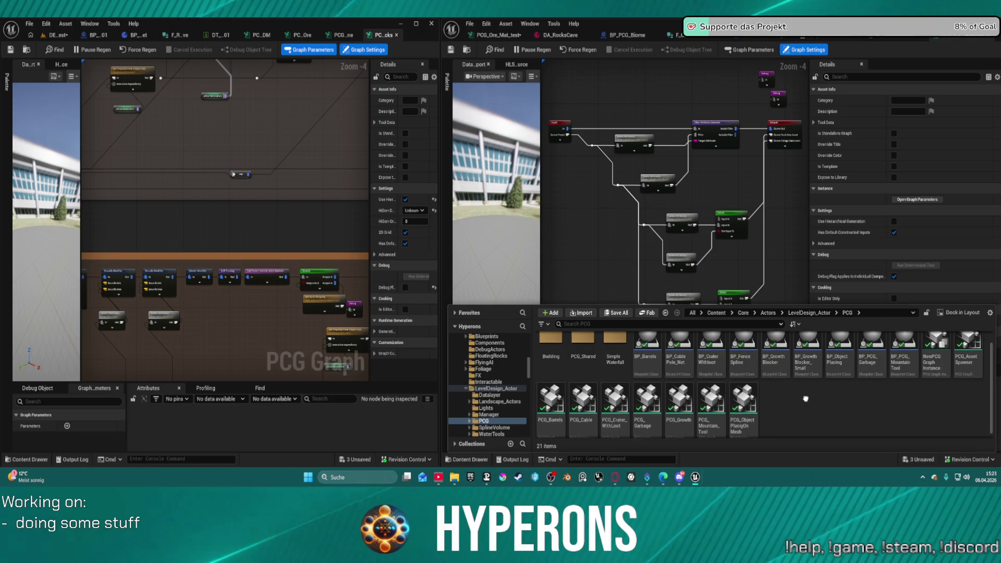
{"action": "scroll", "coordinate": [806, 399], "scroll_direction": "up", "scroll_amount": 1}
{"action": "scroll", "coordinate": [942, 397], "scroll_direction": "up", "scroll_amount": 1}
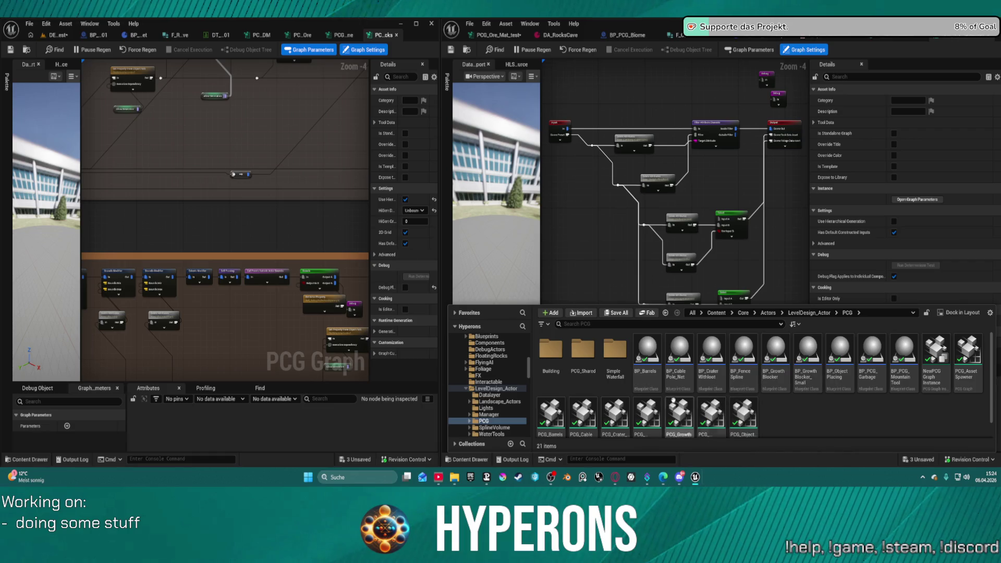
{"action": "double_click", "coordinate": [565, 357]}
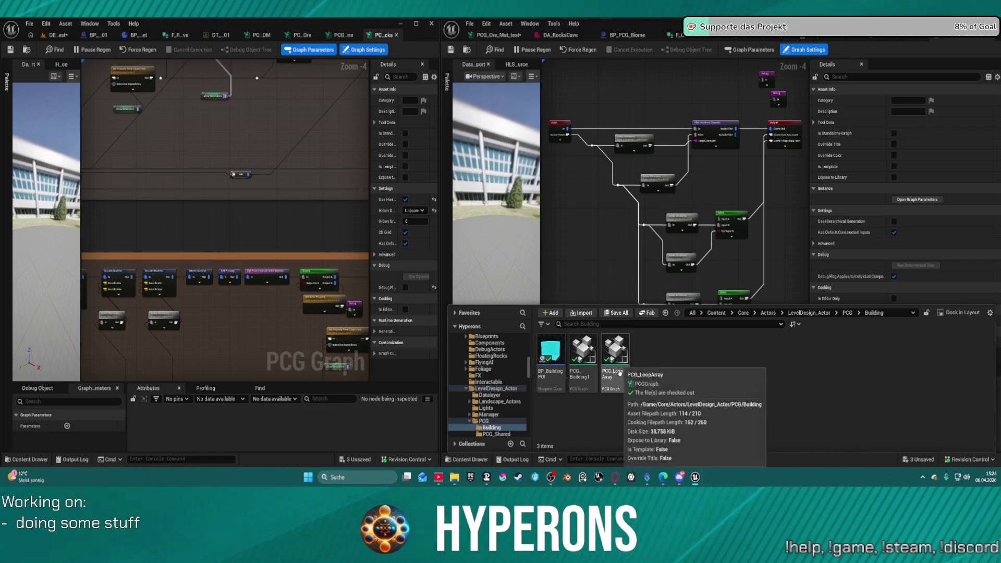
{"action": "double_click", "coordinate": [595, 378]}
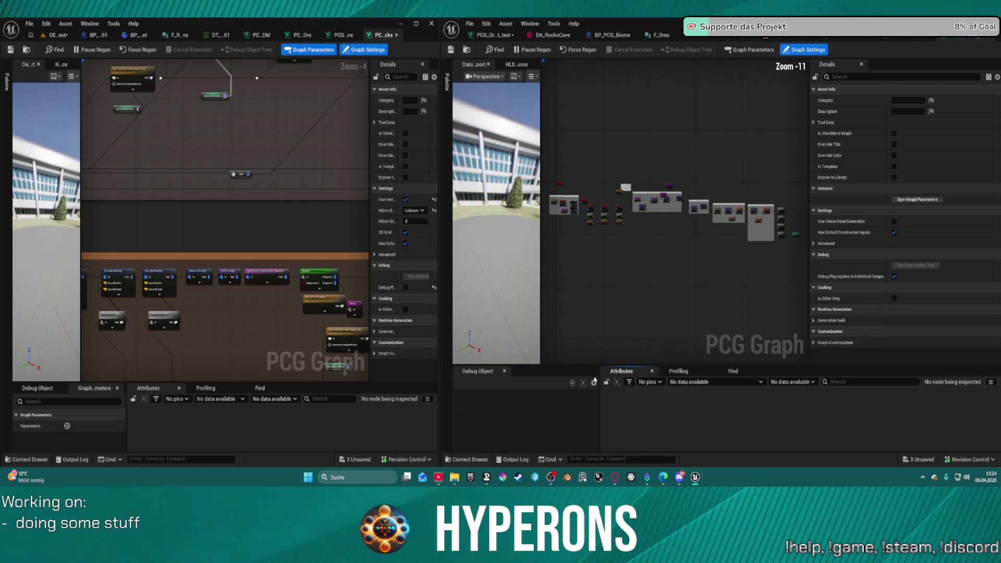
- Open the PCG Loop Array subgraph and inspect the Delete Attributes node's settings
{"action": "scroll", "coordinate": [600, 196], "scroll_direction": "up", "scroll_amount": 12}
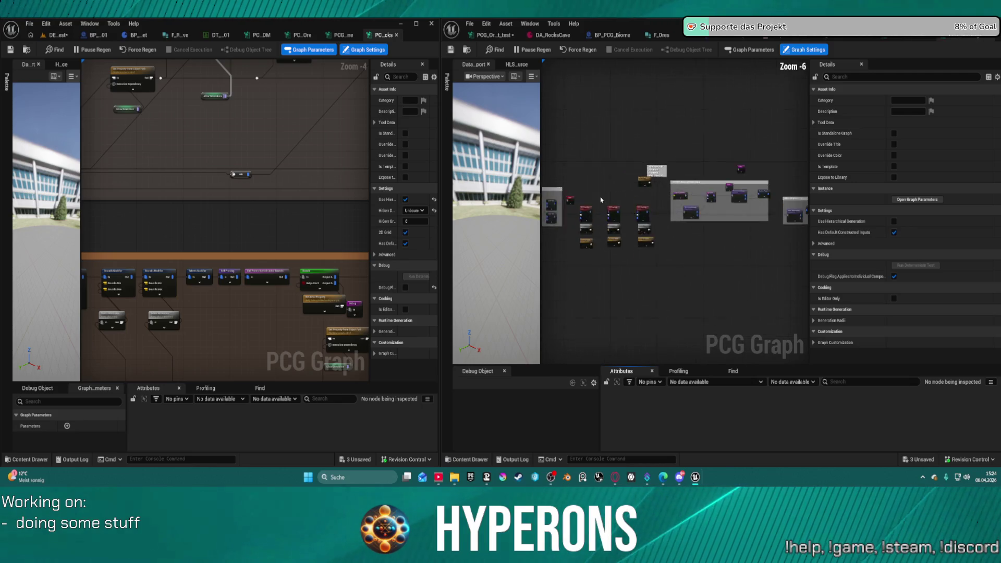
{"action": "left_click", "coordinate": [642, 206]}
{"action": "double_click", "coordinate": [641, 206]}
{"action": "scroll", "coordinate": [743, 275], "scroll_direction": "up", "scroll_amount": 3}
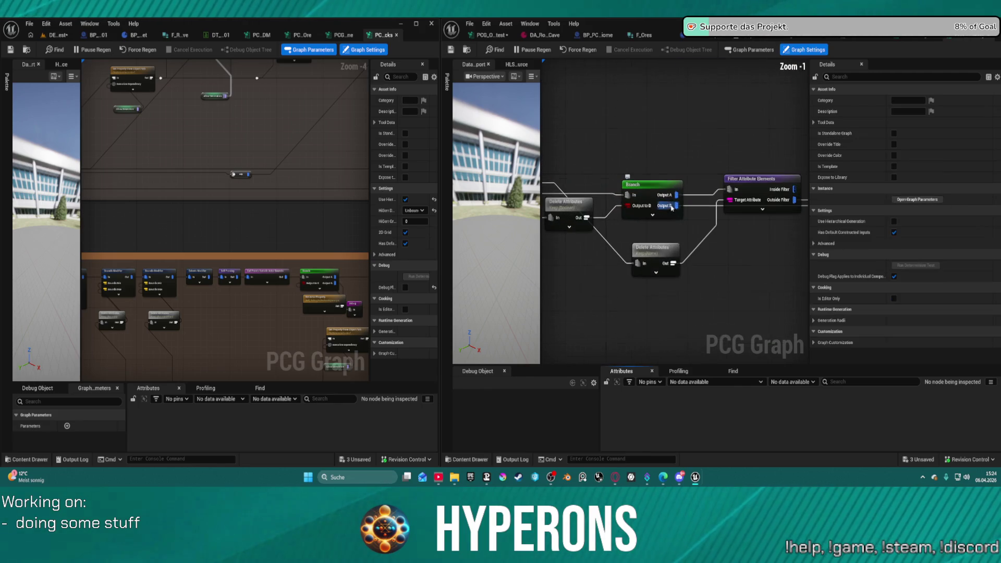
{"action": "left_click_drag", "start_coordinate": [744, 275], "coordinate": [640, 283]}
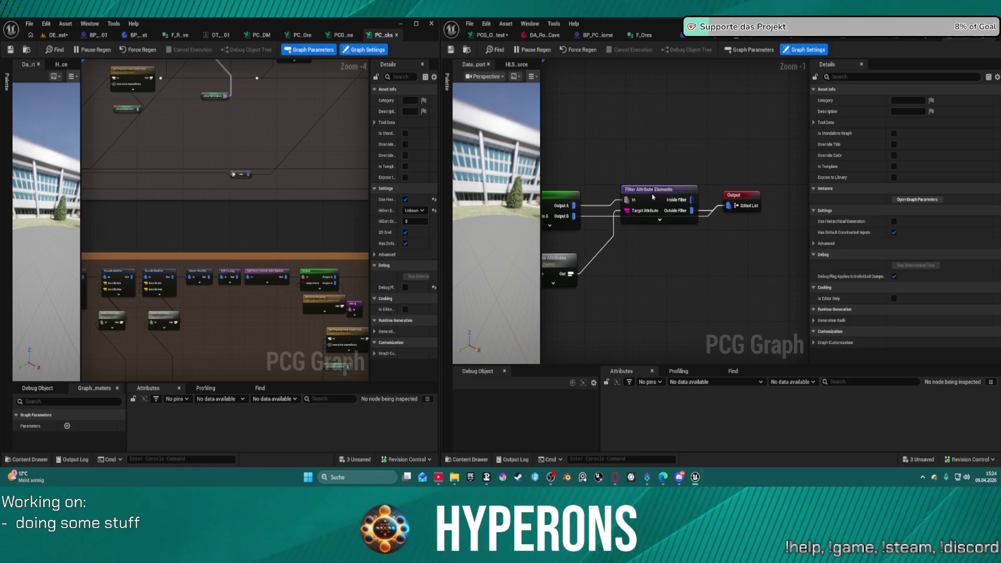
{"action": "mouse_move", "coordinate": [632, 247]}
{"action": "left_mouse_down"}
{"action": "mouse_move", "coordinate": [779, 250]}
{"action": "mouse_move", "coordinate": [768, 243]}
{"action": "left_mouse_up"}
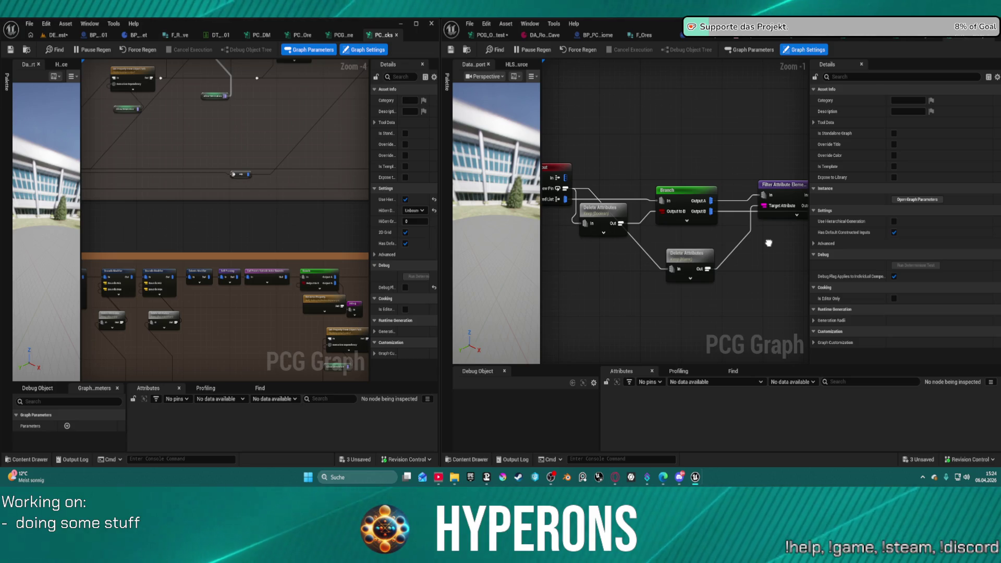
{"action": "left_click_drag", "start_coordinate": [768, 243], "coordinate": [759, 236]}
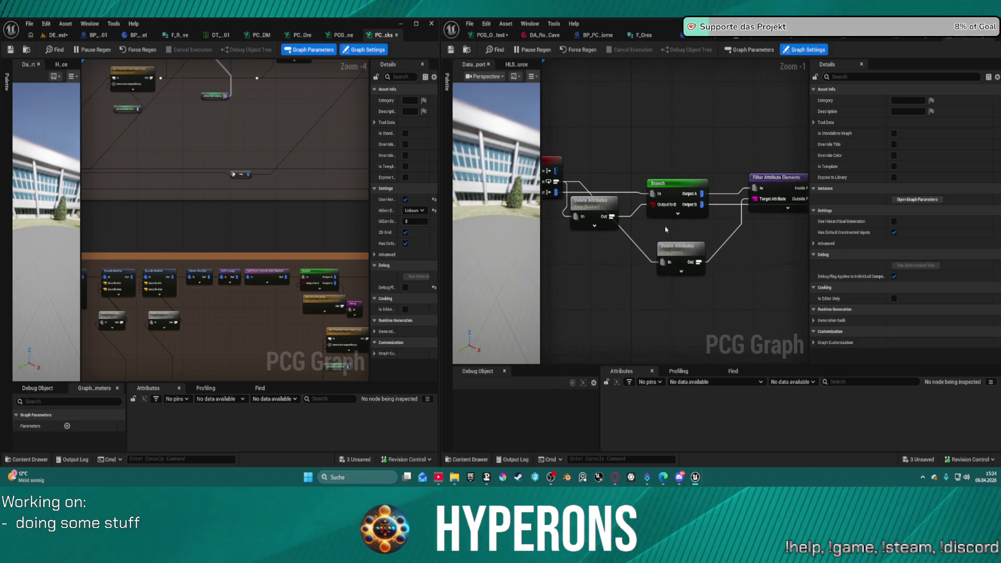
{"action": "left_click", "coordinate": [605, 205]}
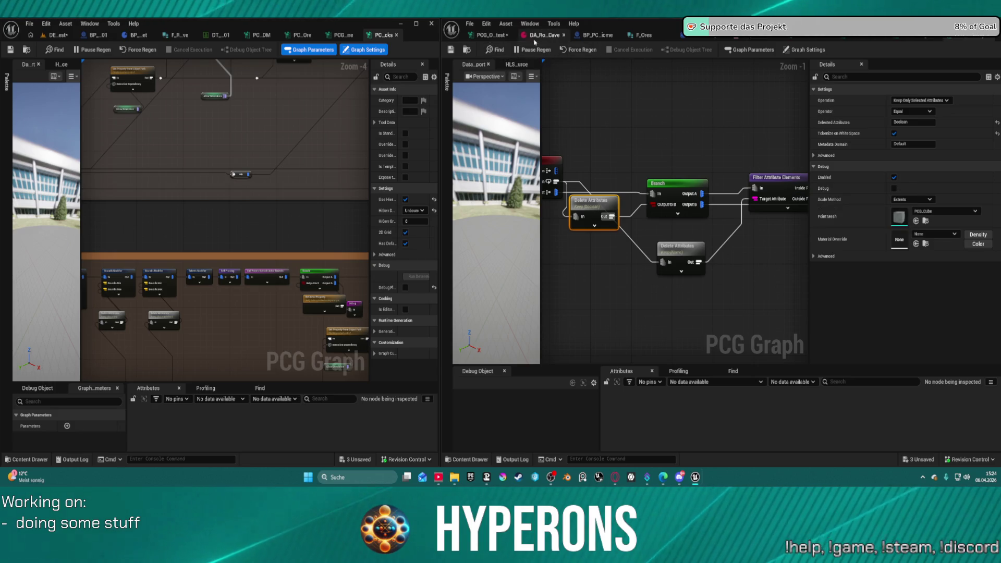
- Inspect the first Copy Attributes node in DA_RocksCave, then return to PCG_Ore_Mat_test
{"action": "key", "text": "alt+Left"}
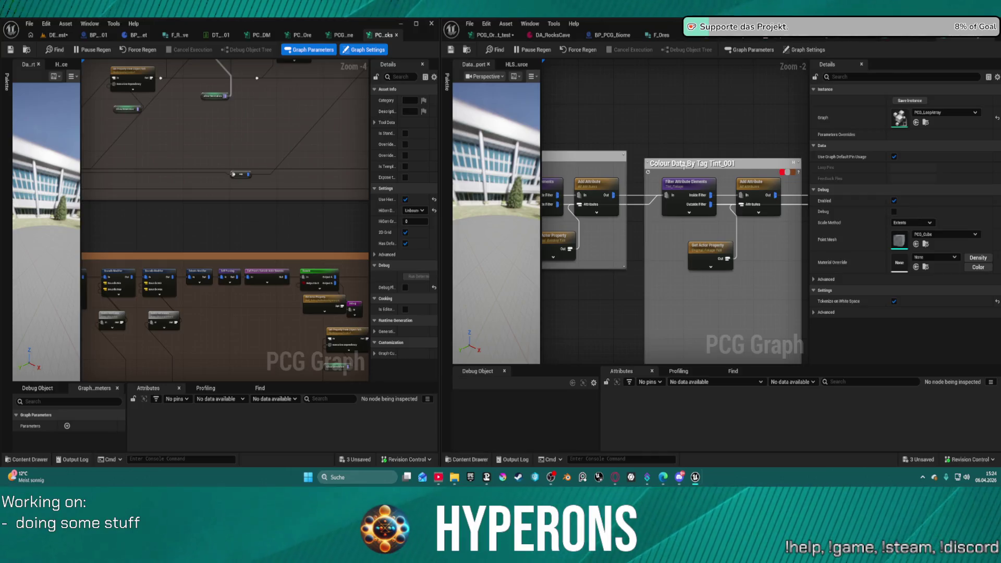
{"action": "left_click_drag", "start_coordinate": [713, 213], "coordinate": [473, 213]}
{"action": "left_click_drag", "start_coordinate": [651, 234], "coordinate": [695, 216]}
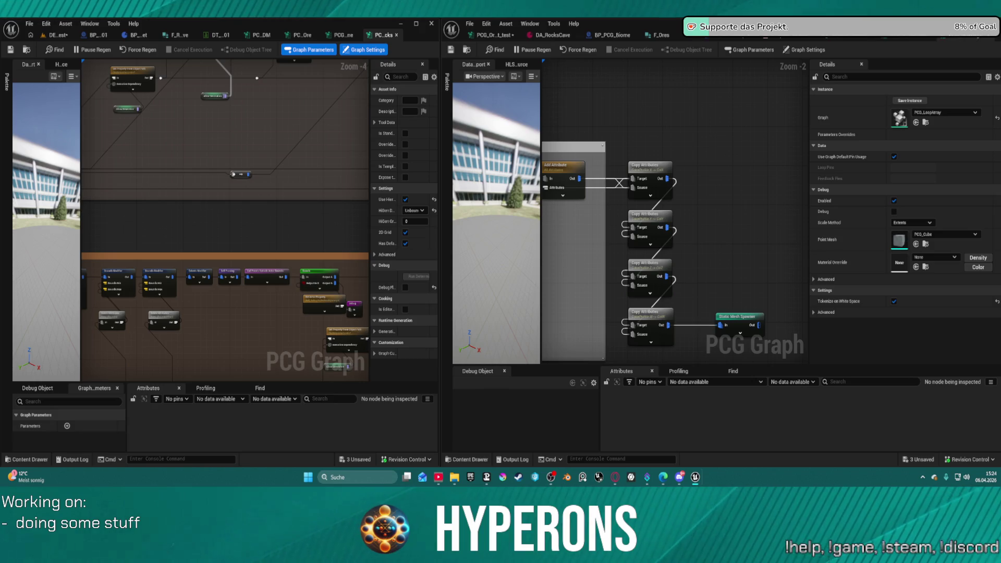
{"action": "scroll", "coordinate": [679, 176], "scroll_direction": "up", "scroll_amount": 2}
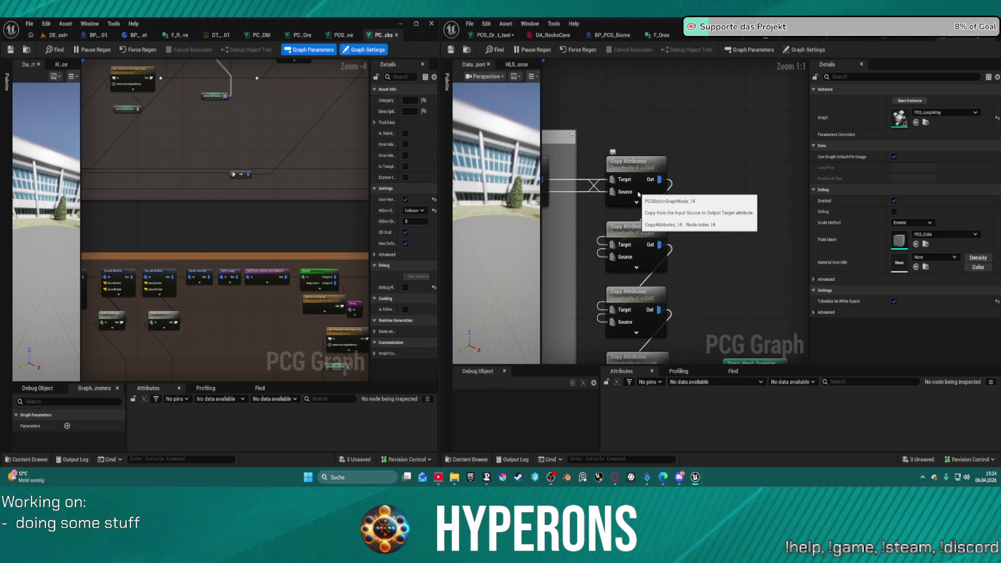
{"action": "left_click", "coordinate": [642, 163]}
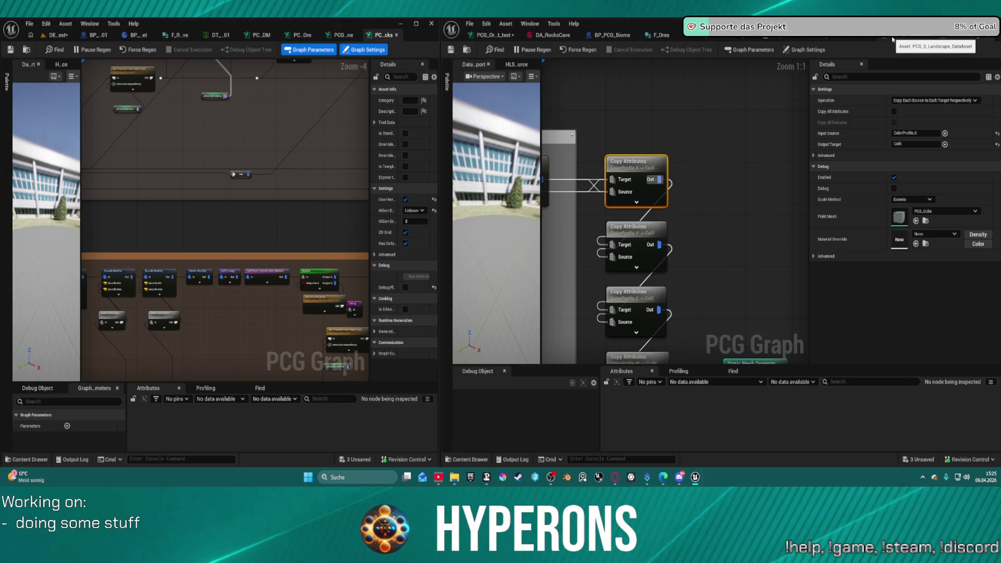
{"action": "left_click", "coordinate": [498, 35]}
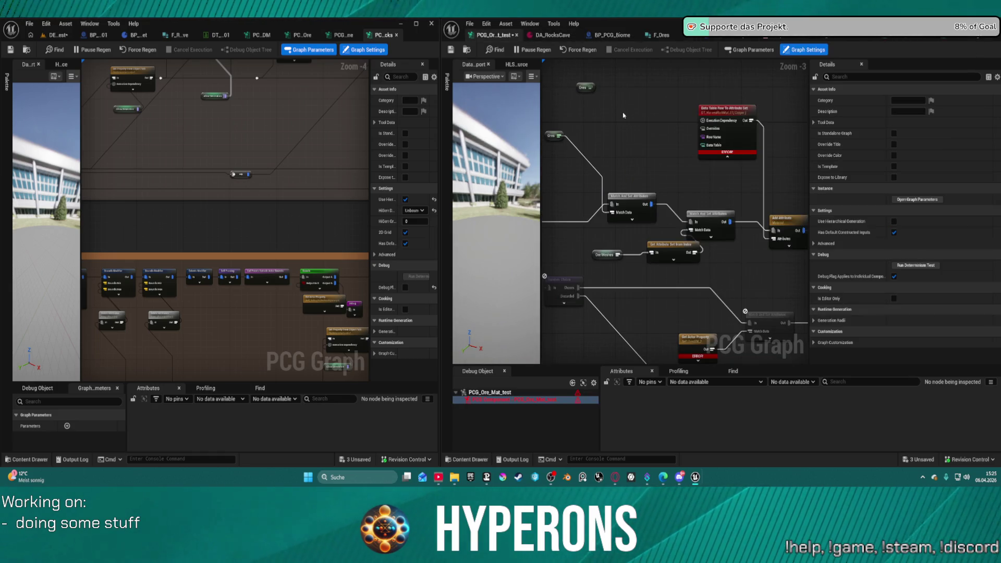
- Locate the pasted Copy Attributes node, briefly checking BP_PCG_Biome for reference
{"action": "left_click", "coordinate": [633, 148]}
{"action": "scroll", "coordinate": [626, 154], "scroll_direction": "up", "scroll_amount": 3}
{"action": "left_click_drag", "start_coordinate": [621, 158], "coordinate": [623, 162]}
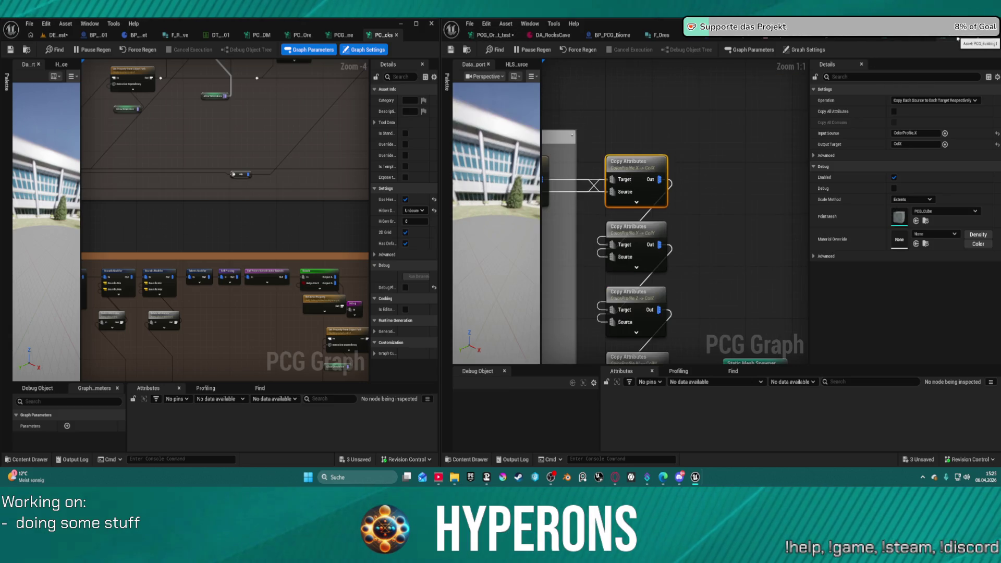
{"action": "left_click_drag", "start_coordinate": [654, 180], "coordinate": [808, 193]}
{"action": "left_click_drag", "start_coordinate": [813, 137], "coordinate": [762, 134]}
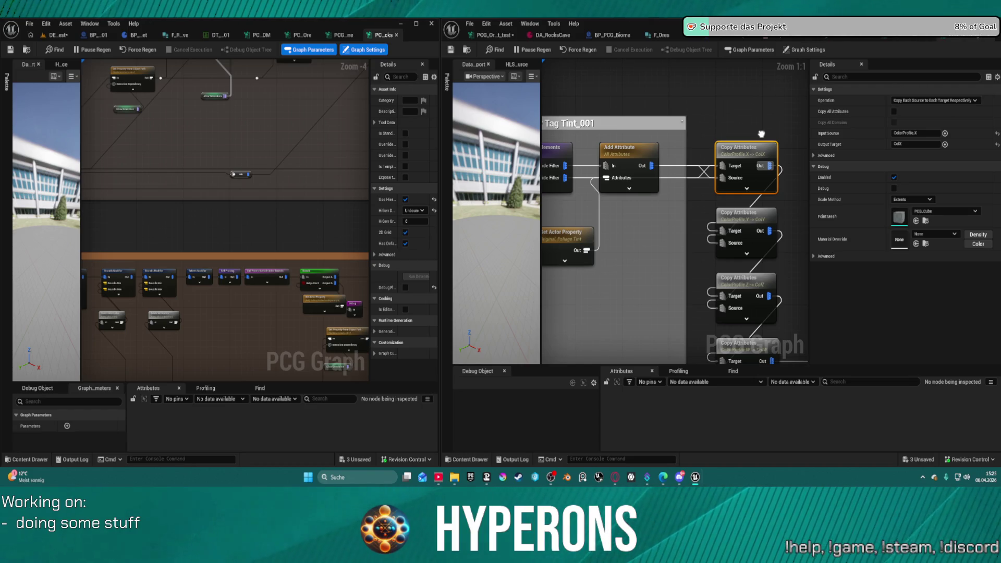
{"action": "left_click_drag", "start_coordinate": [761, 134], "coordinate": [752, 131]}
{"action": "left_click", "coordinate": [906, 38]}
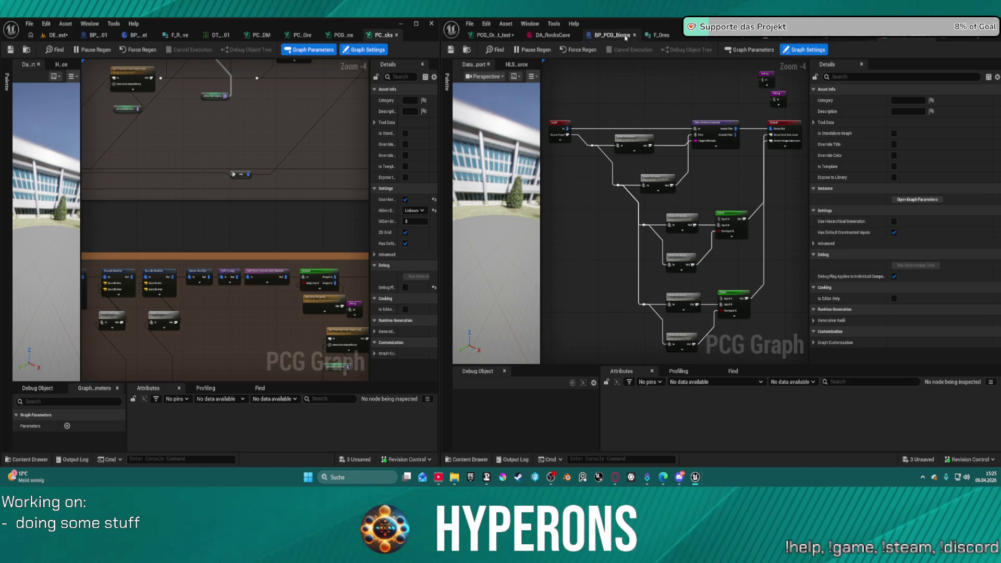
{"action": "left_click", "coordinate": [509, 36]}
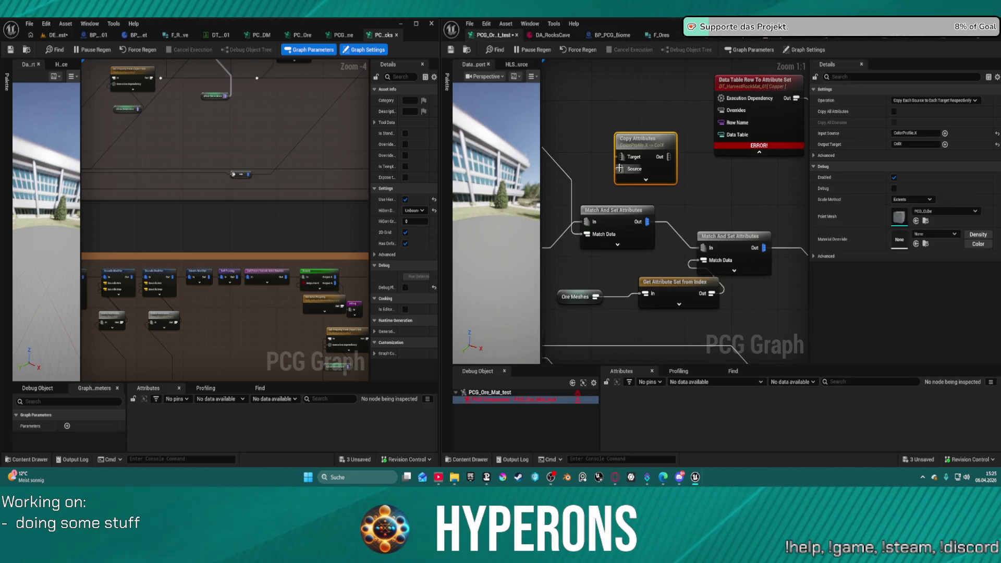
- Wire Match And Set Attributes Out into Copy Attributes Source and connect its Target pin
{"action": "left_click_drag", "start_coordinate": [619, 169], "coordinate": [647, 222]}
{"action": "mouse_move", "coordinate": [624, 155]}
{"action": "left_mouse_down"}
{"action": "mouse_move", "coordinate": [546, 151]}
{"action": "mouse_move", "coordinate": [548, 137]}
{"action": "mouse_move", "coordinate": [714, 133]}
{"action": "mouse_move", "coordinate": [724, 121]}
{"action": "left_mouse_up"}
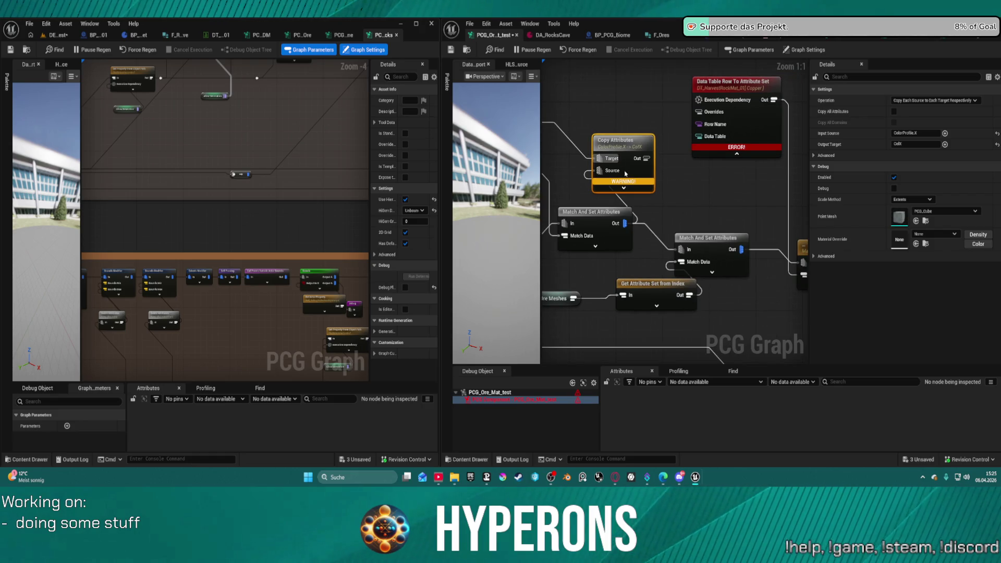
{"action": "mouse_move", "coordinate": [631, 182]}
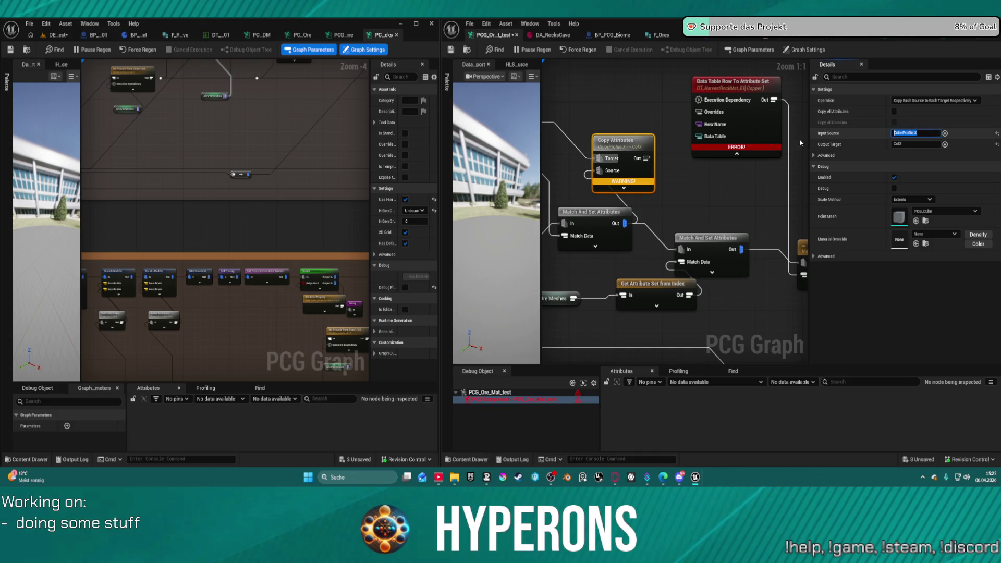
- Try renaming the Copy Attributes output target, then reset it to its default
{"action": "type", "text": "Ores"}
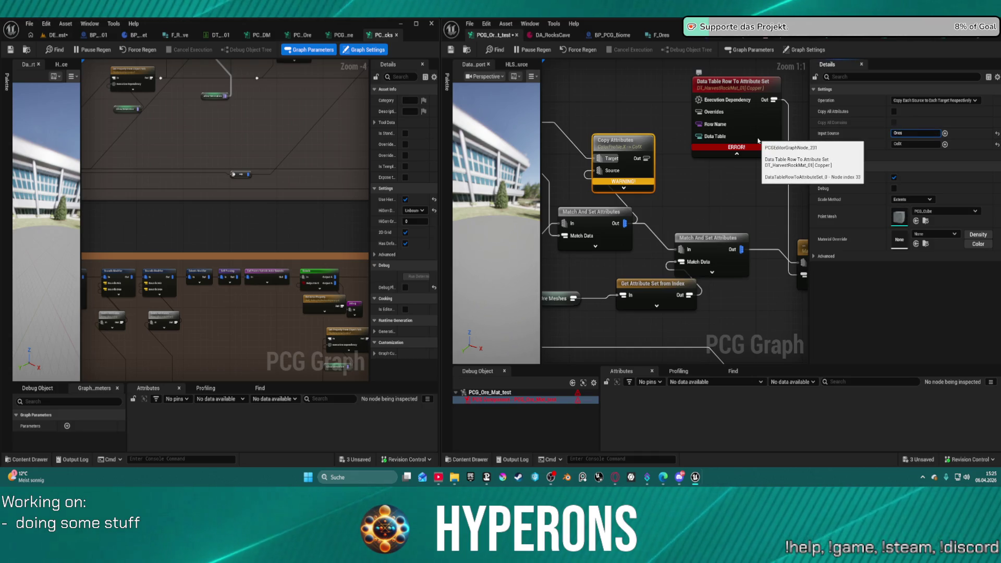
{"action": "double_click", "coordinate": [911, 144]}
{"action": "type", "text": "Cob"}
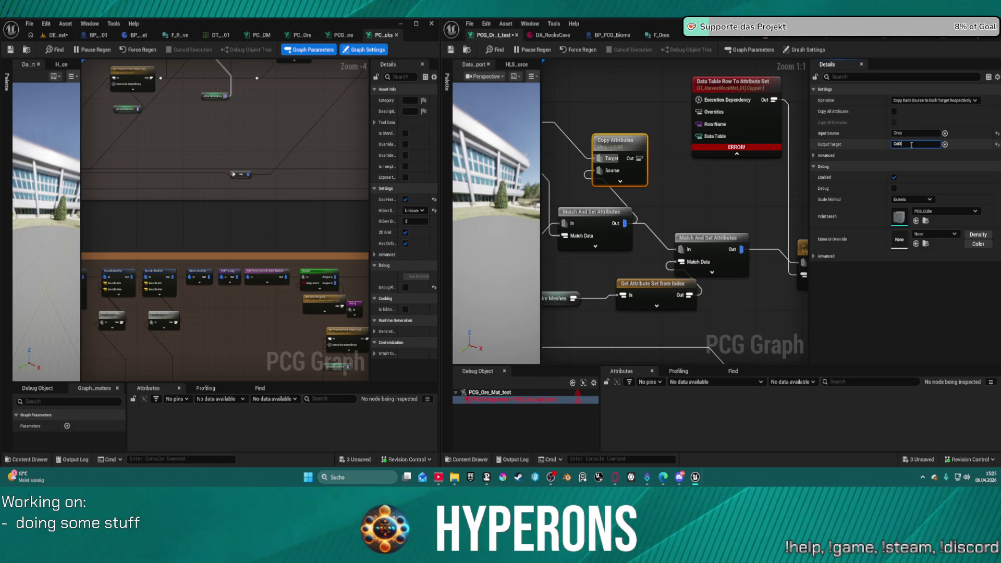
{"action": "key", "text": "ctrl+z"}
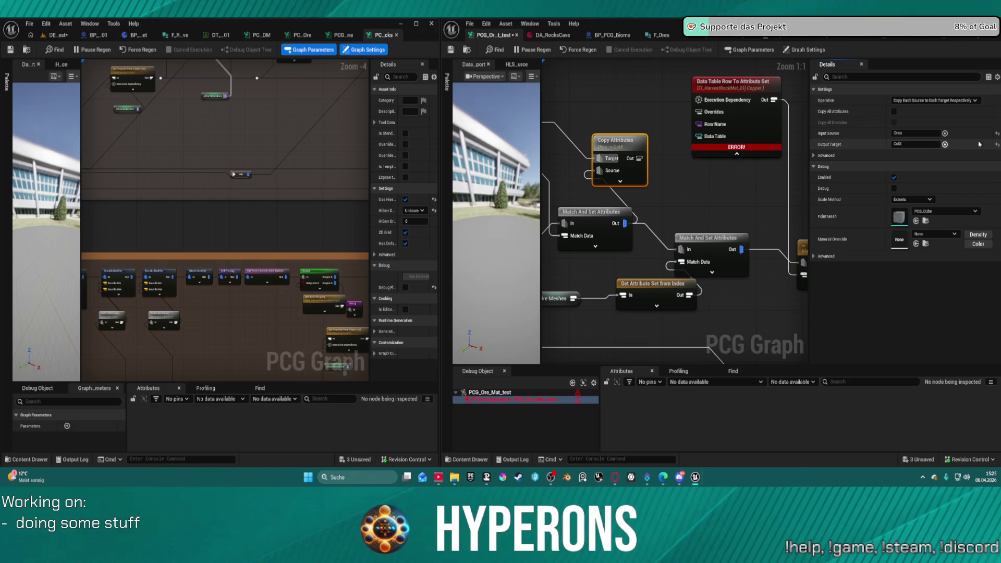
{"action": "left_click", "coordinate": [998, 146]}
- Connect Copy Attributes to the data table Row Name and set its output target to Row Name
{"action": "left_click_drag", "start_coordinate": [631, 159], "coordinate": [699, 124]}
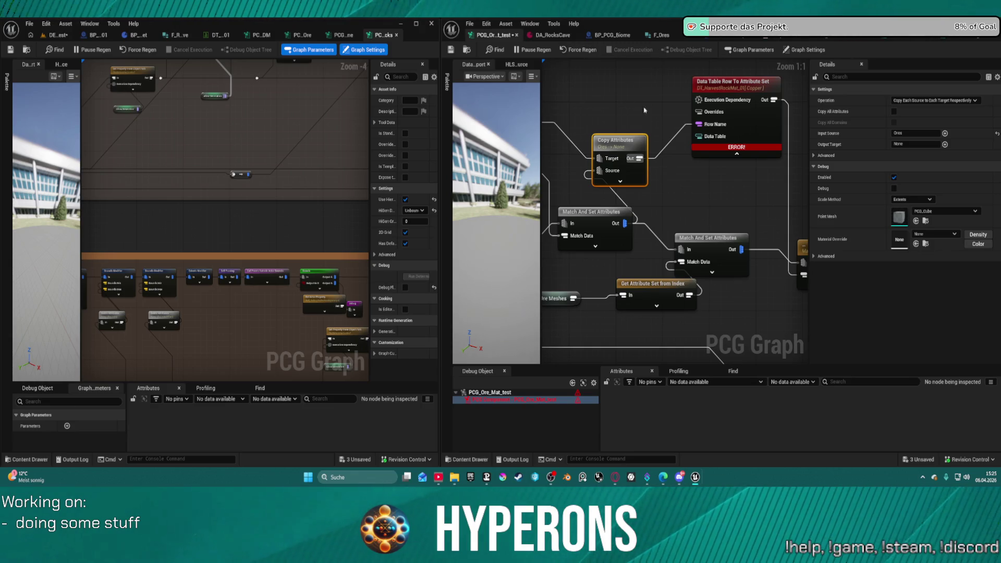
{"action": "left_click", "coordinate": [729, 151]}
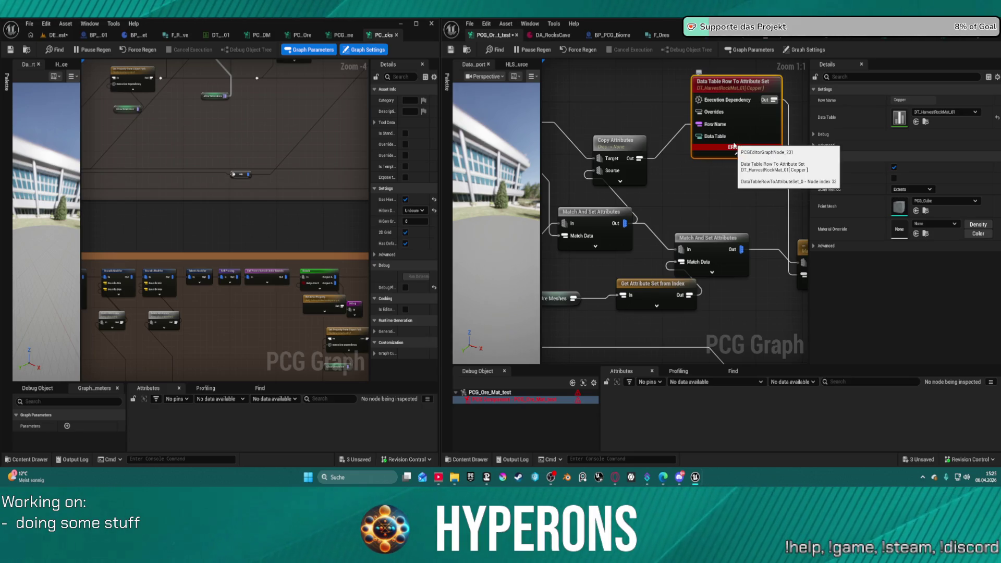
{"action": "left_click", "coordinate": [630, 142]}
{"action": "left_click", "coordinate": [865, 144]}
{"action": "type", "text": "String"}
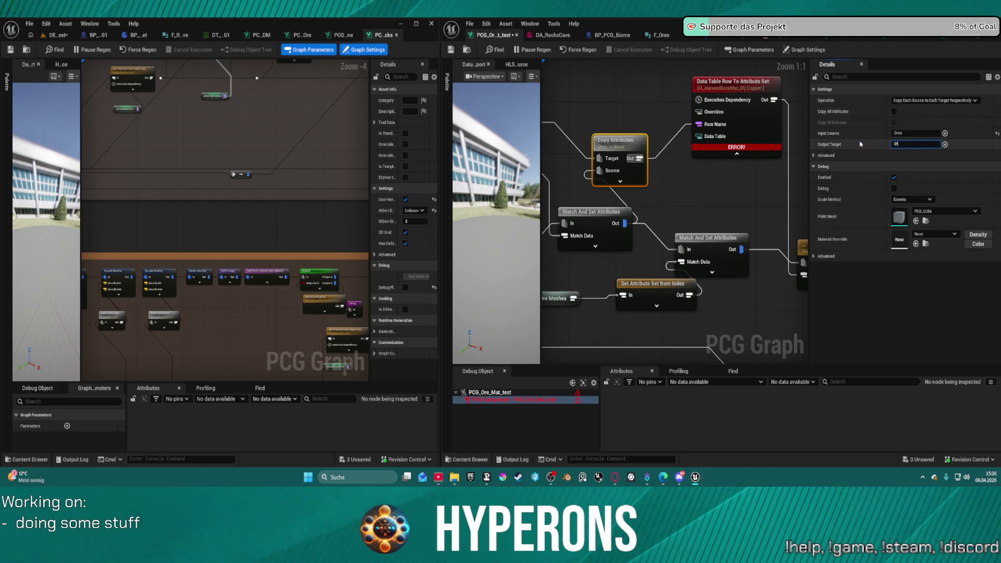
{"action": "key", "text": "Return"}
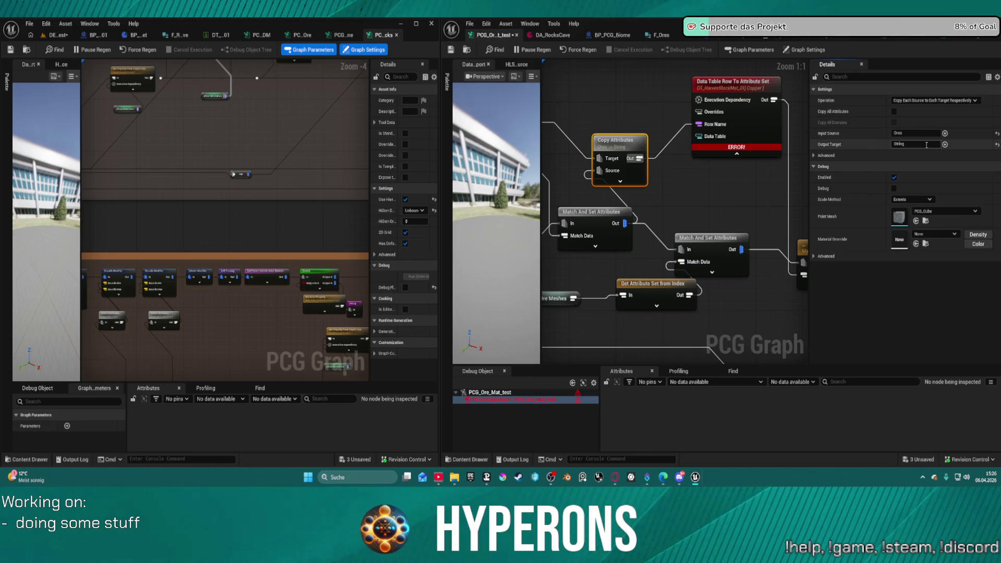
{"action": "left_click", "coordinate": [861, 145]}
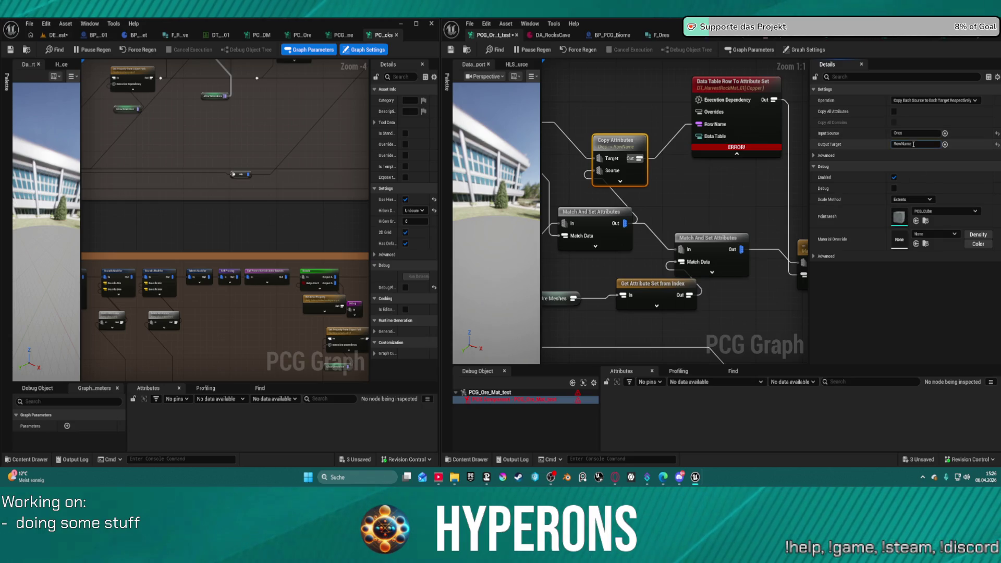
{"action": "left_click", "coordinate": [903, 143]}
{"action": "type", "text": "Row Name"}
{"action": "key", "text": "Return"}
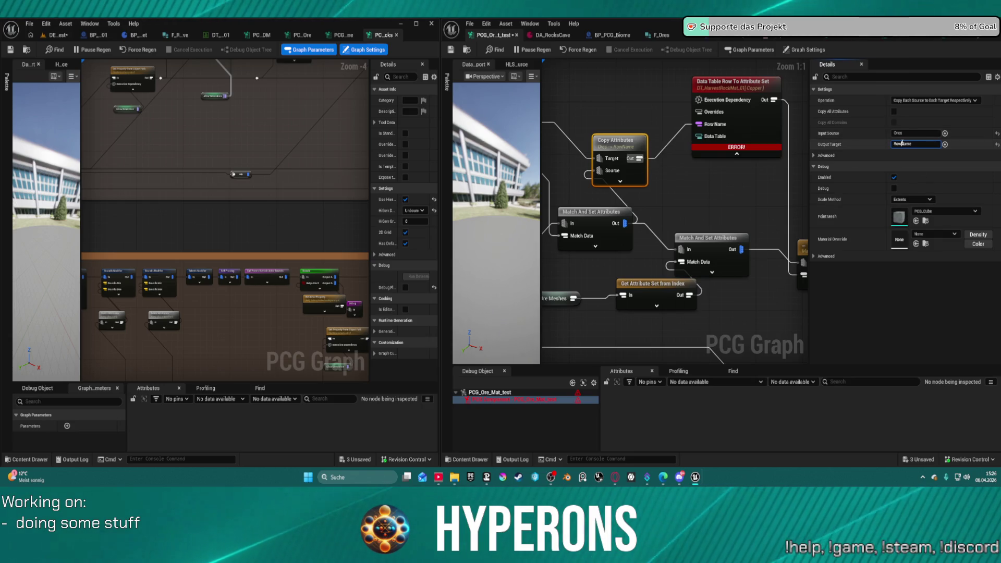
- Try Copy Attributes options, ending with Copy Each Source Respectively and copy-all-attributes off
{"action": "left_click", "coordinate": [894, 111]}
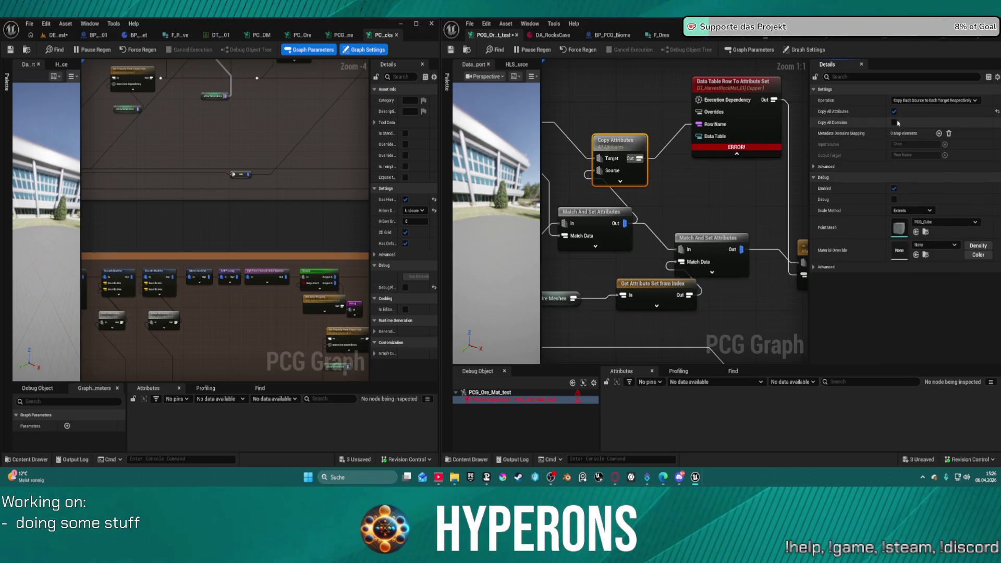
{"action": "left_click", "coordinate": [894, 122]}
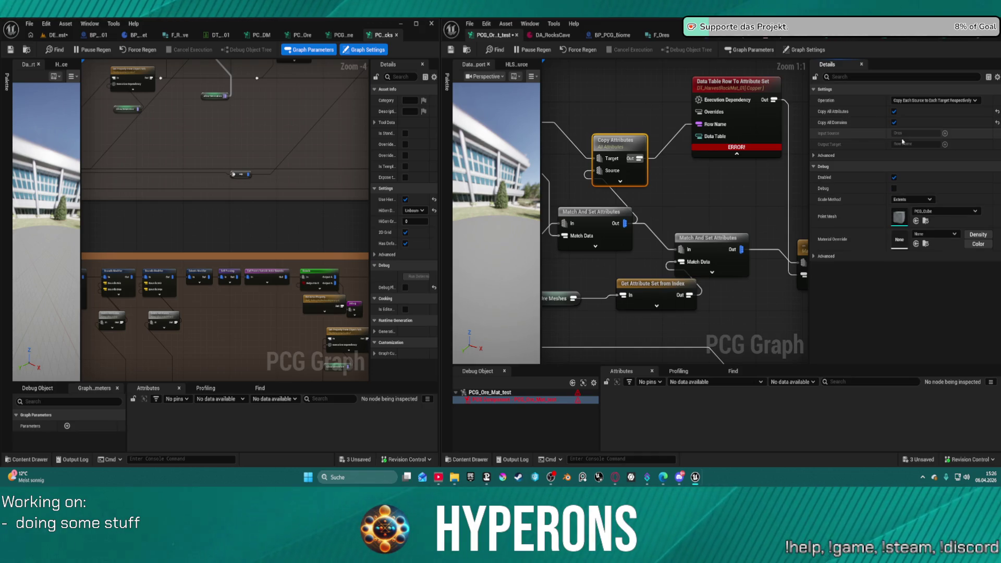
{"action": "left_click", "coordinate": [827, 155]}
{"action": "left_click", "coordinate": [933, 100]}
{"action": "left_click", "coordinate": [928, 116]}
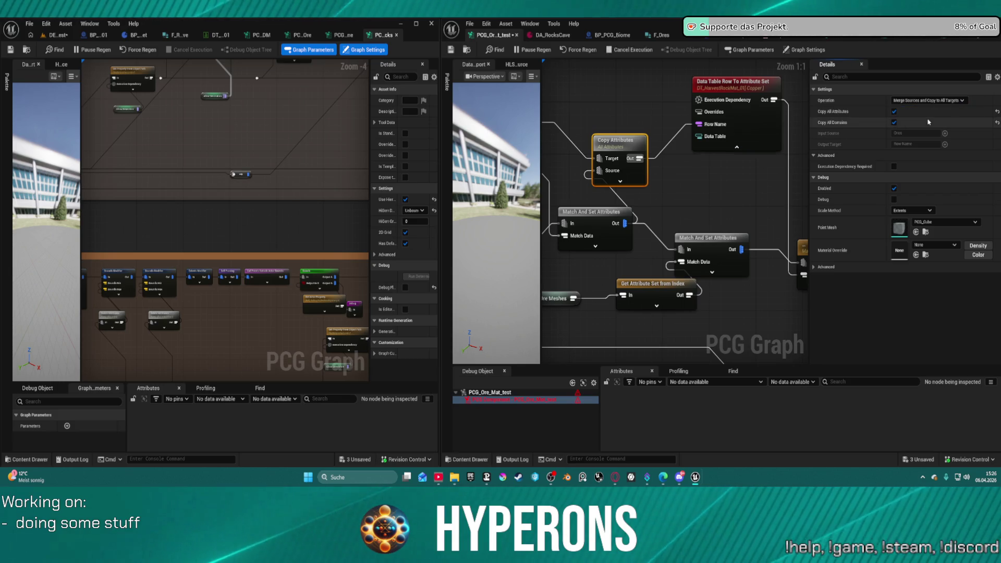
{"action": "left_click", "coordinate": [928, 100]}
{"action": "left_click", "coordinate": [926, 123]}
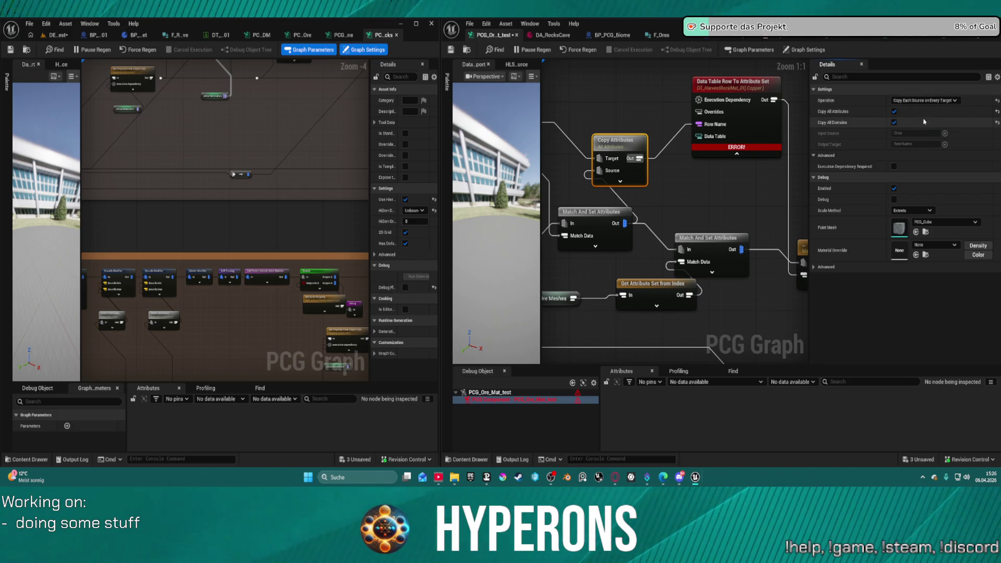
{"action": "left_click", "coordinate": [931, 100]}
{"action": "left_click", "coordinate": [920, 108]}
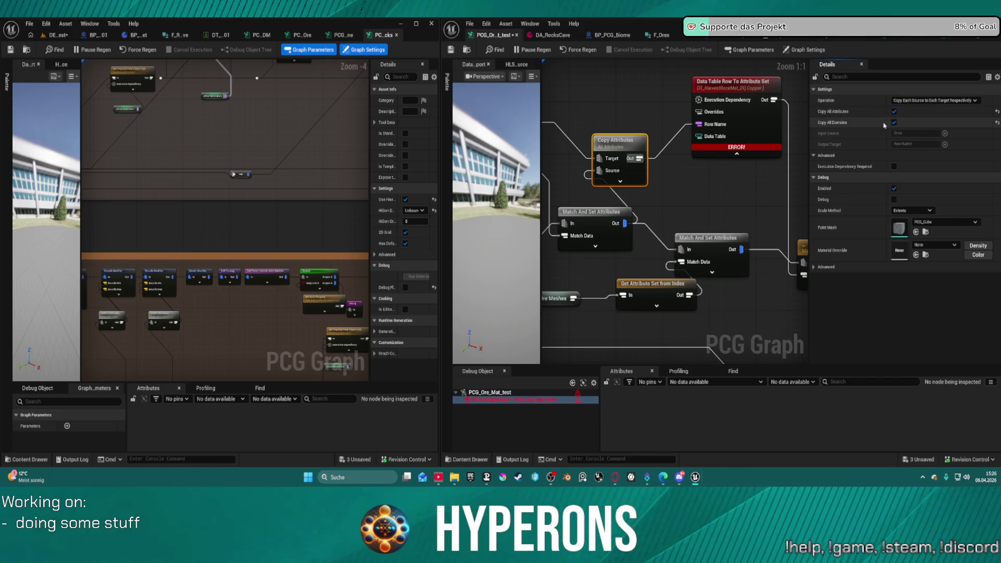
{"action": "left_click", "coordinate": [895, 111]}
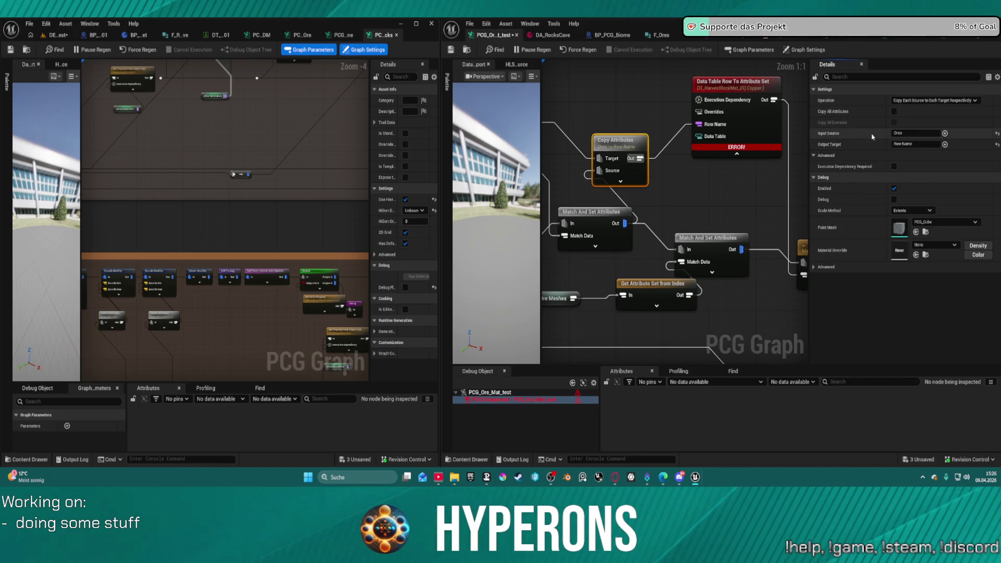
- Delete the Copy Attributes node and bring up the node search from the Ores output
{"action": "left_click_drag", "start_coordinate": [606, 106], "coordinate": [682, 115]}
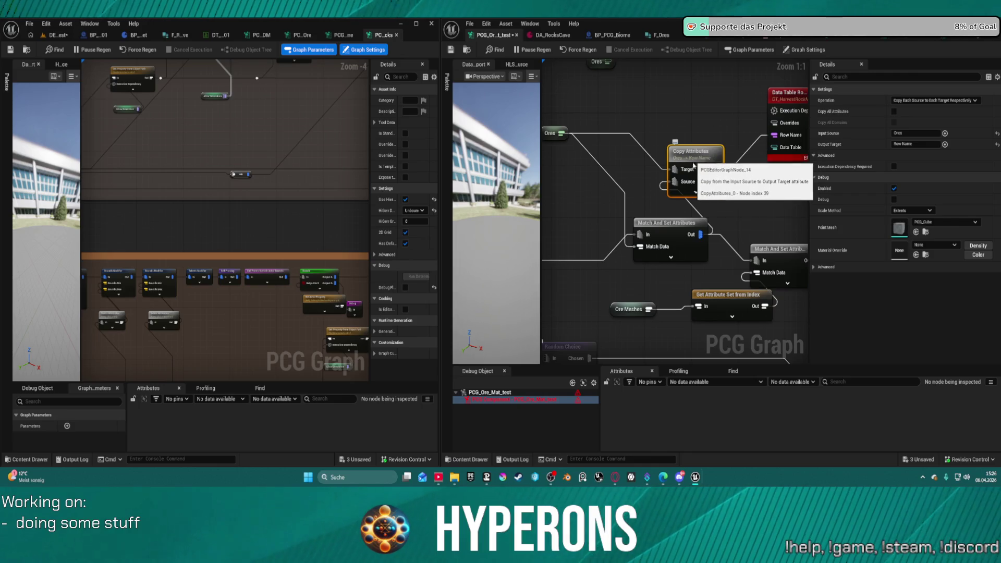
{"action": "key", "text": "Delete"}
{"action": "mouse_move", "coordinate": [560, 136]}
{"action": "left_mouse_down"}
{"action": "mouse_move", "coordinate": [673, 135]}
{"action": "mouse_move", "coordinate": [641, 119]}
{"action": "left_mouse_up"}
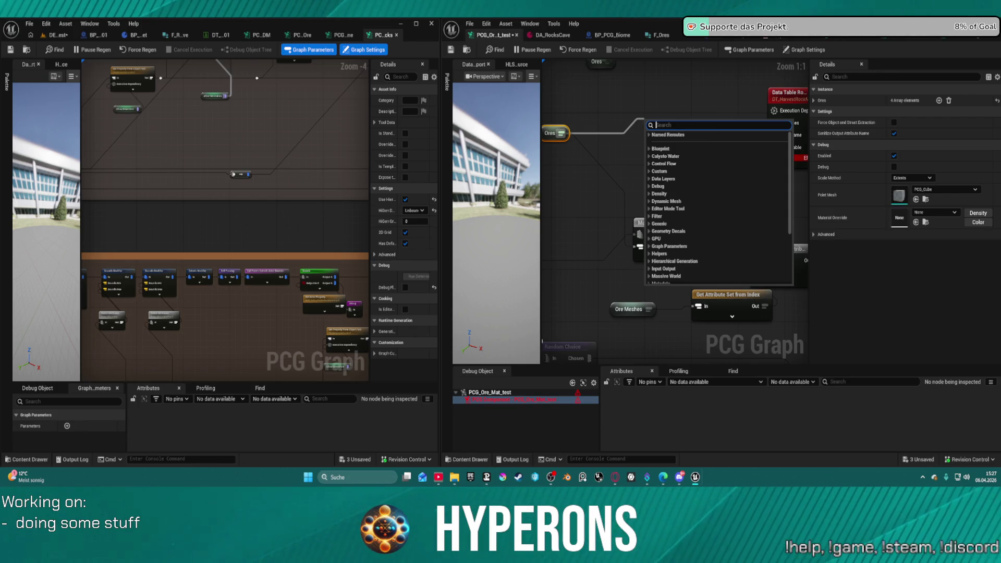
{"action": "left_click", "coordinate": [651, 115]}
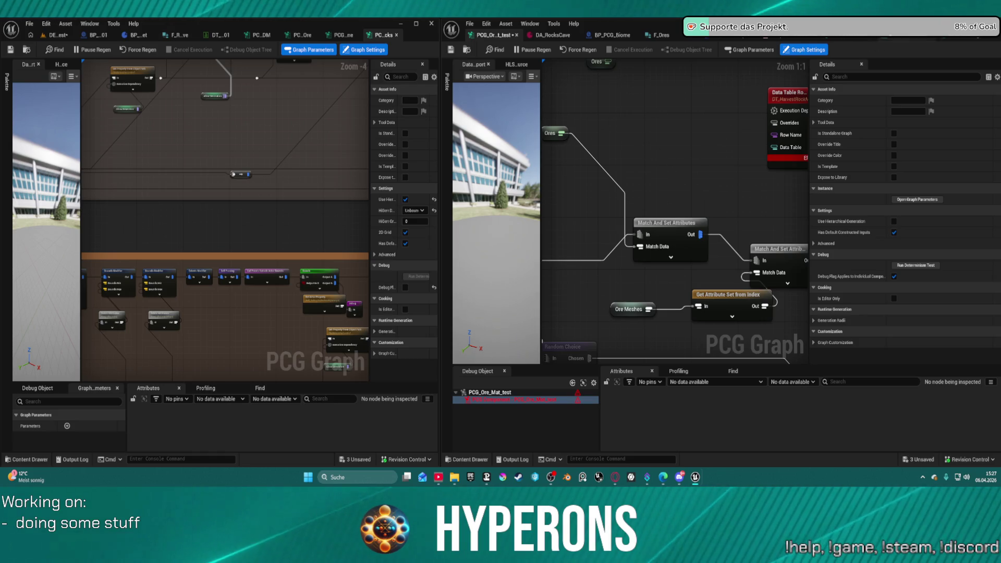
- Browse the other open PCG graph tabs and the struct tab, ending on BP_PCG_FindInMap's Execute function
{"action": "key", "text": "ctrl+z"}
{"action": "scroll", "coordinate": [661, 110], "scroll_direction": "down", "scroll_amount": 7}
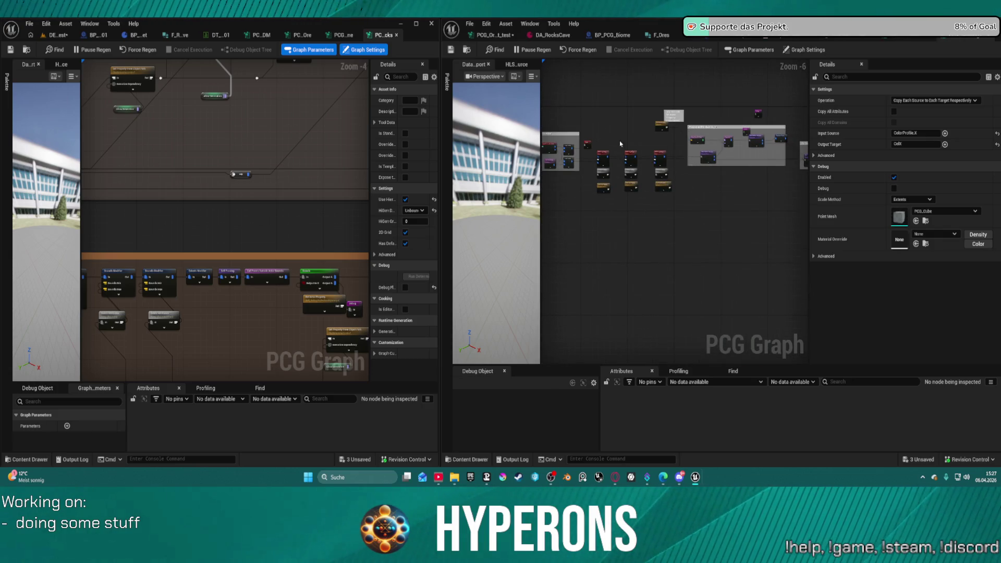
{"action": "scroll", "coordinate": [754, 124], "scroll_direction": "up", "scroll_amount": 3}
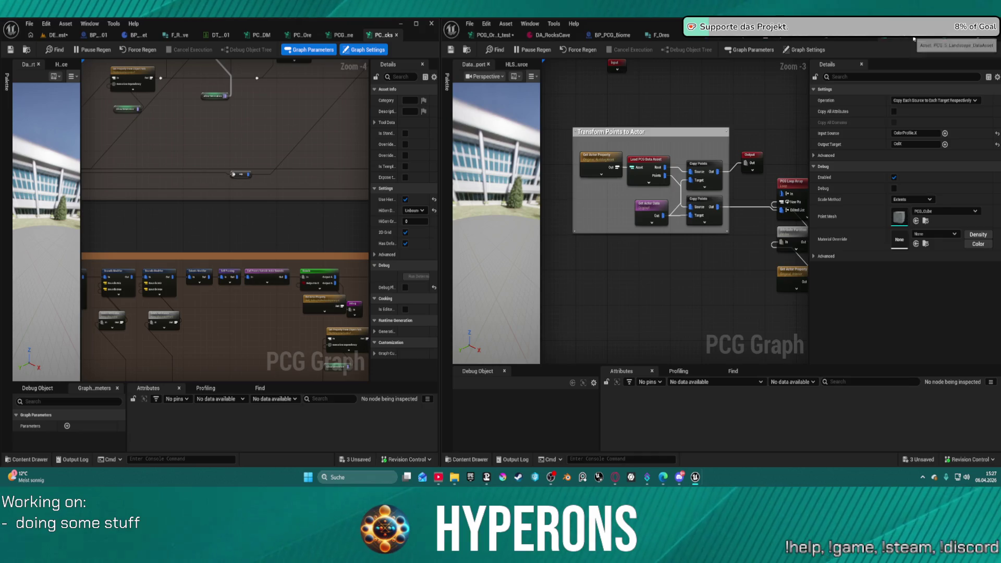
{"action": "left_click", "coordinate": [914, 39]}
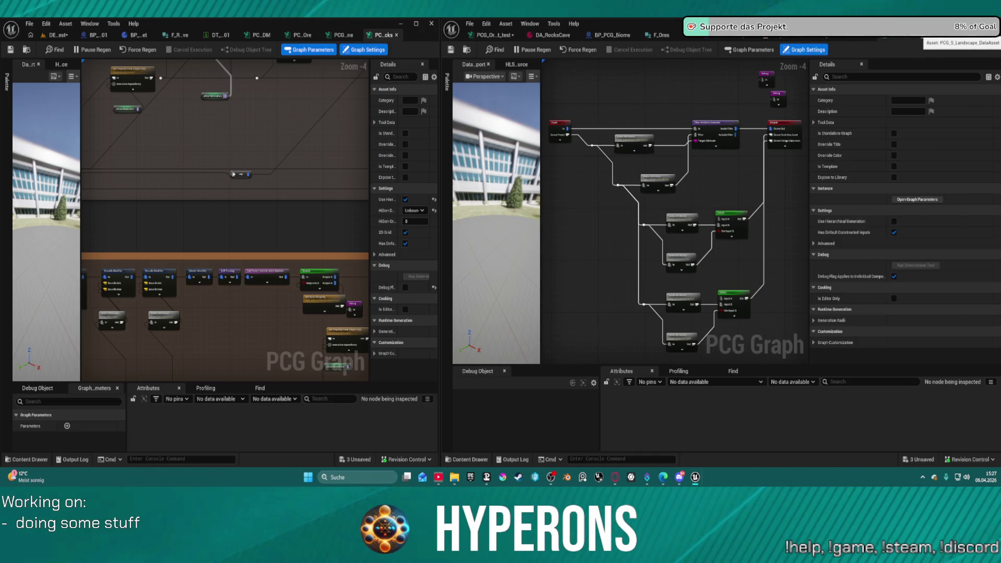
{"action": "left_click", "coordinate": [938, 38]}
{"action": "left_click", "coordinate": [960, 37]}
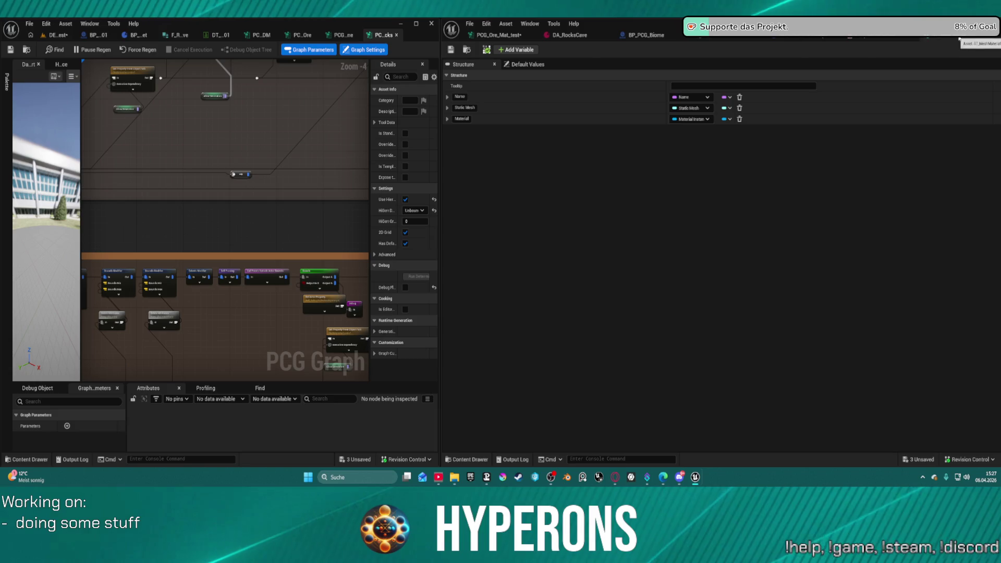
{"action": "left_click", "coordinate": [876, 39]}
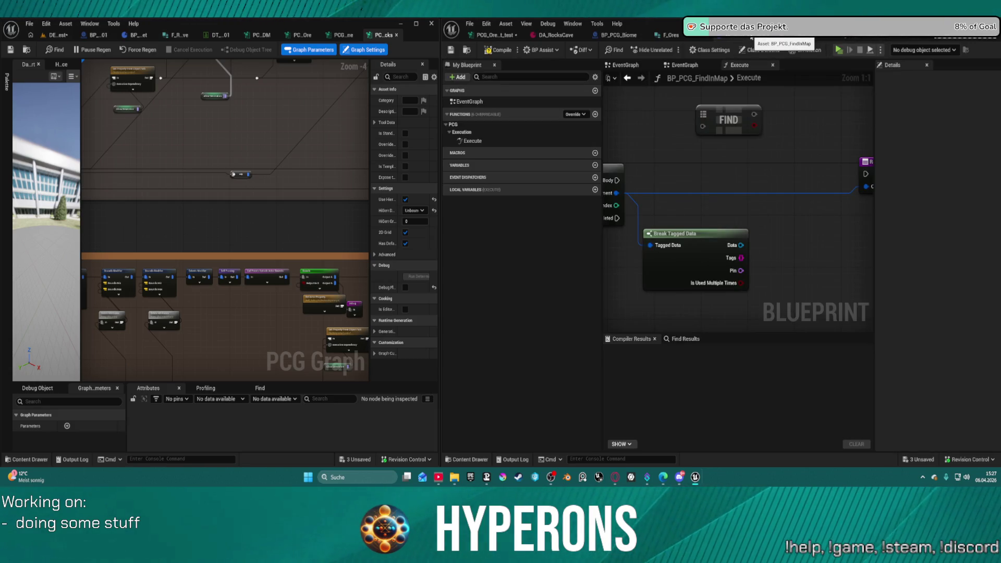
- Bring the For Each Loop into view and move Break Tagged Data below it
{"action": "scroll", "coordinate": [742, 151], "scroll_direction": "down", "scroll_amount": 4}
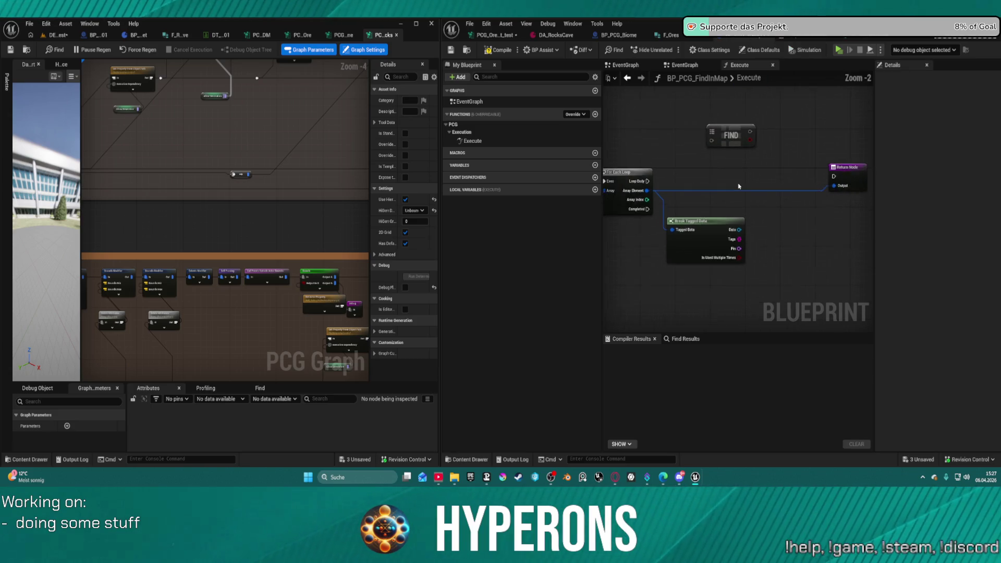
{"action": "scroll", "coordinate": [758, 166], "scroll_direction": "up", "scroll_amount": 4}
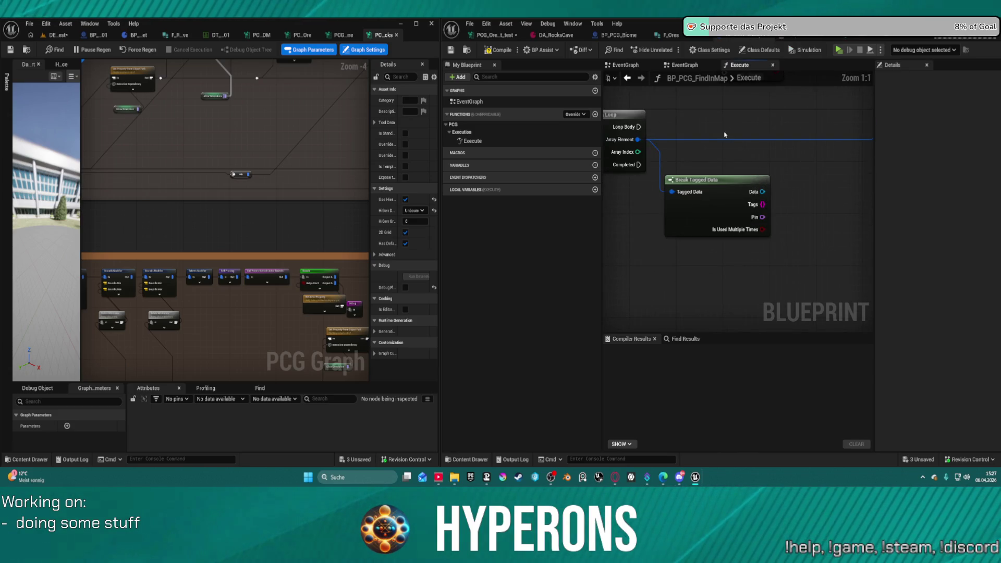
{"action": "mouse_move", "coordinate": [712, 121]}
{"action": "left_mouse_down"}
{"action": "mouse_move", "coordinate": [834, 118]}
{"action": "mouse_move", "coordinate": [822, 105]}
{"action": "left_mouse_up"}
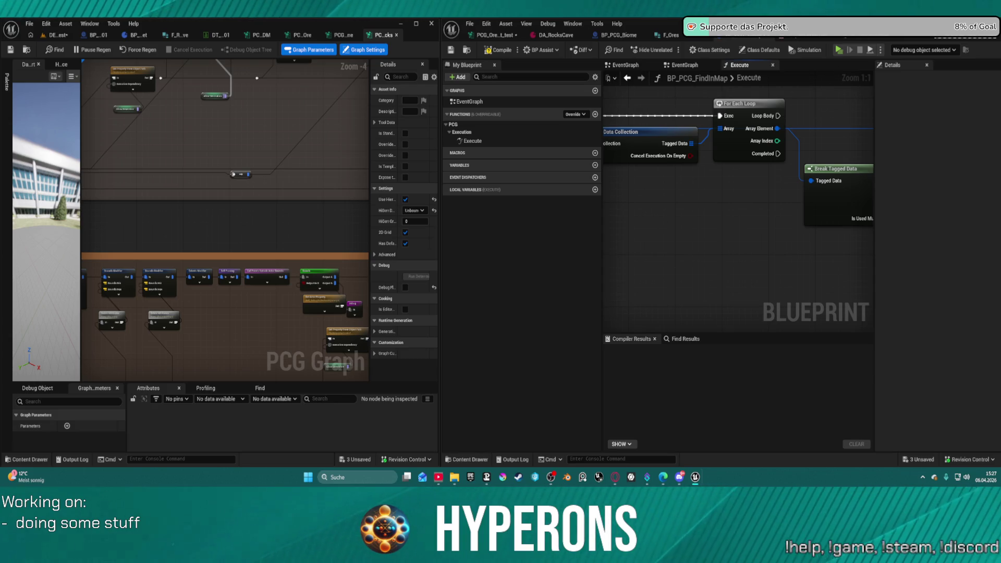
{"action": "mouse_move", "coordinate": [815, 150]}
{"action": "left_mouse_down"}
{"action": "mouse_move", "coordinate": [735, 157]}
{"action": "mouse_move", "coordinate": [797, 183]}
{"action": "left_mouse_up"}
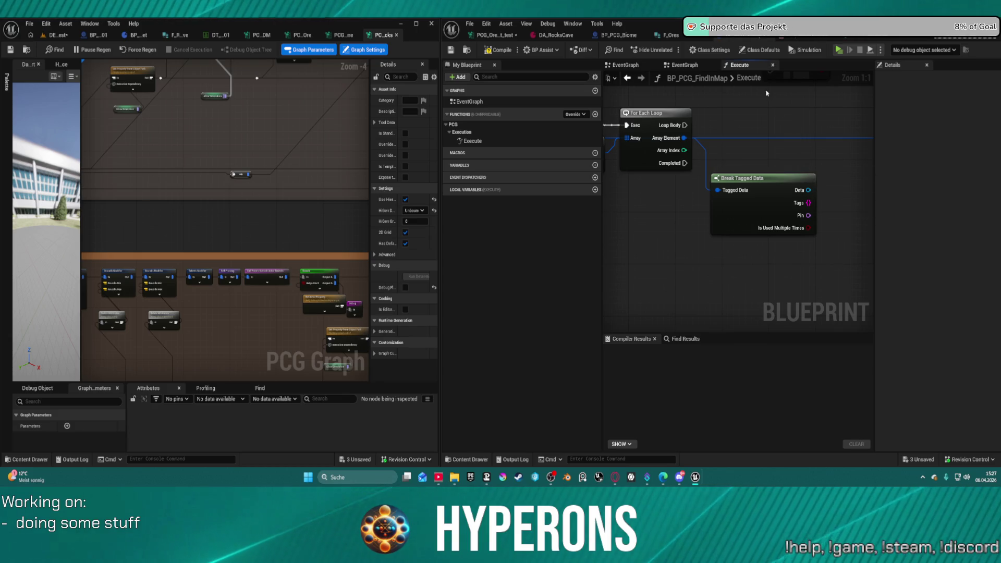
{"action": "left_click_drag", "start_coordinate": [761, 186], "coordinate": [691, 199]}
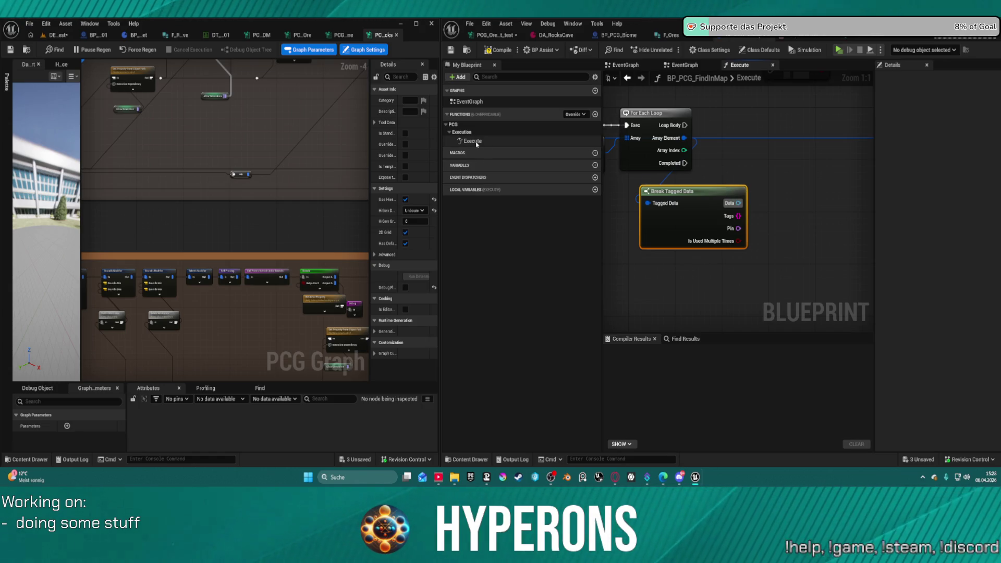
- Check the overridable functions list, then pull a new node from Break Tagged Data's Data output
{"action": "left_click", "coordinate": [568, 116]}
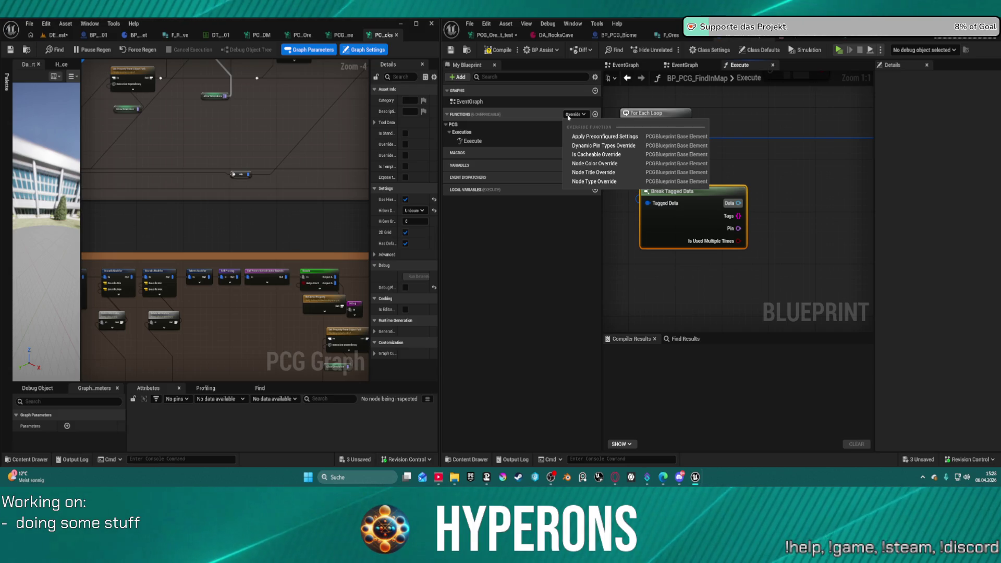
{"action": "left_click", "coordinate": [569, 117]}
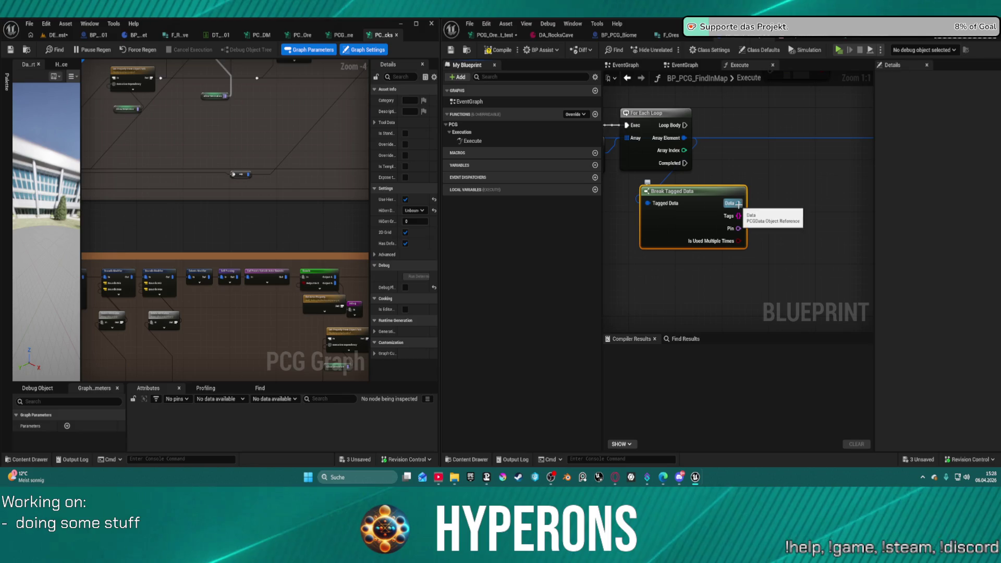
{"action": "left_click_drag", "start_coordinate": [738, 204], "coordinate": [777, 189]}
- Add a Cast To PCGSpatialData on the Data output, run by the loop body
{"action": "type", "text": "s"}
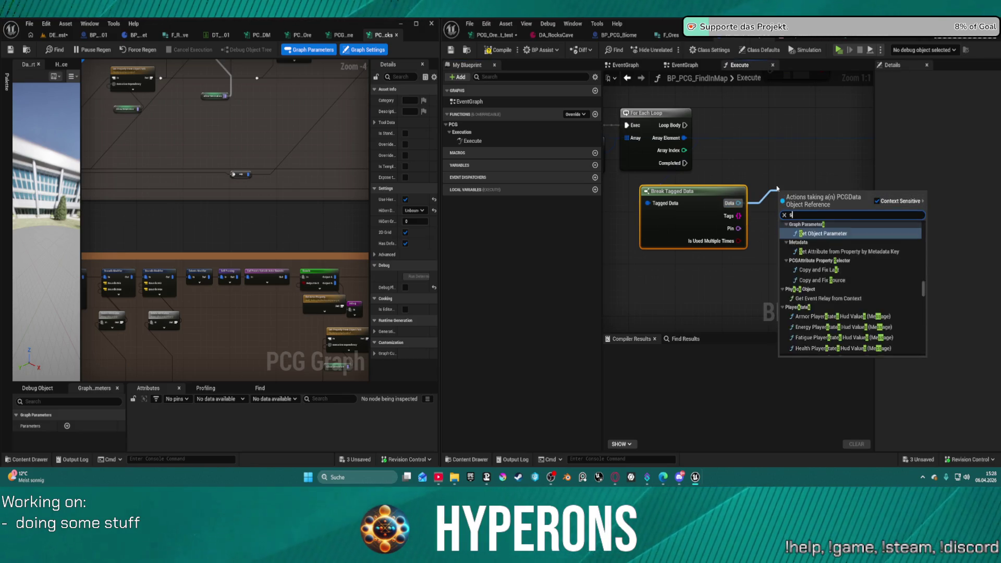
{"action": "type", "text": "pace"}
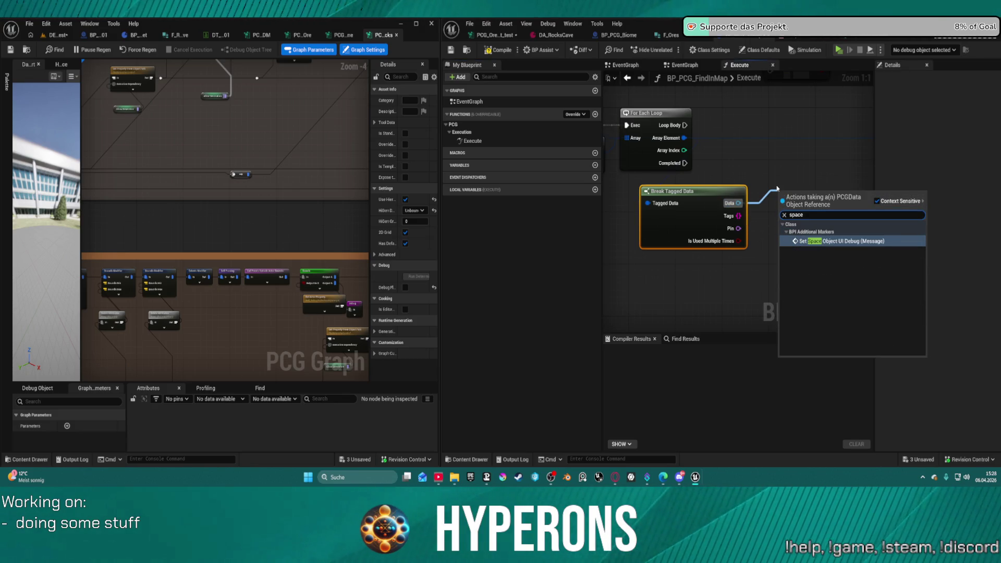
{"action": "key", "text": "BackSpace"}
{"action": "type", "text": "ia"}
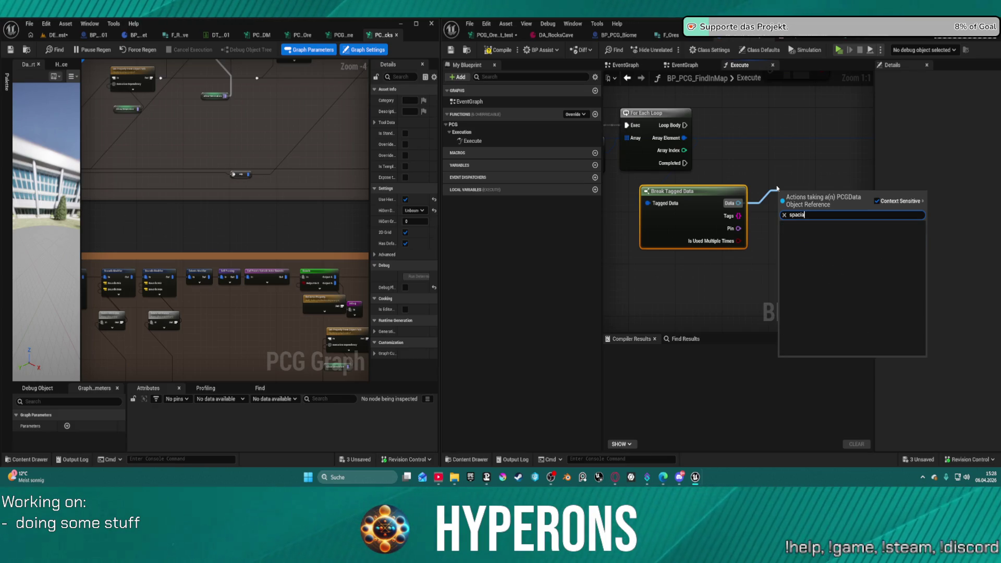
{"action": "key", "text": "BackSpace"}
{"action": "key", "text": "BackSpace"}
{"action": "key", "text": "BackSpace"}
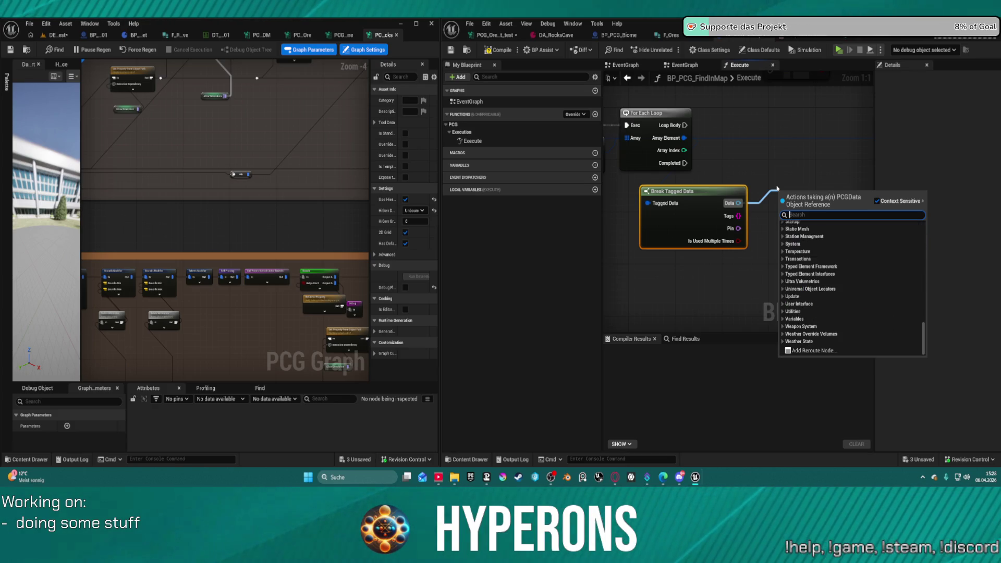
{"action": "type", "text": "pcg spa"}
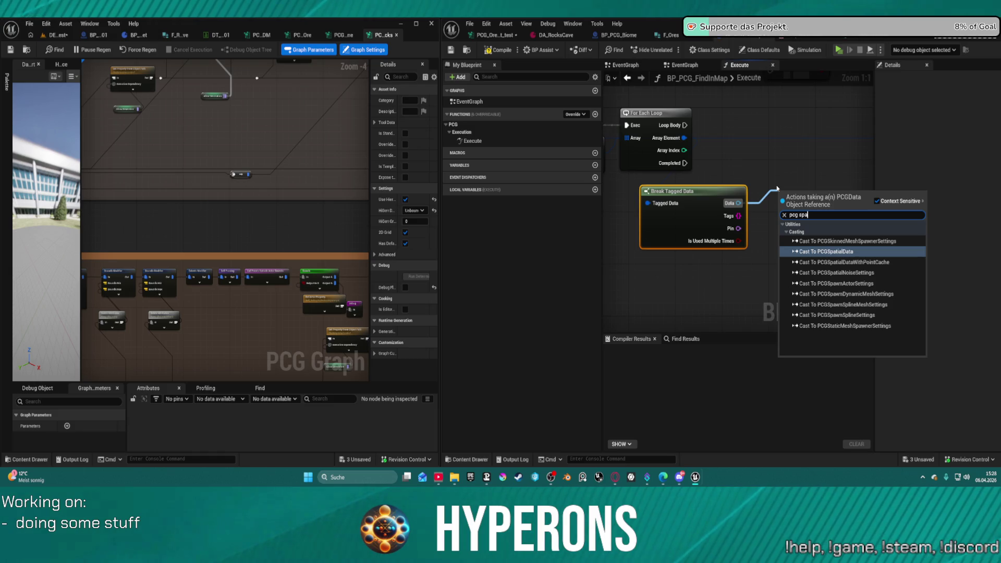
{"action": "key", "text": "Return"}
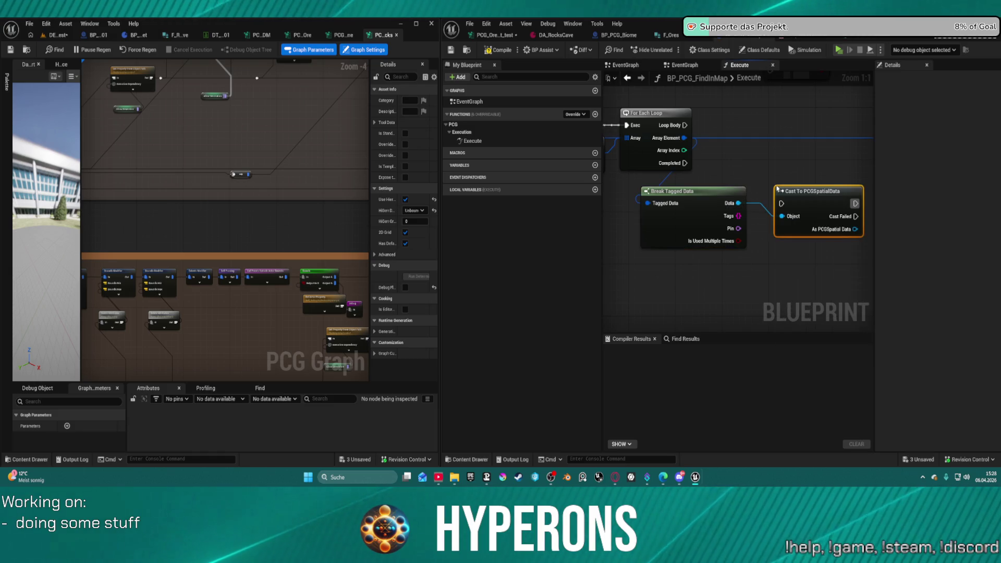
{"action": "mouse_move", "coordinate": [782, 203]}
{"action": "left_mouse_down"}
{"action": "mouse_move", "coordinate": [685, 126]}
{"action": "mouse_move", "coordinate": [809, 180]}
{"action": "left_mouse_up"}
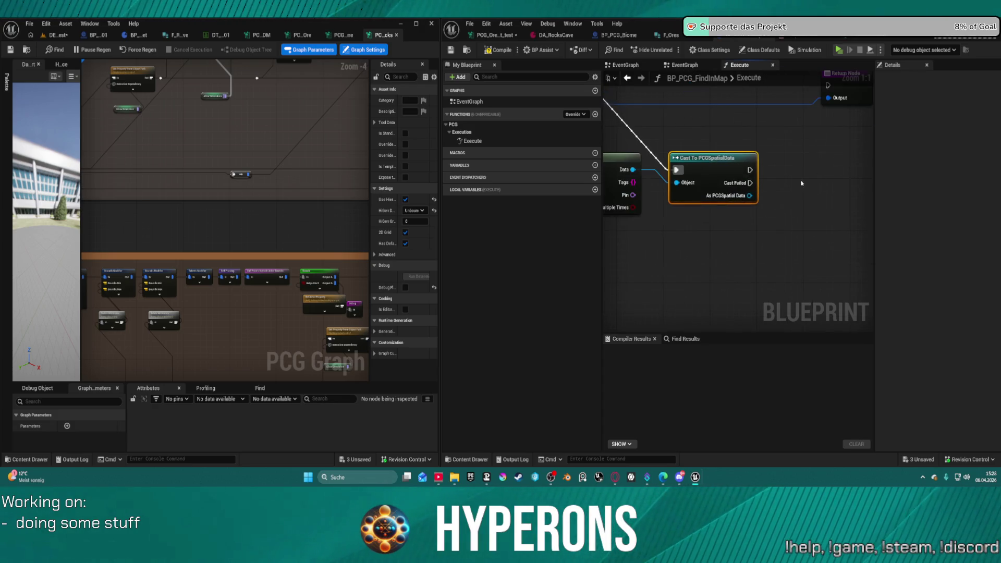
- Try an Add Attribute node from the cast output, undo it, then search 'get poin' instead
{"action": "left_click_drag", "start_coordinate": [750, 195], "coordinate": [764, 223]}
{"action": "type", "text": "a"}
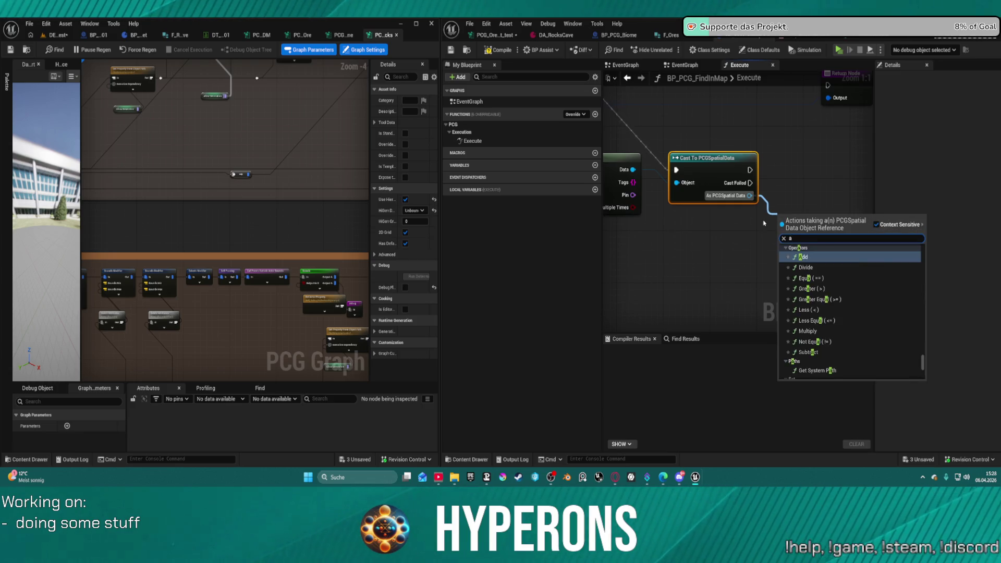
{"action": "type", "text": "ttri"}
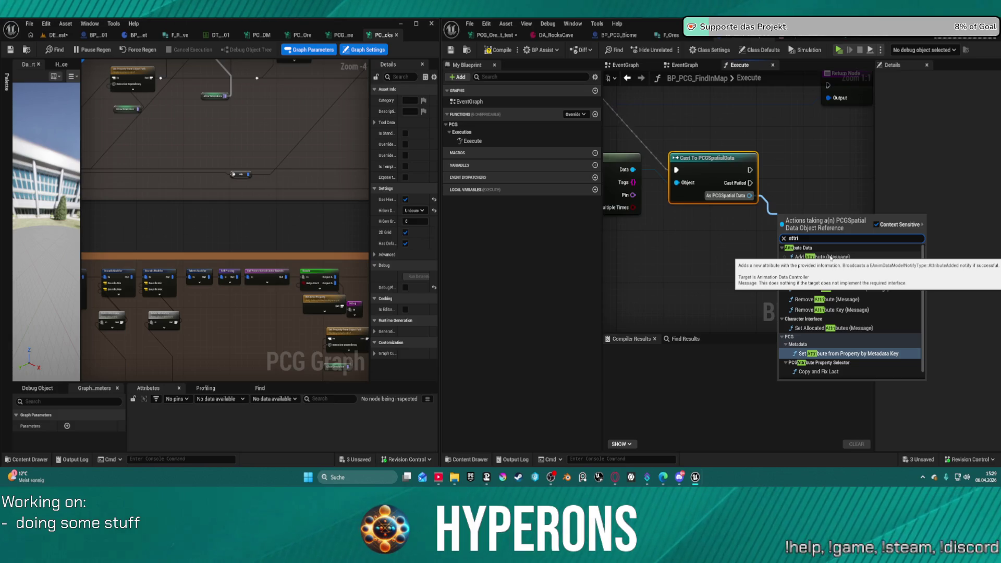
{"action": "left_click", "coordinate": [830, 256]}
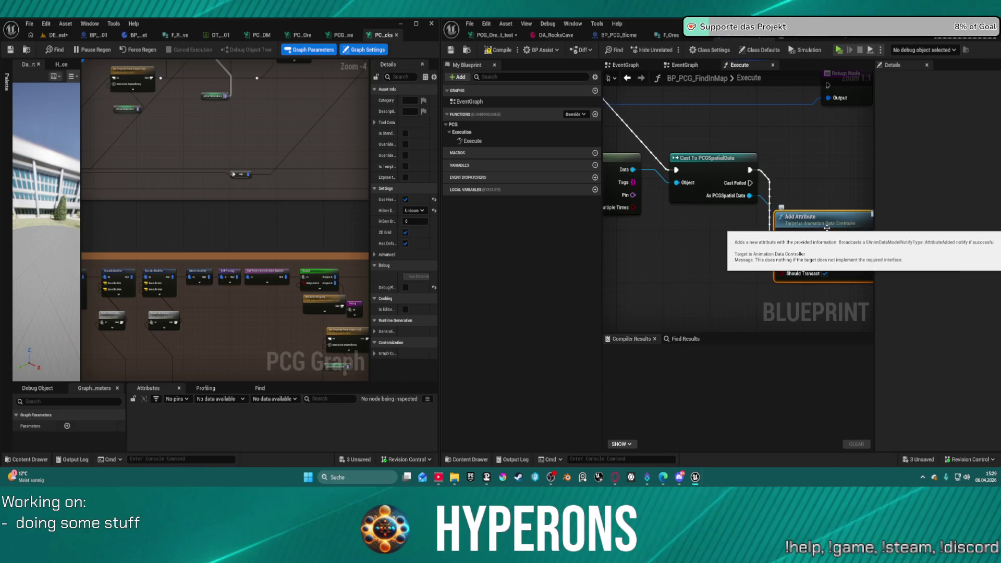
{"action": "key", "text": "ctrl+z"}
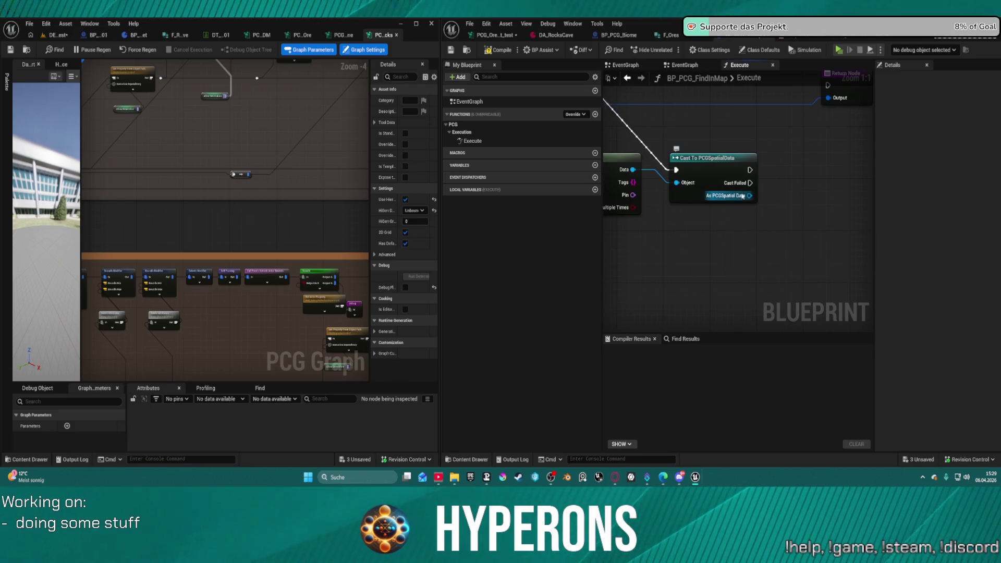
{"action": "left_click_drag", "start_coordinate": [749, 195], "coordinate": [753, 225]}
{"action": "type", "text": "get p"}
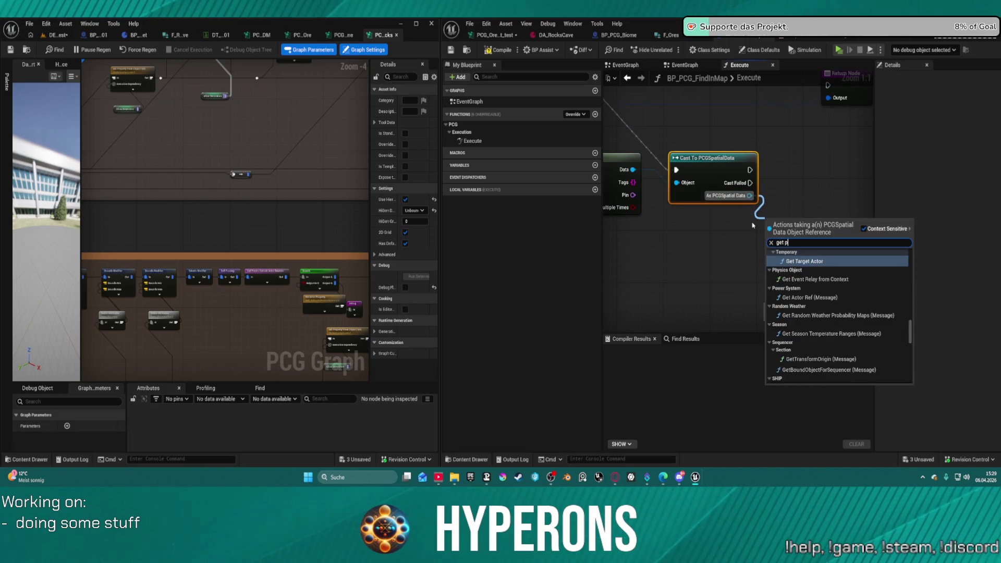
{"action": "type", "text": "o"}
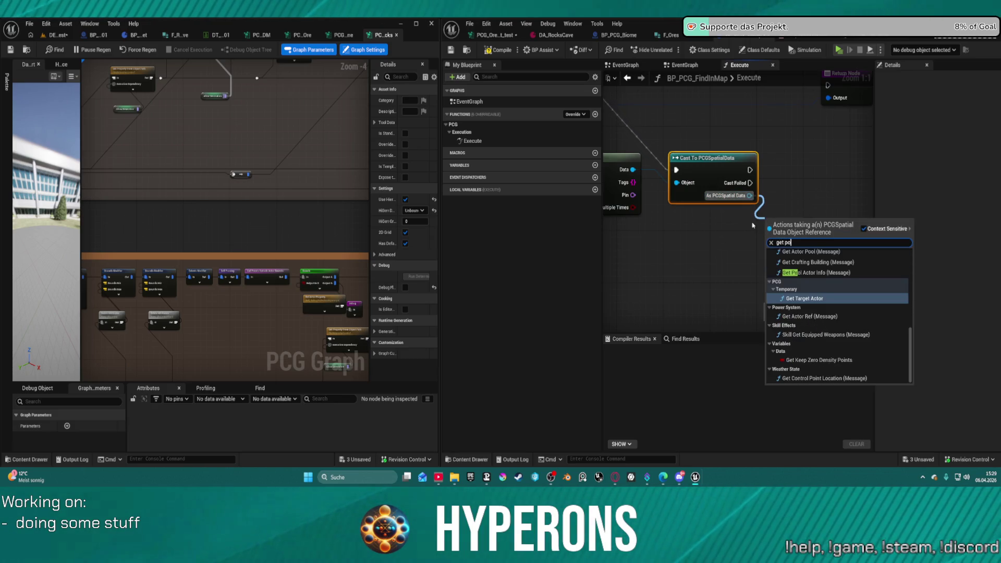
{"action": "type", "text": "in"}
{"action": "key", "text": "BackSpace"}
{"action": "key", "text": "BackSpace"}
{"action": "key", "text": "BackSpace"}
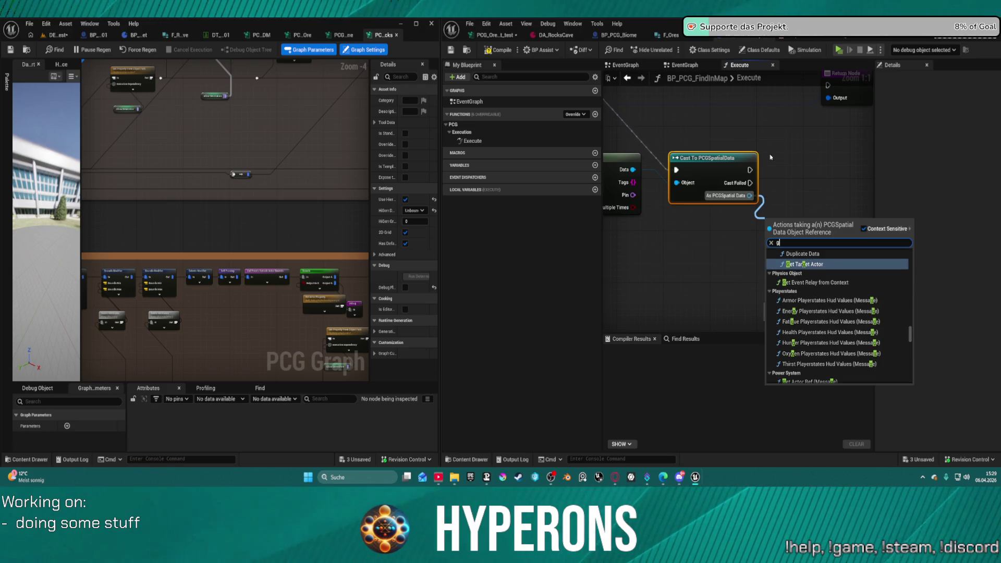
- Open BoundsToDensity from CustomNodes and view its Execute with Context and Point Loop Body graphs
{"action": "left_click", "coordinate": [467, 49]}
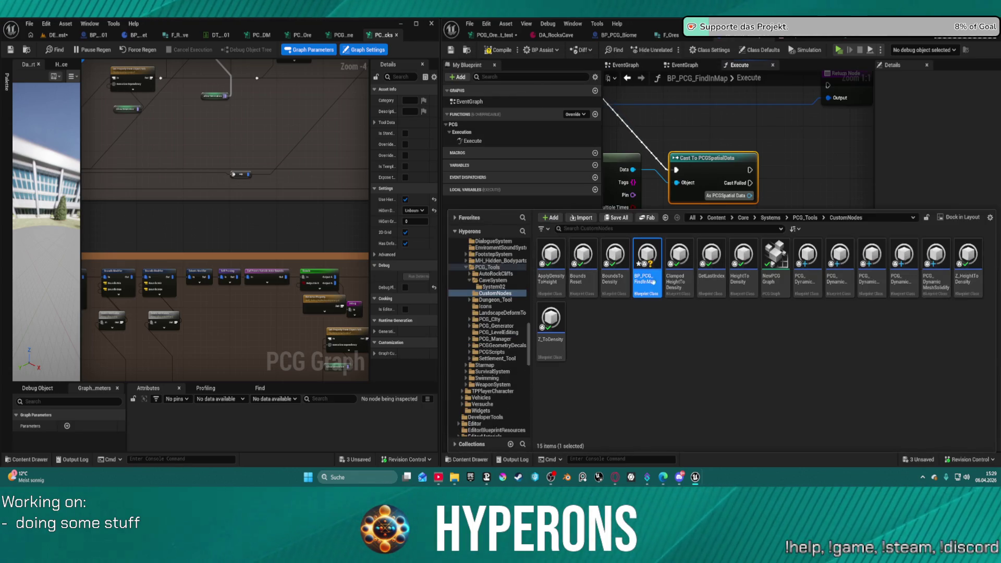
{"action": "double_click", "coordinate": [623, 259]}
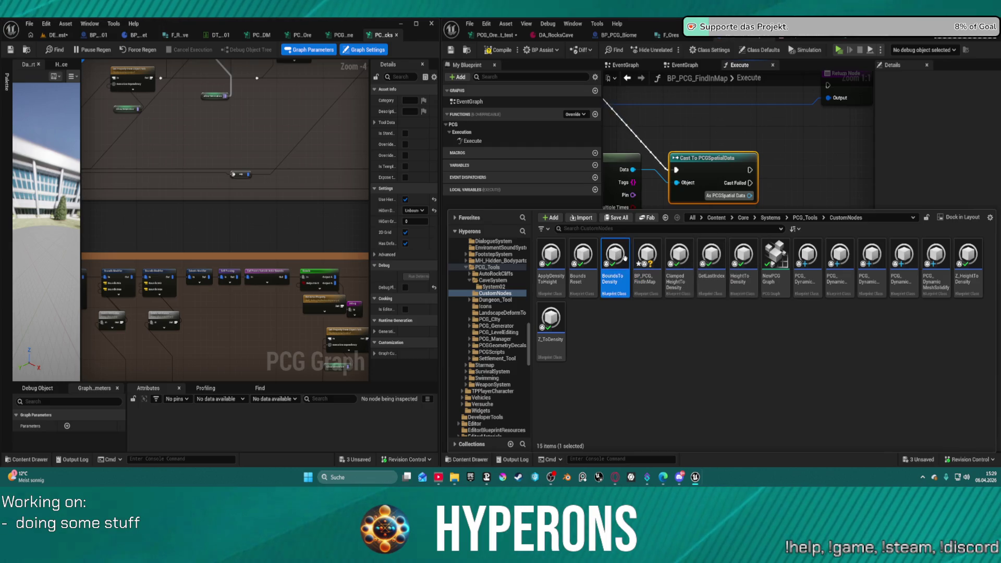
{"action": "scroll", "coordinate": [849, 162], "scroll_direction": "up", "scroll_amount": 3}
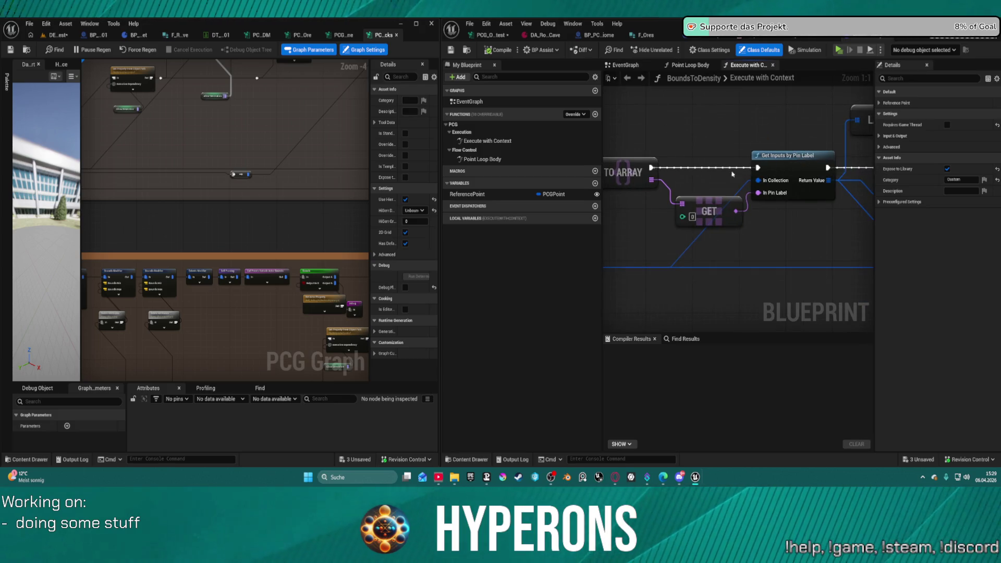
{"action": "mouse_move", "coordinate": [641, 219]}
{"action": "left_mouse_down"}
{"action": "mouse_move", "coordinate": [860, 219]}
{"action": "mouse_move", "coordinate": [866, 188]}
{"action": "mouse_move", "coordinate": [832, 191]}
{"action": "left_mouse_up"}
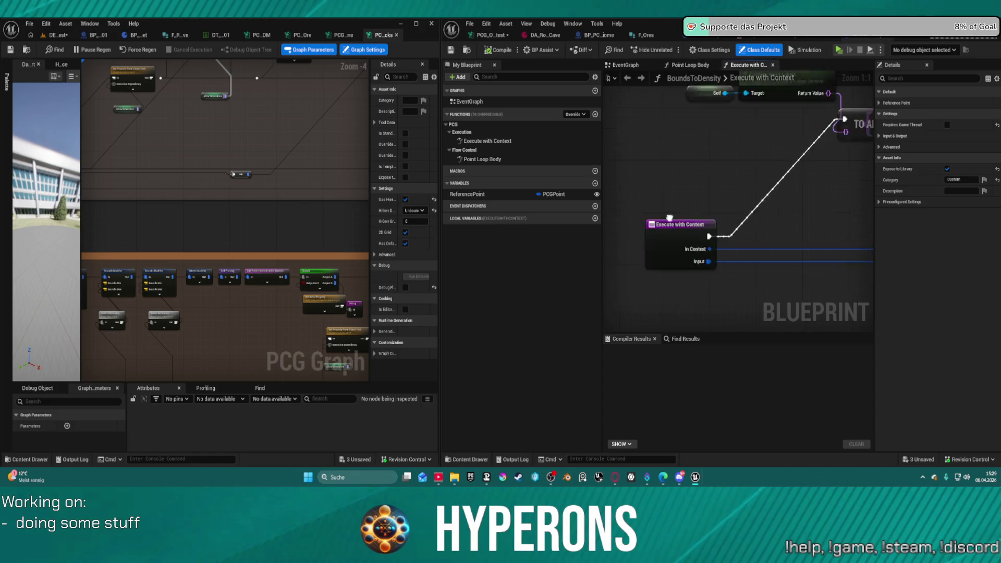
{"action": "left_click", "coordinate": [695, 66]}
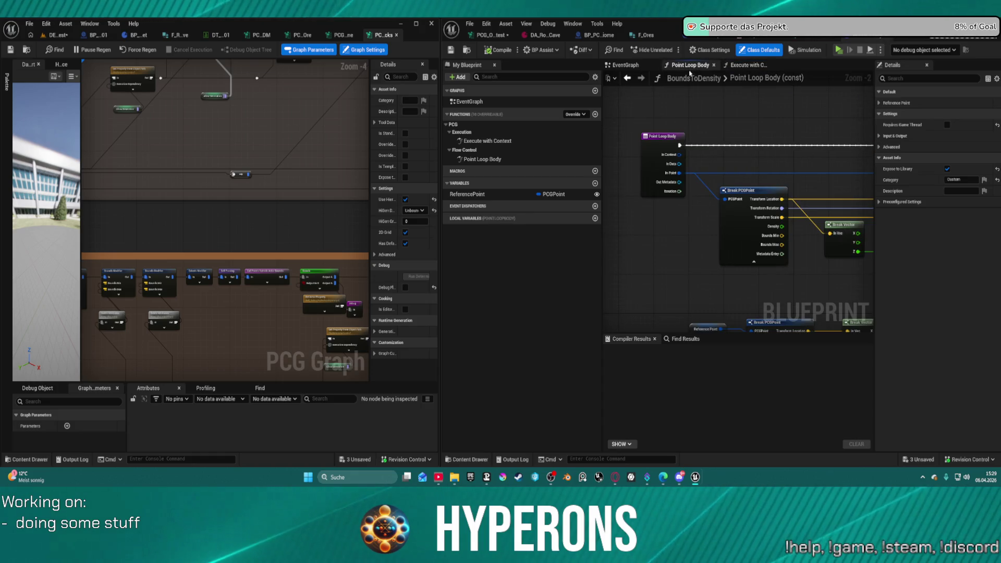
{"action": "left_click", "coordinate": [471, 53]}
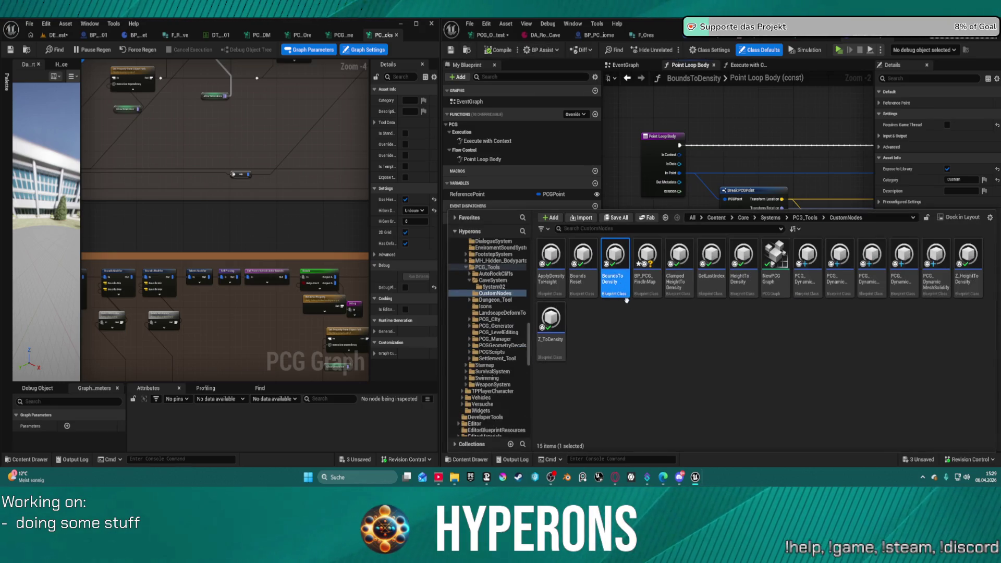
- Duplicate BoundsToDensity, name the copy BP_PCG_Ores, and save it
{"action": "key", "text": "ctrl+d"}
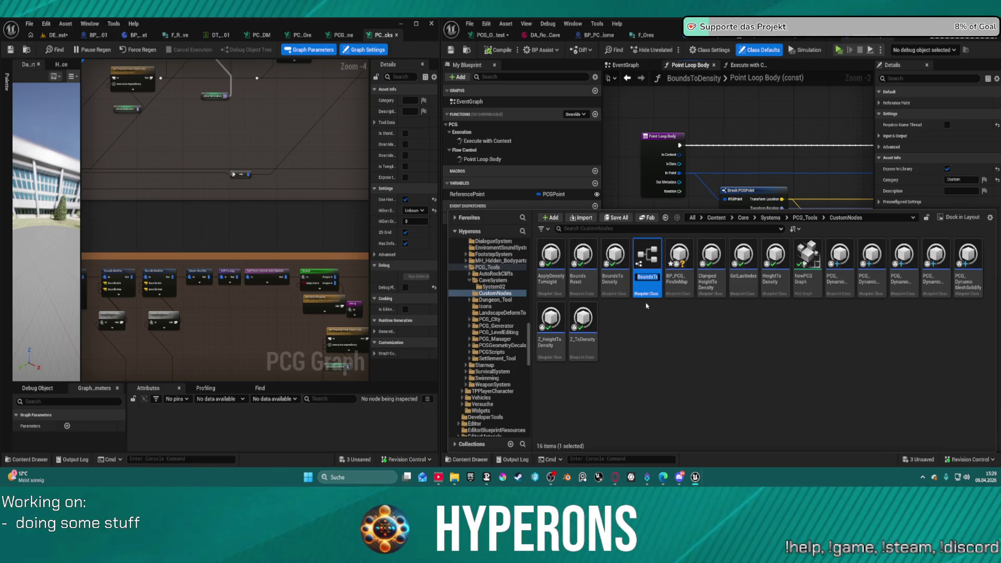
{"action": "type", "text": "B"}
{"action": "key", "text": "Delete"}
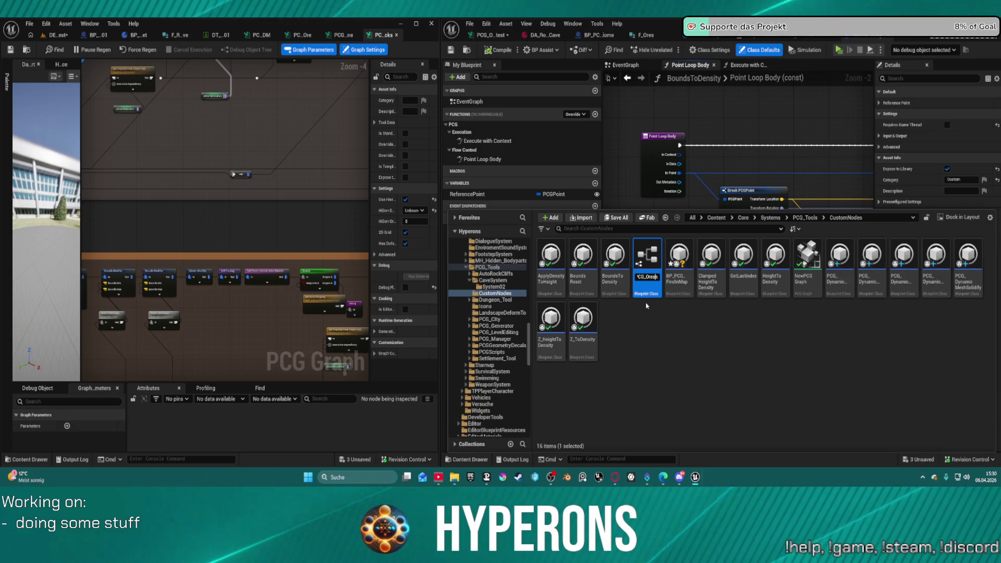
{"action": "key", "text": "ctrl+s"}
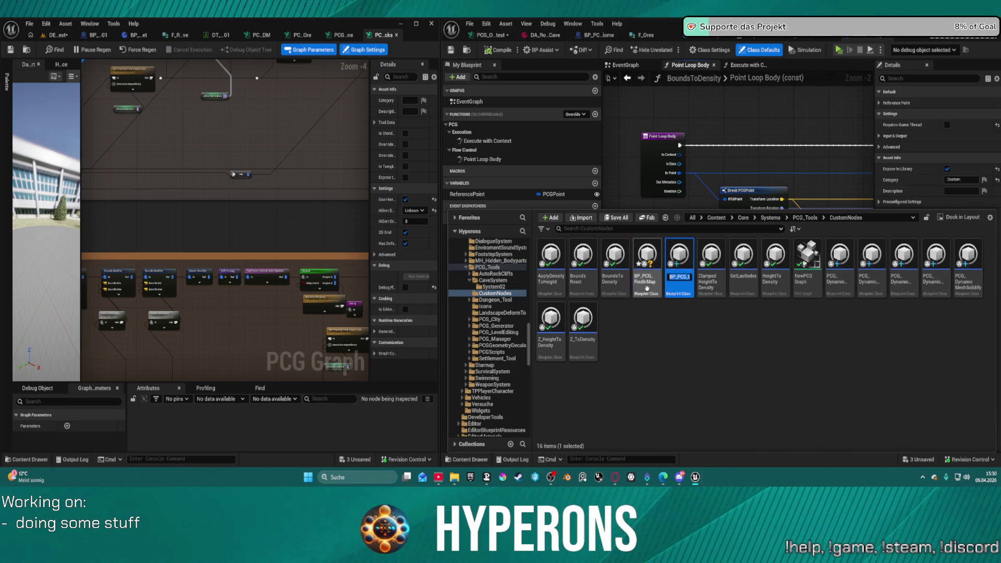
- Force delete the old BP_PCG_FindInMap asset from CustomNodes
{"action": "right_click", "coordinate": [647, 287]}
{"action": "left_click", "coordinate": [672, 324]}
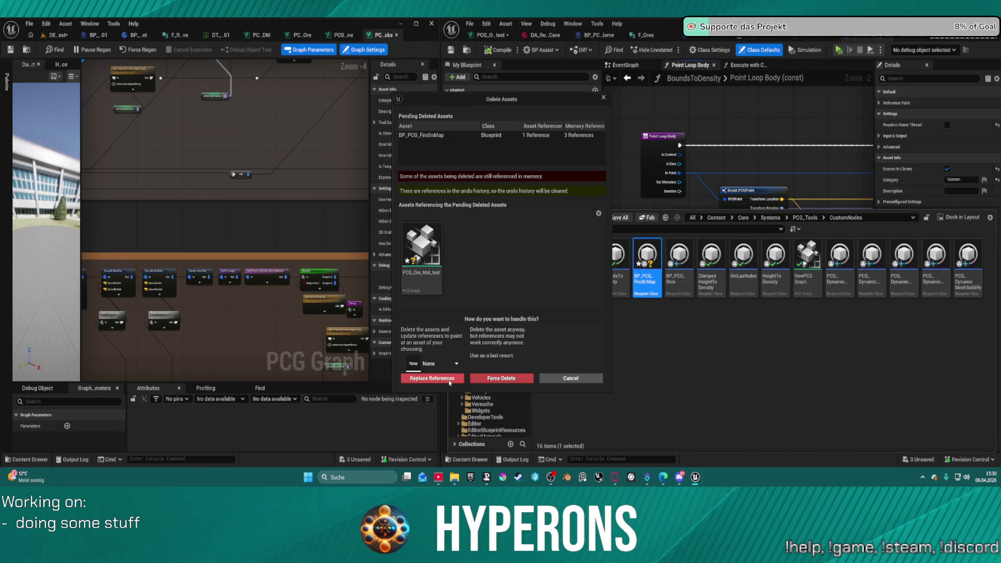
{"action": "left_click", "coordinate": [509, 380]}
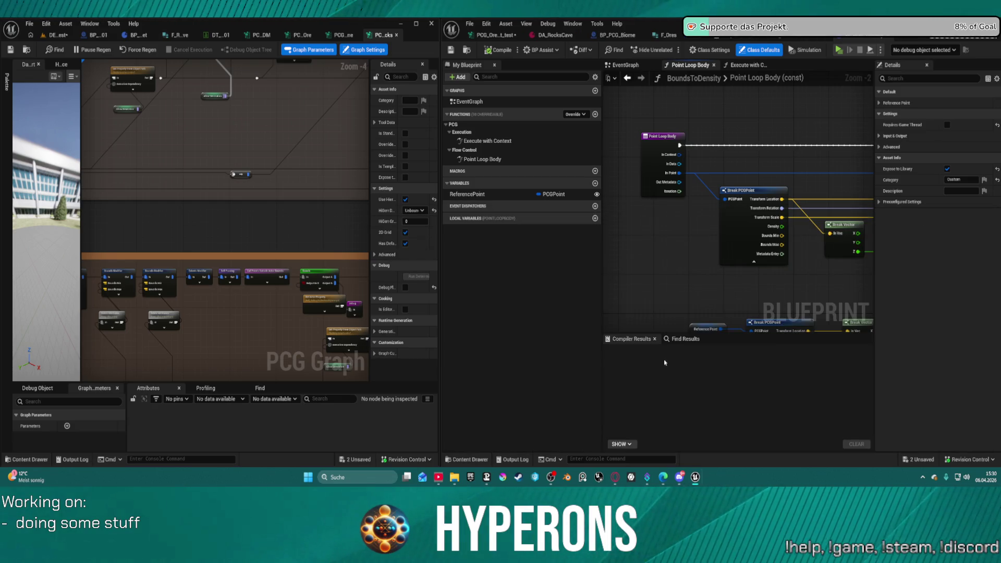
{"action": "key", "text": "ctrl+space"}
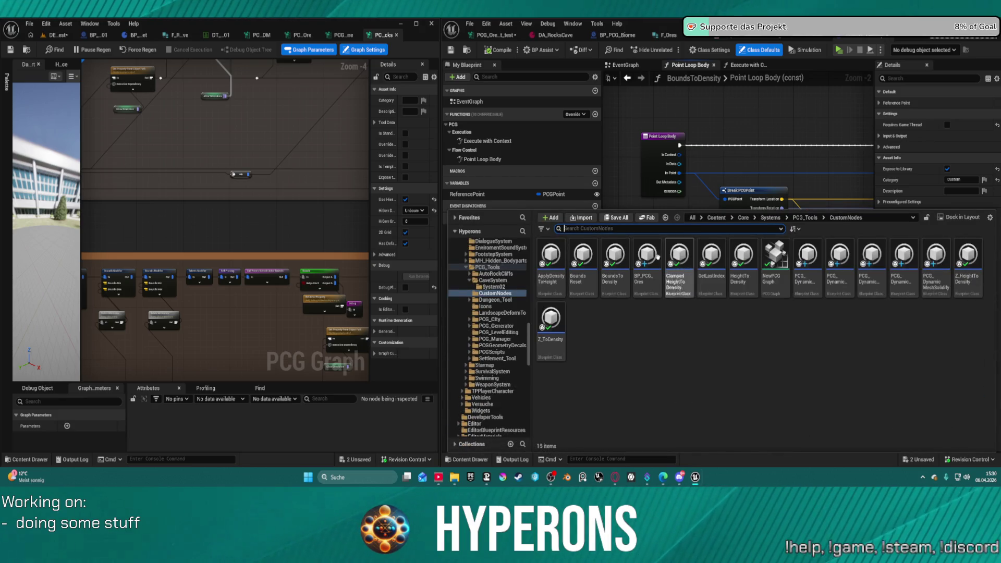
- Open BP_PCG_Ores and bring up its Point Loop Body graph with the Break PCGPoint node
{"action": "left_click", "coordinate": [649, 277]}
{"action": "double_click", "coordinate": [649, 278]}
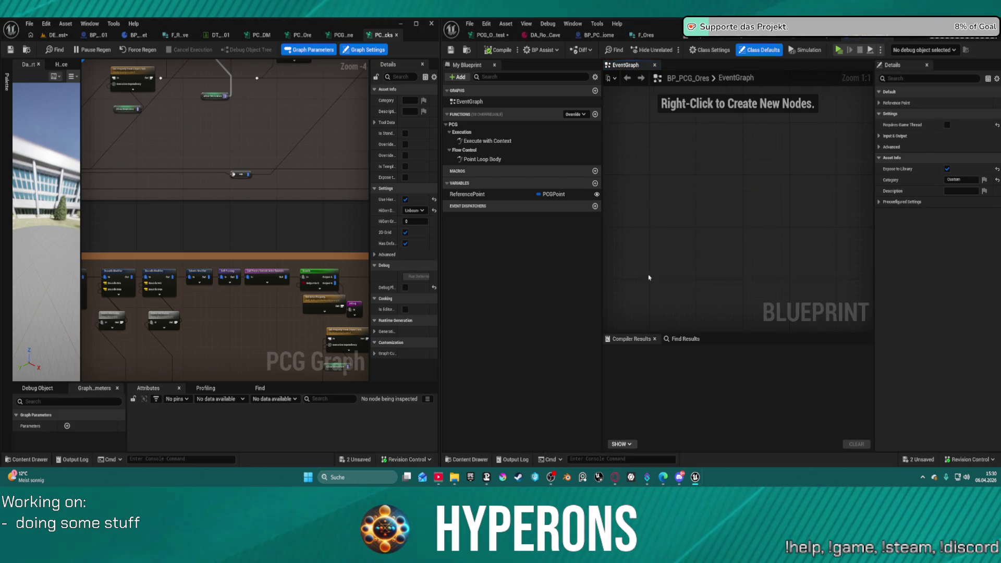
{"action": "double_click", "coordinate": [503, 141]}
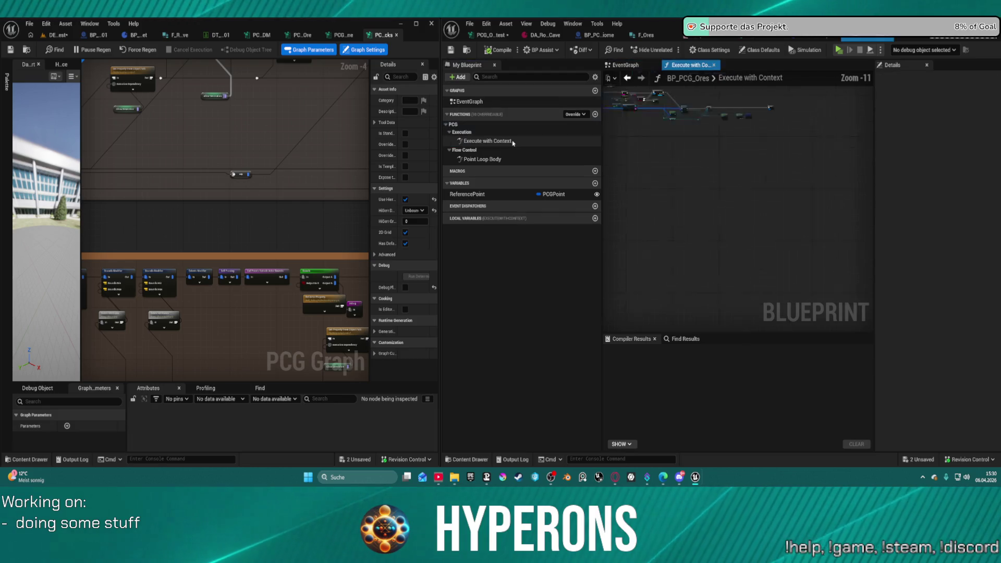
{"action": "double_click", "coordinate": [500, 151]}
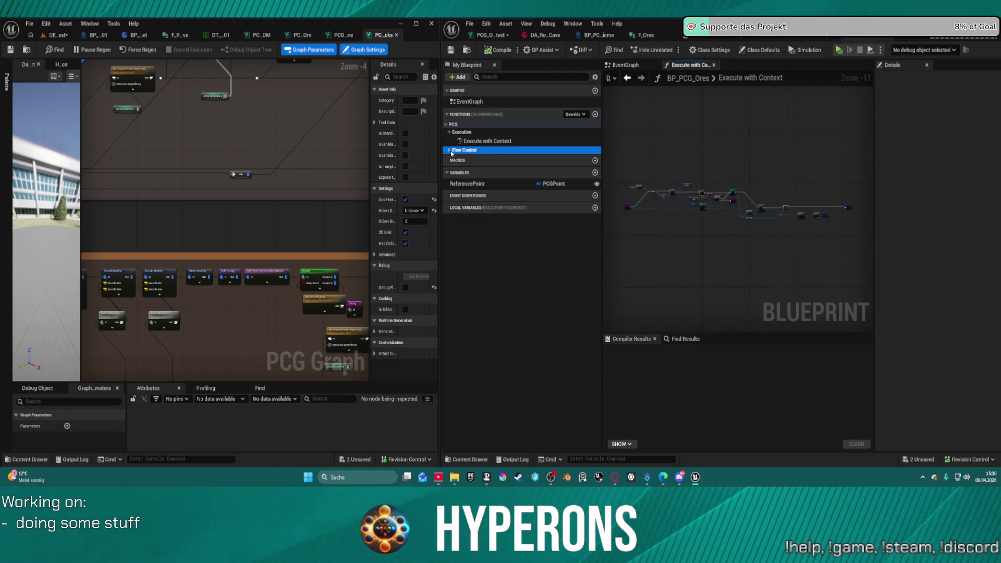
{"action": "left_click", "coordinate": [450, 150]}
{"action": "double_click", "coordinate": [481, 159]}
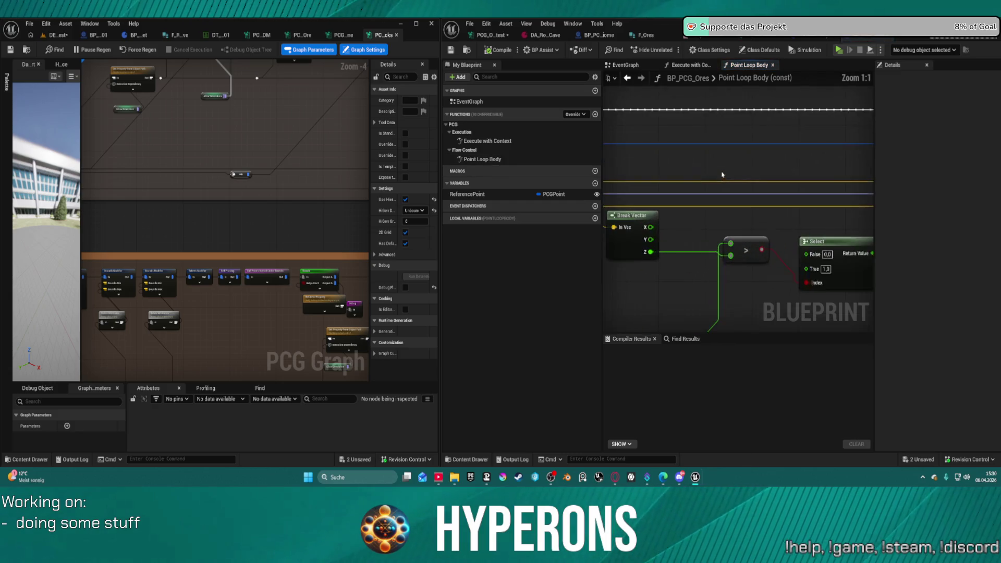
{"action": "scroll", "coordinate": [722, 175], "scroll_direction": "down", "scroll_amount": 3}
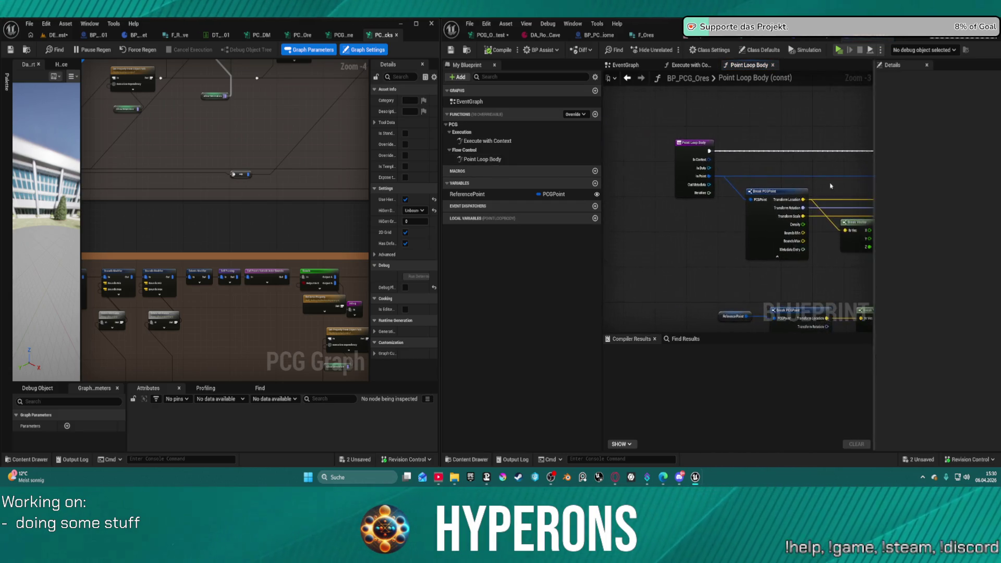
{"action": "scroll", "coordinate": [858, 191], "scroll_direction": "down", "scroll_amount": 1}
{"action": "scroll", "coordinate": [738, 208], "scroll_direction": "up", "scroll_amount": 4}
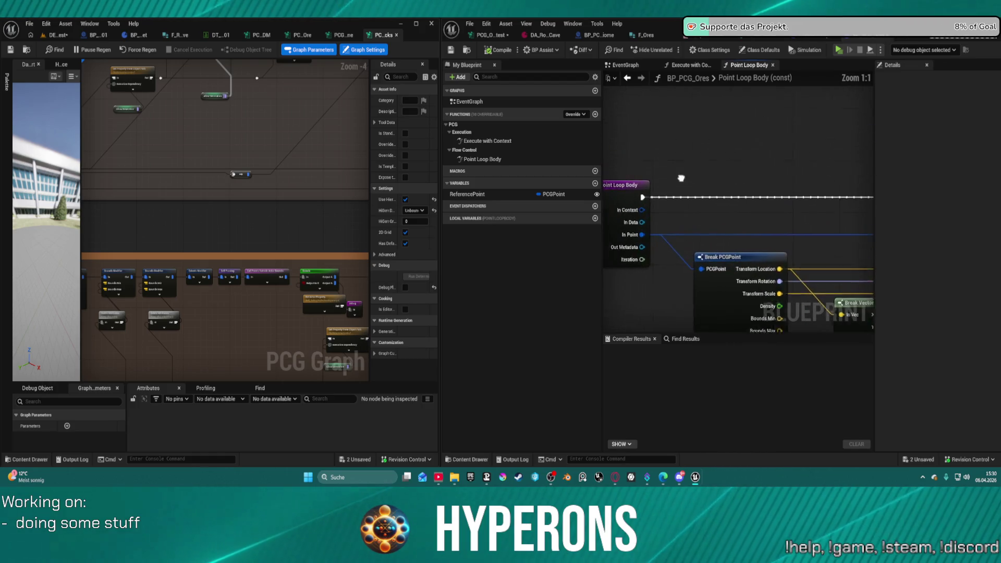
{"action": "mouse_move", "coordinate": [689, 236]}
{"action": "left_mouse_down"}
{"action": "mouse_move", "coordinate": [707, 217]}
{"action": "mouse_move", "coordinate": [740, 228]}
{"action": "mouse_move", "coordinate": [700, 222]}
{"action": "mouse_move", "coordinate": [691, 249]}
{"action": "left_mouse_up"}
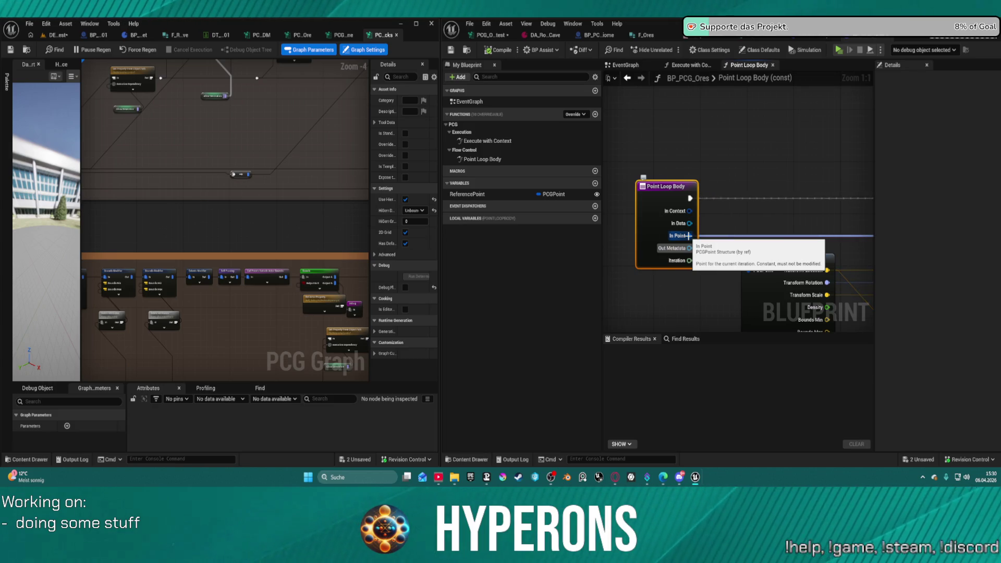
- Search 'get' and 'att' for a node fed by In Data, then abandon that search
{"action": "left_click_drag", "start_coordinate": [690, 223], "coordinate": [748, 172]}
{"action": "type", "text": "get"}
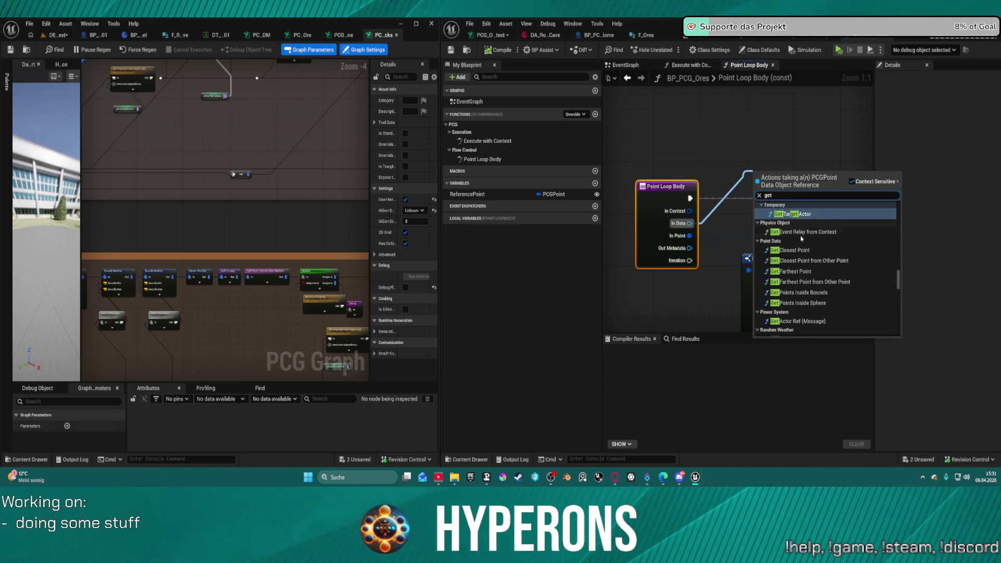
{"action": "scroll", "coordinate": [805, 236], "scroll_direction": "down", "scroll_amount": 2}
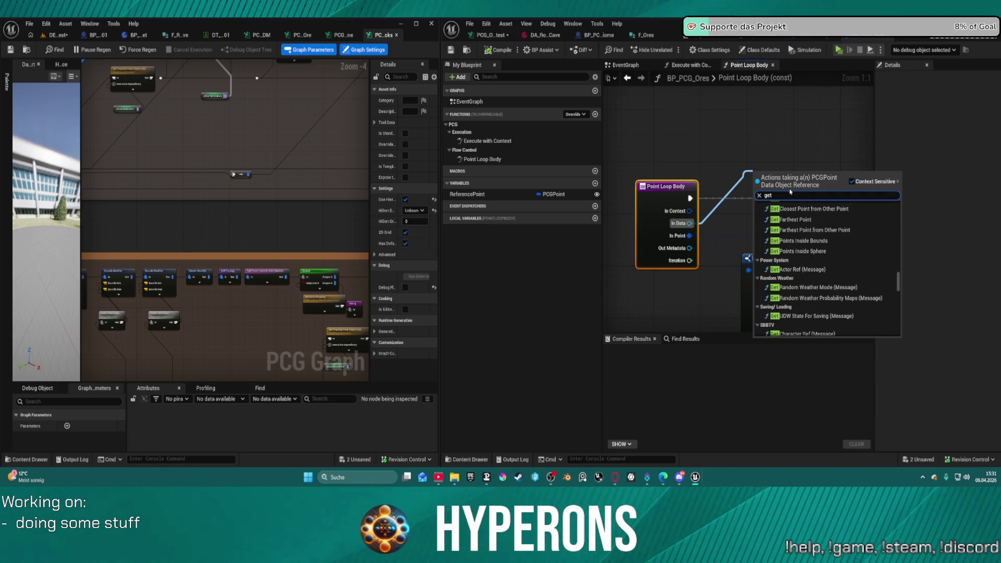
{"action": "type", "text": "att"}
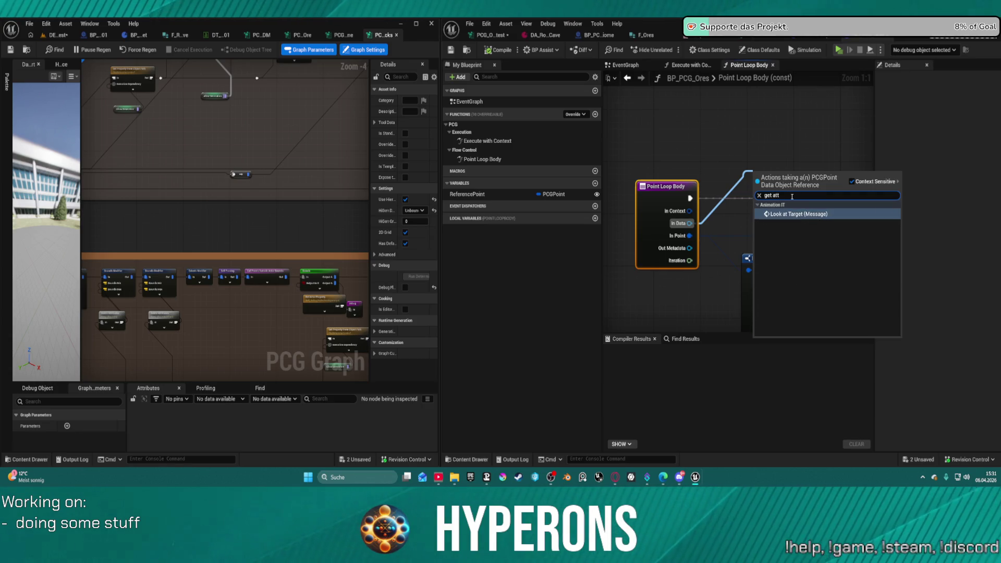
{"action": "key", "text": "Escape"}
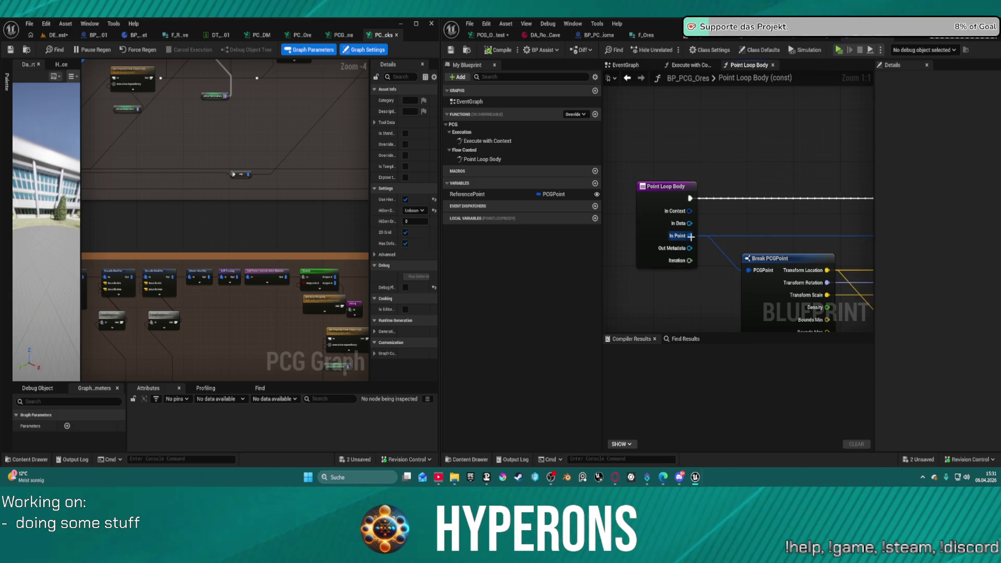
- From the In Point pin, search 'attr' and add a Has Attribute Set node
{"action": "left_click_drag", "start_coordinate": [690, 236], "coordinate": [754, 232]}
{"action": "type", "text": "attru"}
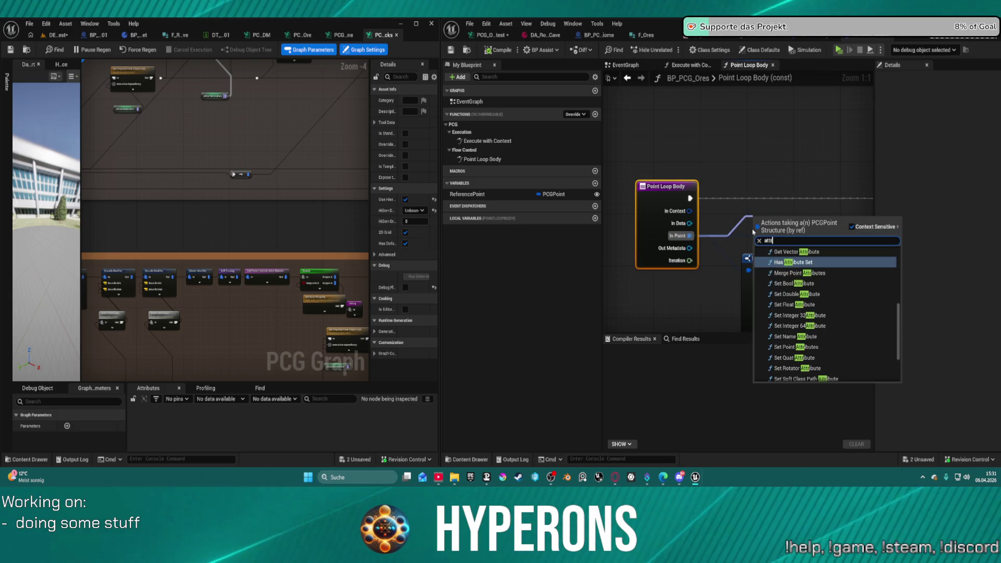
{"action": "key", "text": "BackSpace"}
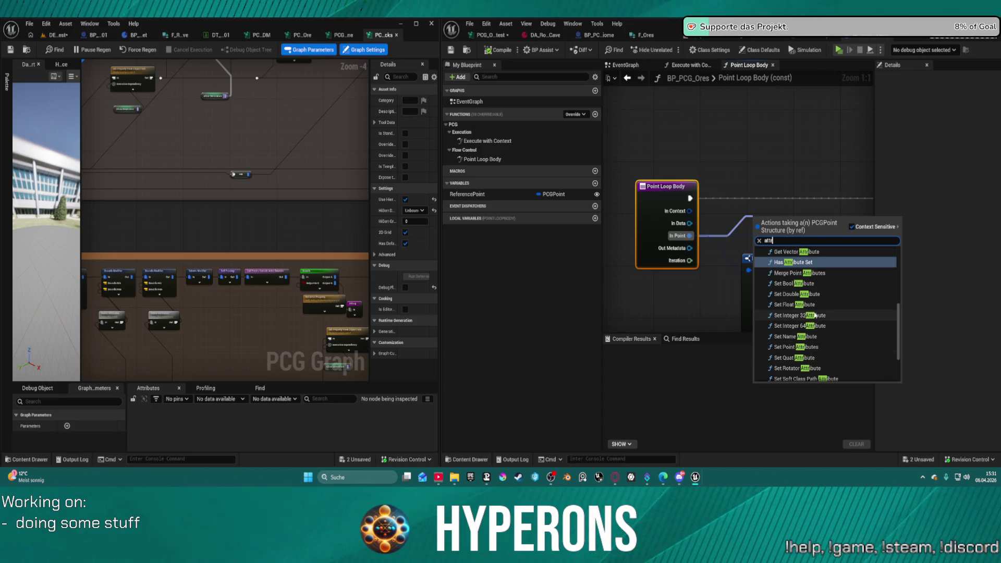
{"action": "scroll", "coordinate": [830, 294], "scroll_direction": "up", "scroll_amount": 2}
{"action": "scroll", "coordinate": [831, 294], "scroll_direction": "up", "scroll_amount": 4}
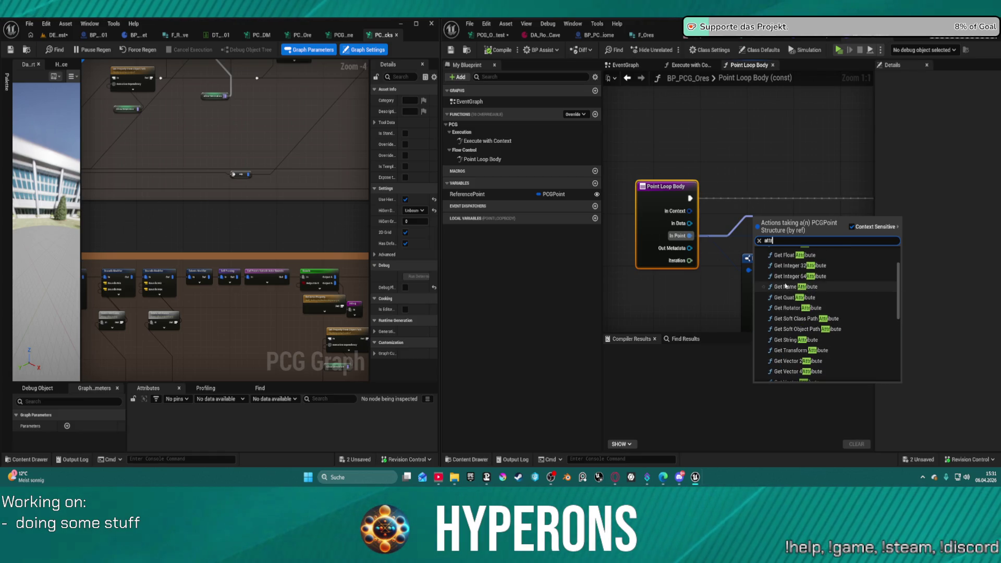
{"action": "scroll", "coordinate": [805, 291], "scroll_direction": "up", "scroll_amount": 2}
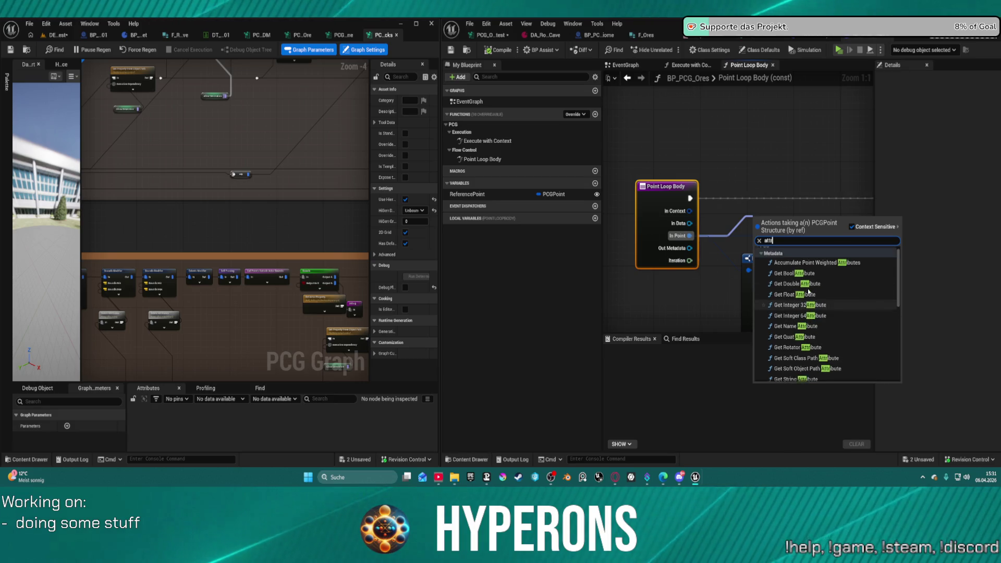
{"action": "scroll", "coordinate": [811, 297], "scroll_direction": "down", "scroll_amount": 3}
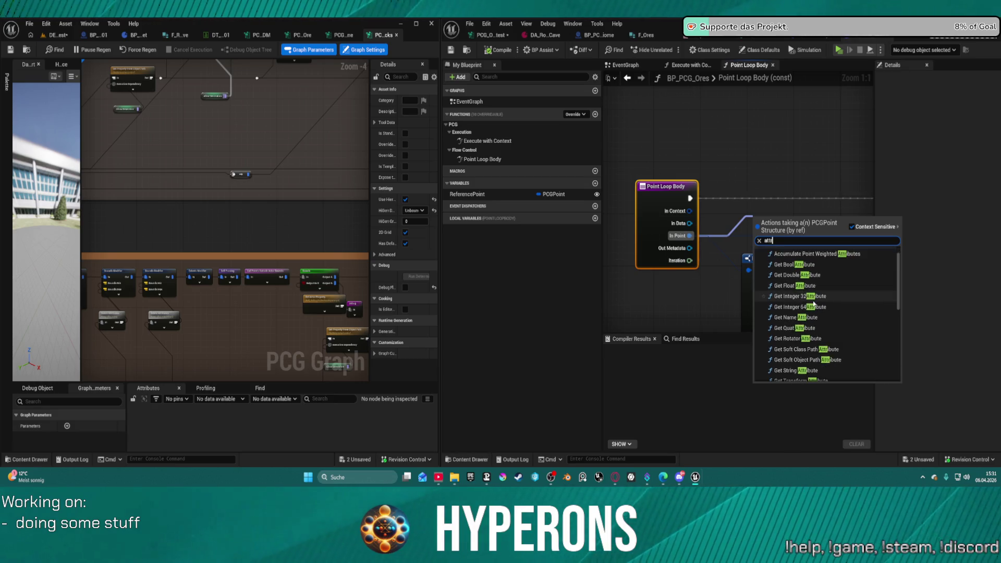
{"action": "scroll", "coordinate": [815, 306], "scroll_direction": "down", "scroll_amount": 5}
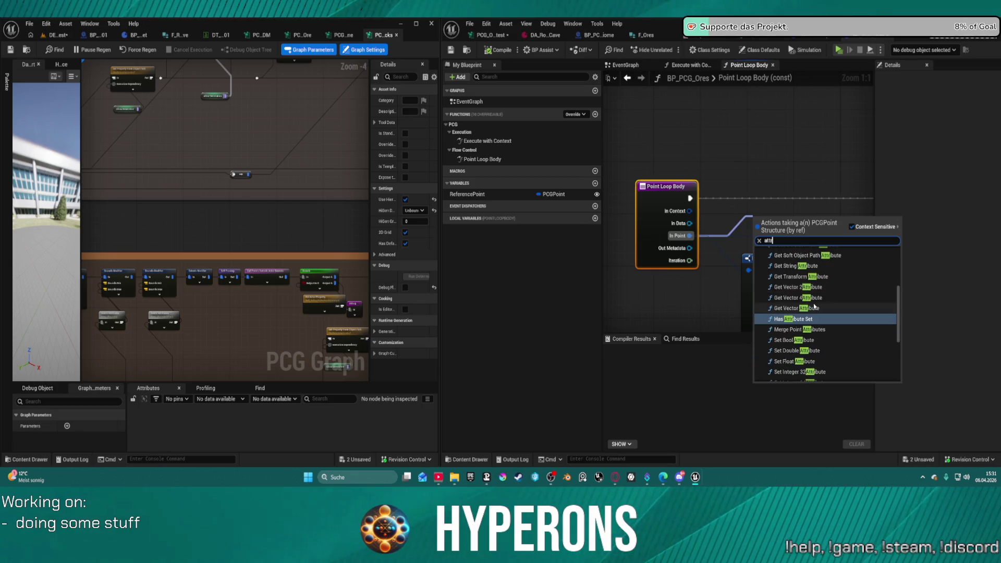
{"action": "scroll", "coordinate": [815, 306], "scroll_direction": "down", "scroll_amount": 3}
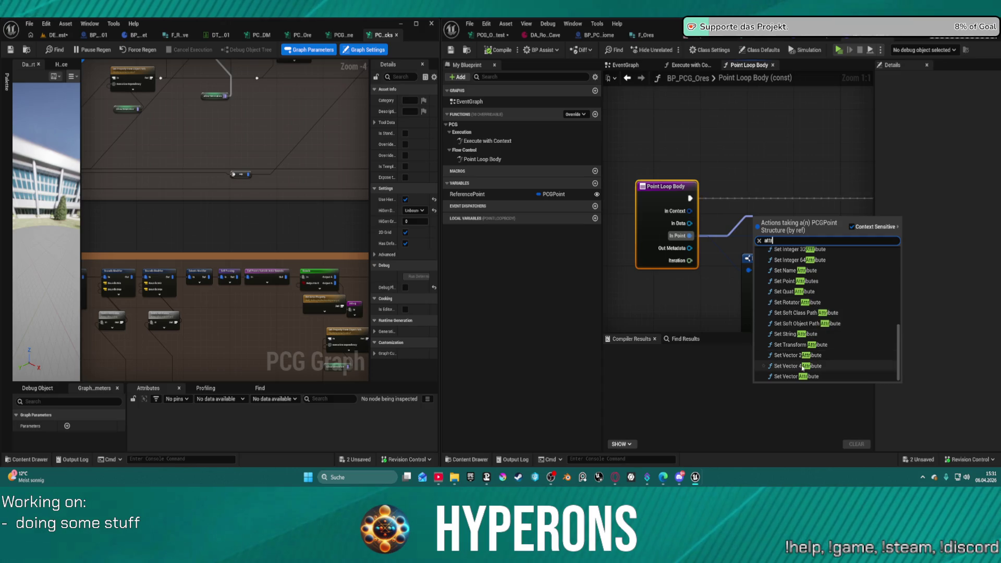
{"action": "left_click", "coordinate": [772, 241]}
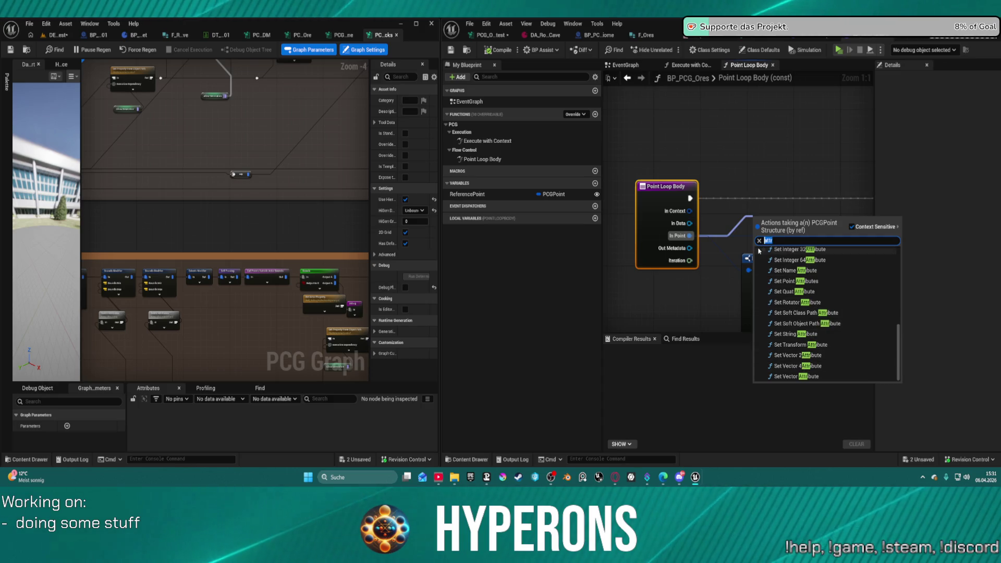
{"action": "scroll", "coordinate": [822, 347], "scroll_direction": "up", "scroll_amount": 3}
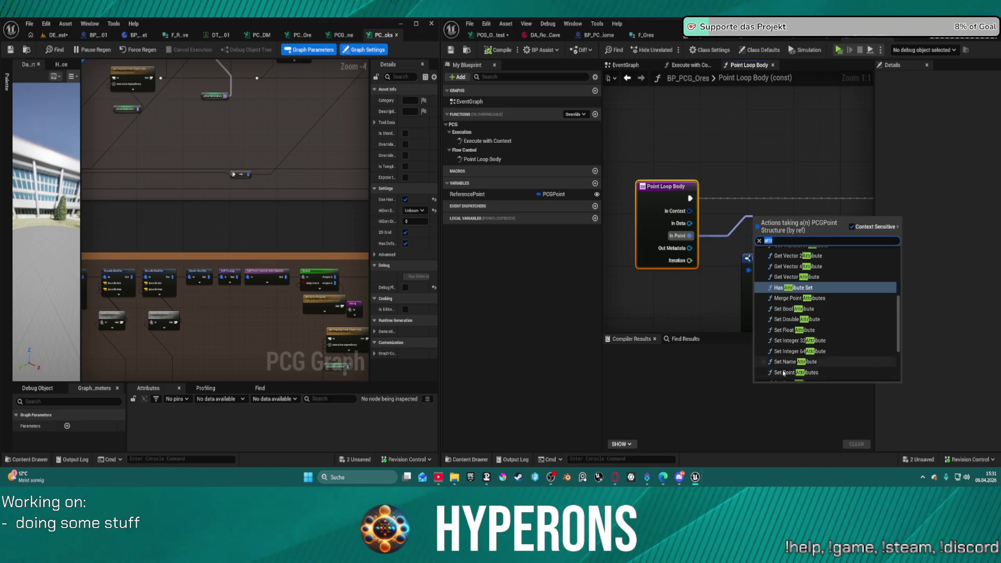
{"action": "scroll", "coordinate": [827, 302], "scroll_direction": "up", "scroll_amount": 1}
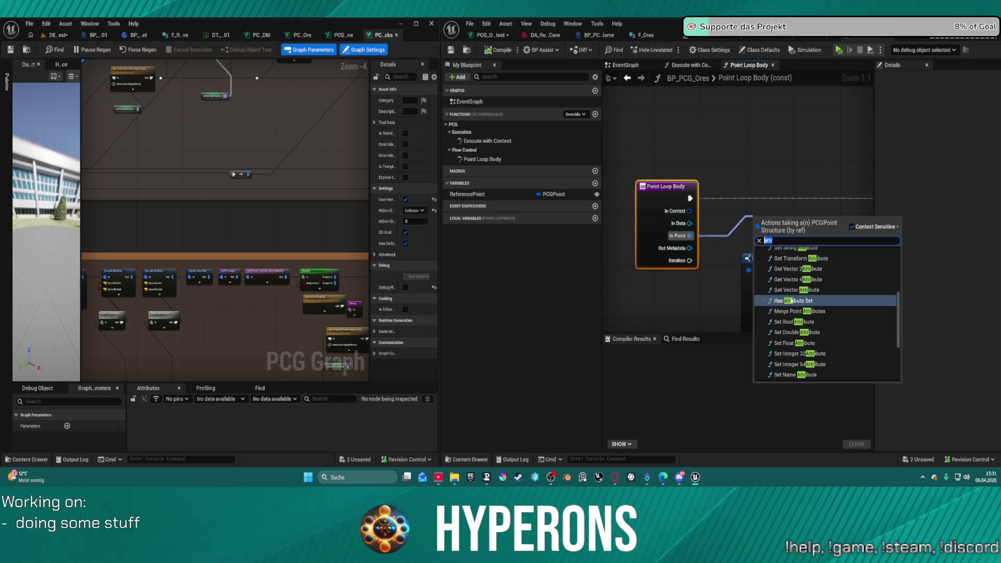
{"action": "left_click", "coordinate": [809, 301]}
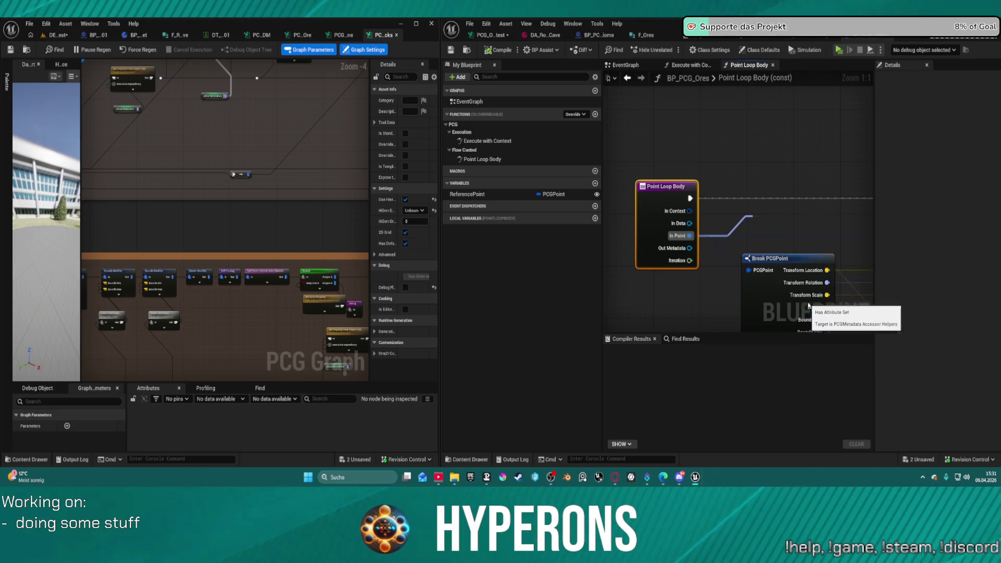
- Position Has Attribute Set and connect Out Metadata to its Metadata input
{"action": "left_click_drag", "start_coordinate": [782, 229], "coordinate": [776, 159]}
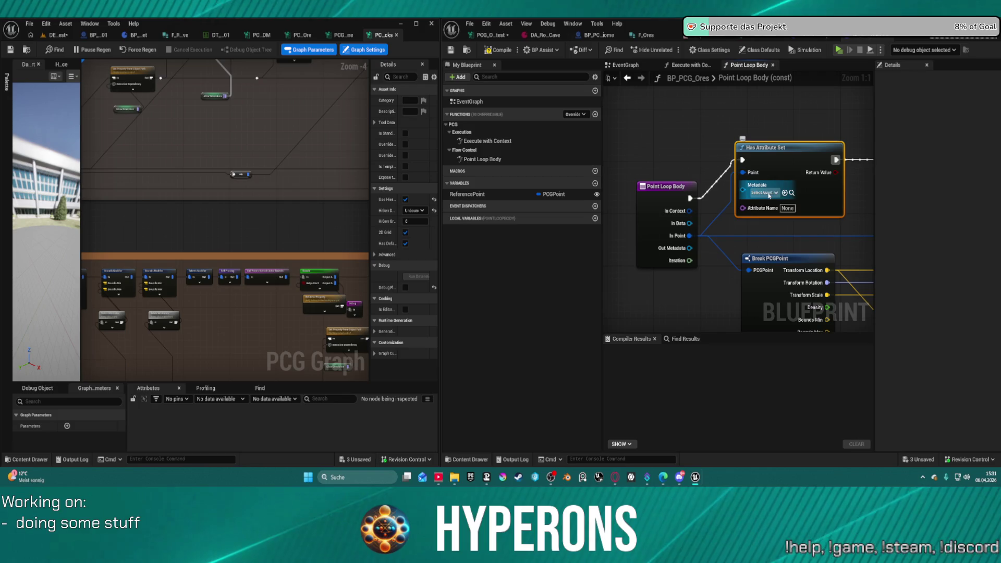
{"action": "left_click", "coordinate": [764, 192]}
{"action": "left_click", "coordinate": [807, 193]}
{"action": "mouse_move", "coordinate": [806, 193]}
{"action": "left_mouse_down"}
{"action": "mouse_move", "coordinate": [752, 212]}
{"action": "mouse_move", "coordinate": [802, 216]}
{"action": "left_mouse_up"}
{"action": "left_click_drag", "start_coordinate": [634, 231], "coordinate": [693, 202]}
{"action": "key", "text": "Escape"}
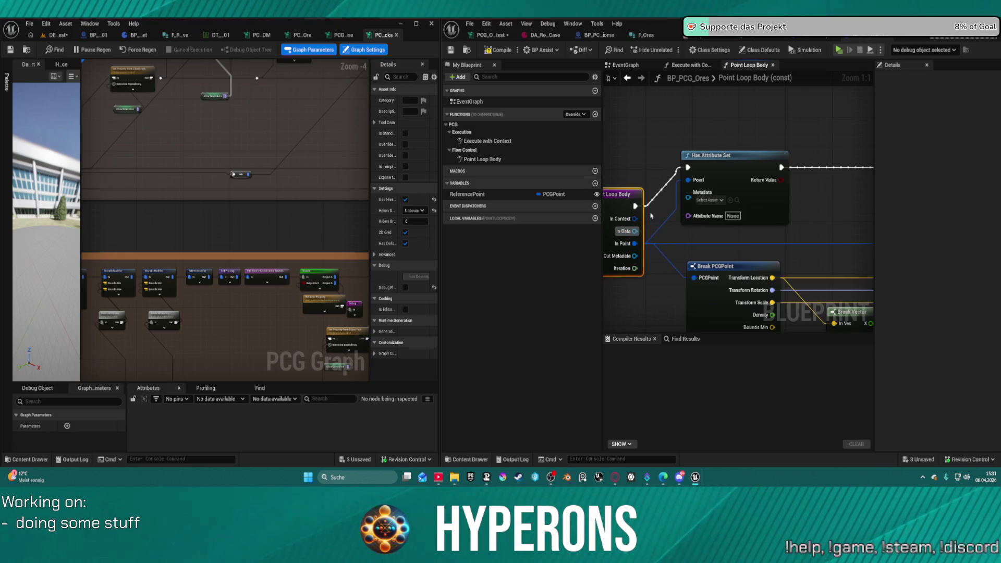
{"action": "mouse_move", "coordinate": [635, 258]}
{"action": "left_mouse_down"}
{"action": "mouse_move", "coordinate": [698, 193]}
{"action": "mouse_move", "coordinate": [688, 200]}
{"action": "left_mouse_up"}
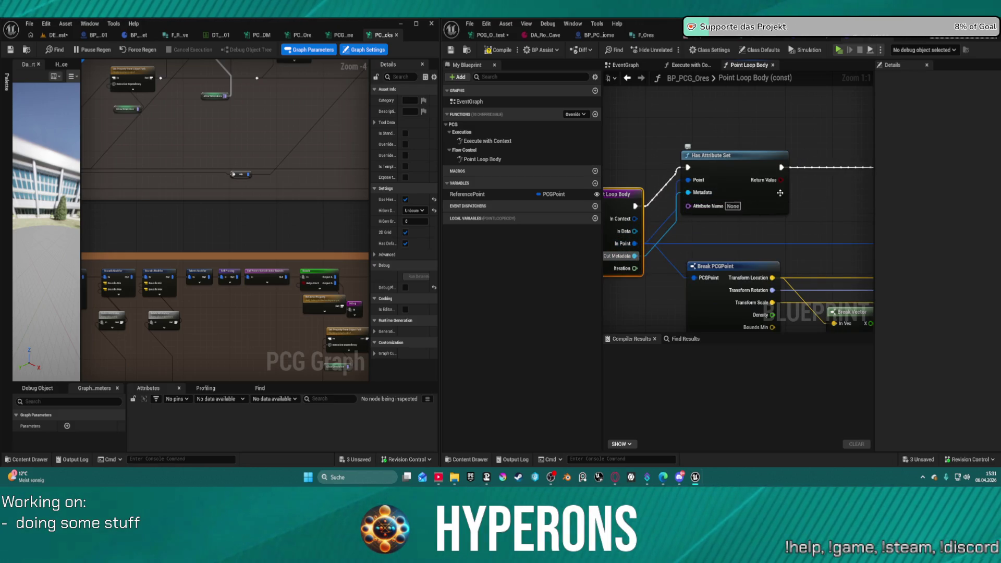
- Set the Attribute Name to Ores, then box-select a group of nodes
{"action": "left_click", "coordinate": [733, 206]}
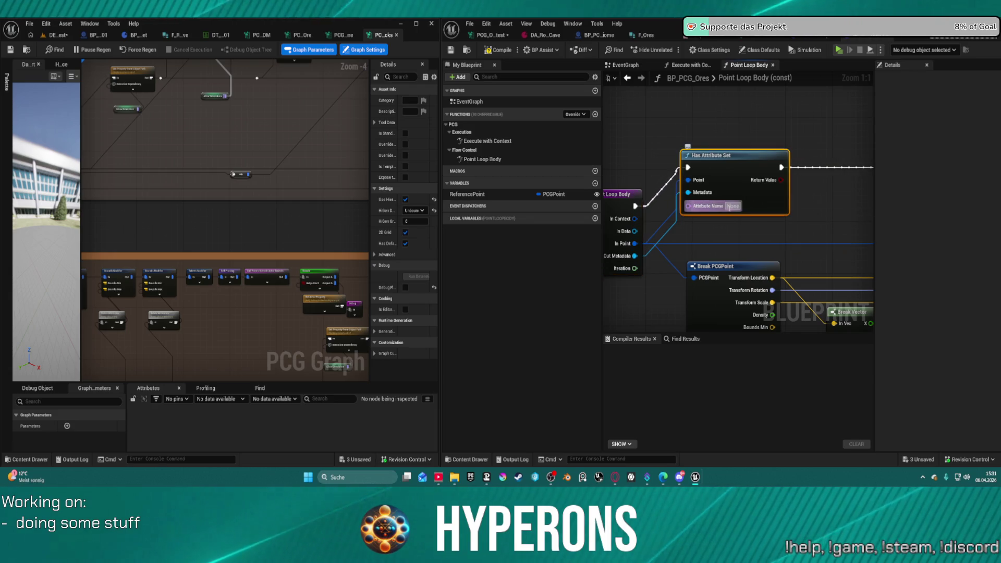
{"action": "type", "text": "Ores"}
{"action": "key", "text": "Return"}
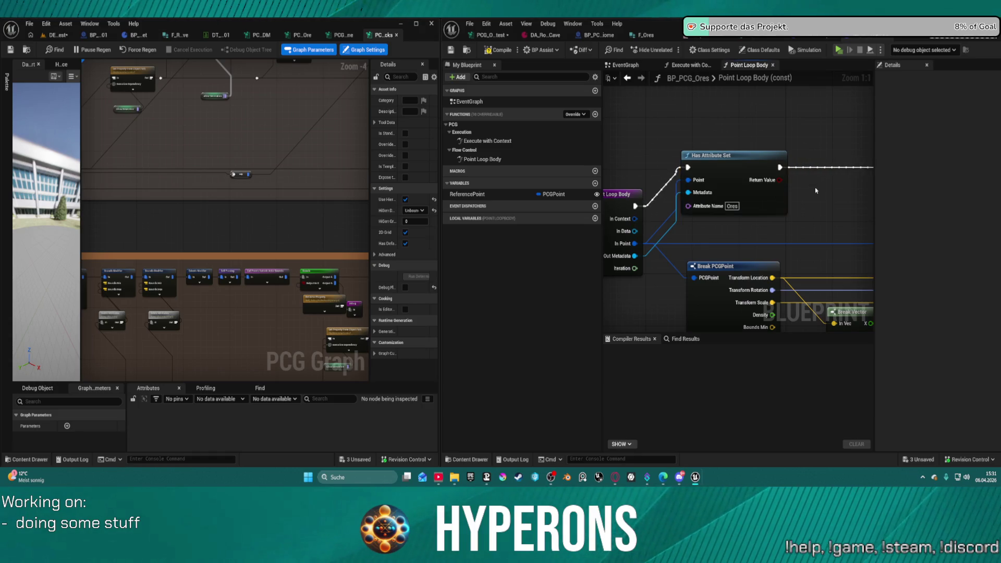
{"action": "scroll", "coordinate": [807, 182], "scroll_direction": "down", "scroll_amount": 4}
{"action": "left_click_drag", "start_coordinate": [675, 148], "coordinate": [775, 119]}
{"action": "mouse_move", "coordinate": [722, 140]}
{"action": "left_mouse_down"}
{"action": "mouse_move", "coordinate": [785, 300]}
{"action": "mouse_move", "coordinate": [868, 297]}
{"action": "mouse_move", "coordinate": [760, 292]}
{"action": "mouse_move", "coordinate": [845, 309]}
{"action": "mouse_move", "coordinate": [740, 312]}
{"action": "mouse_move", "coordinate": [850, 323]}
{"action": "mouse_move", "coordinate": [844, 317]}
{"action": "left_mouse_up"}
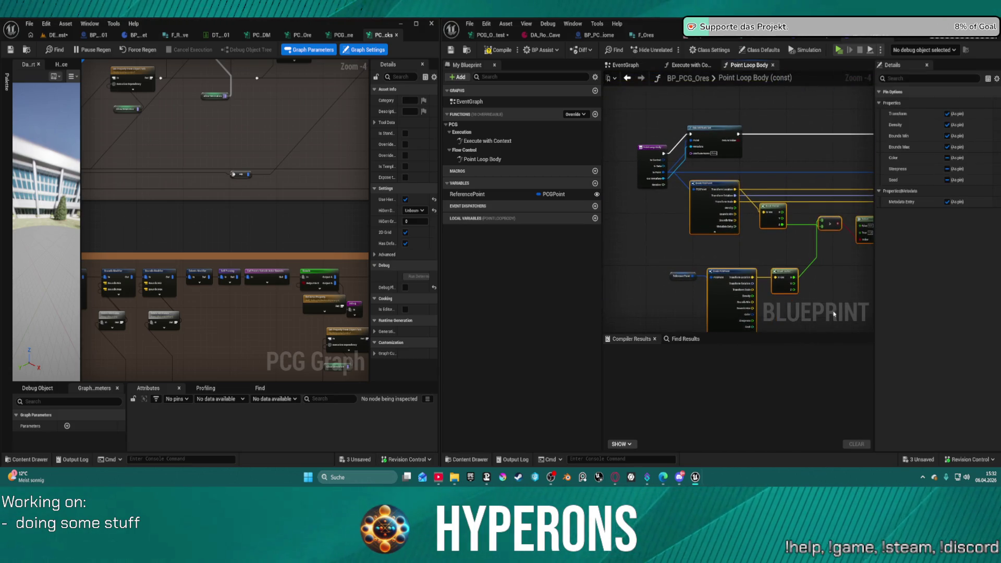
- Add a Print String after Has Attribute Set and delete the Set members in PCGPoint node
{"action": "left_click_drag", "start_coordinate": [740, 134], "coordinate": [788, 138]}
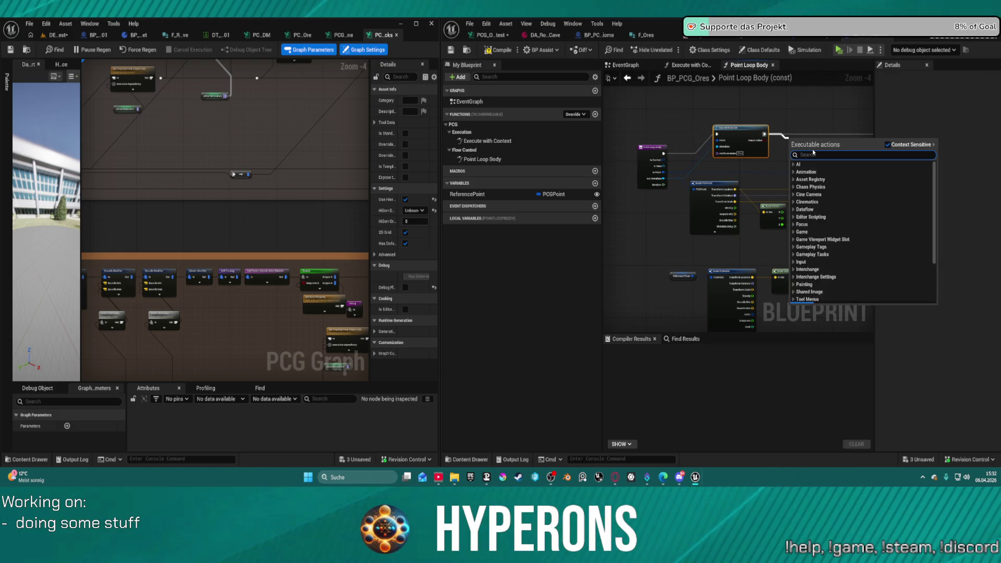
{"action": "type", "text": "print strin"}
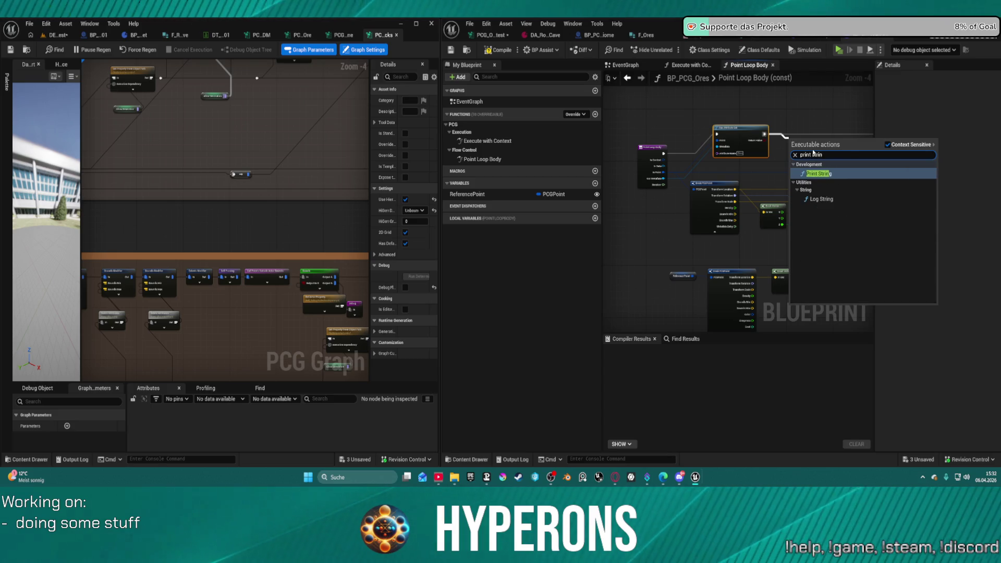
{"action": "key", "text": "Return"}
{"action": "scroll", "coordinate": [716, 226], "scroll_direction": "up", "scroll_amount": 1}
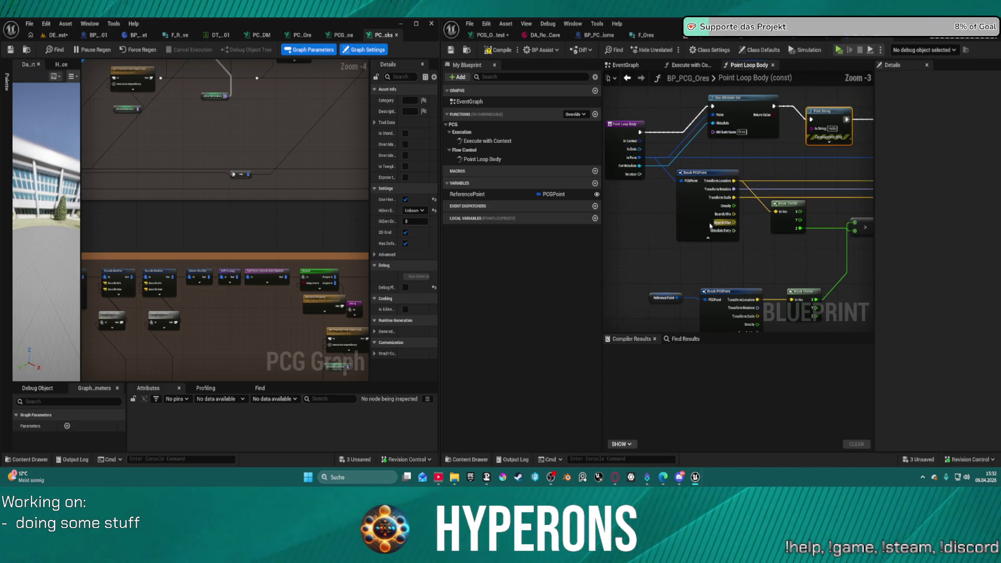
{"action": "scroll", "coordinate": [715, 226], "scroll_direction": "down", "scroll_amount": 1}
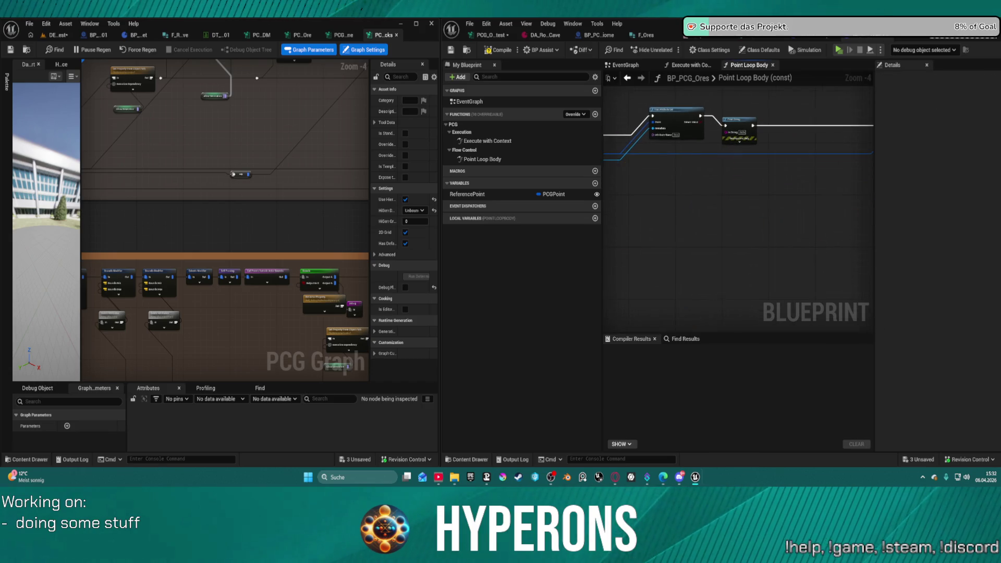
{"action": "left_click_drag", "start_coordinate": [865, 190], "coordinate": [751, 223]}
{"action": "left_click", "coordinate": [781, 167]}
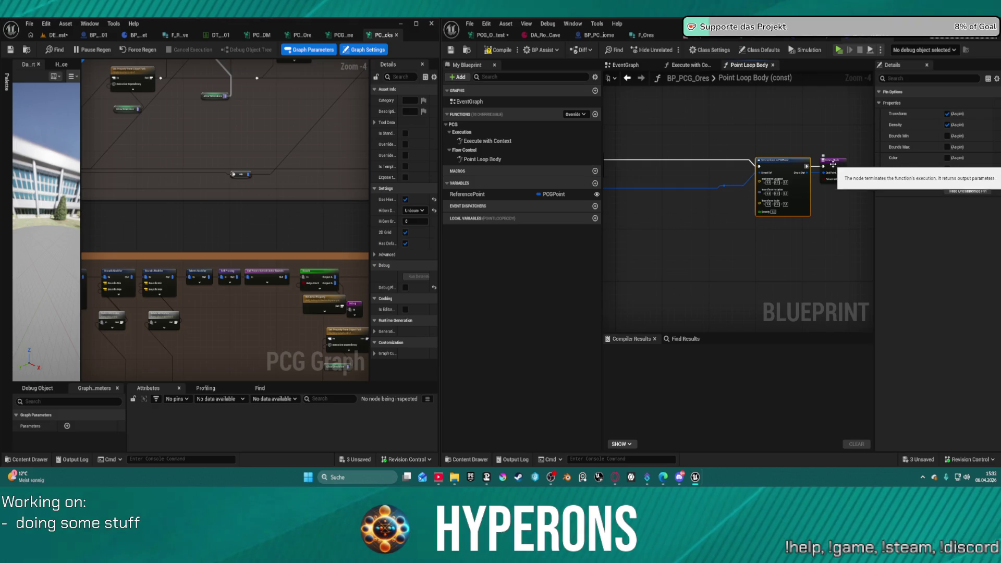
{"action": "key", "text": "Delete"}
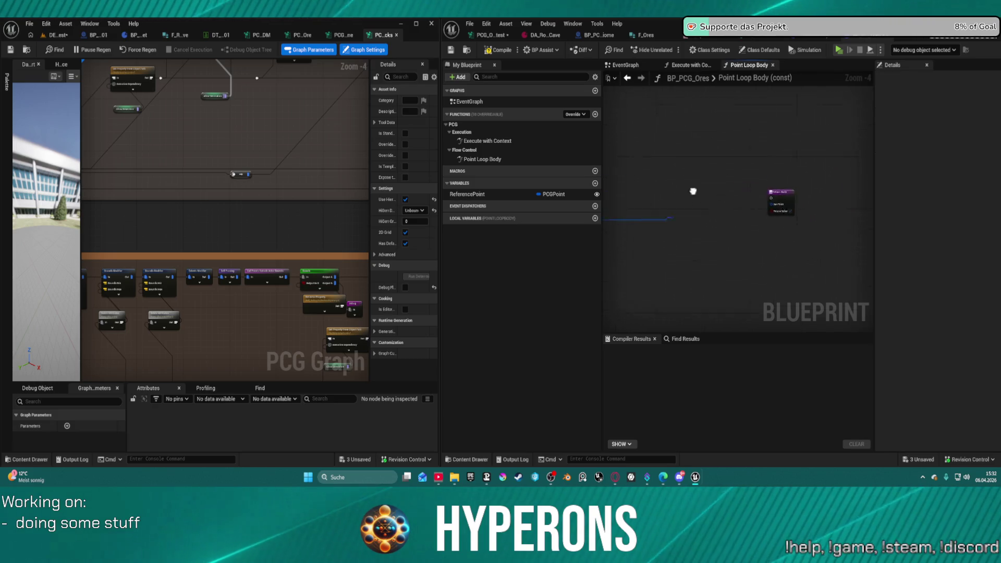
- Wire Print String into the Return Node and insert a Branch on the attribute check
{"action": "scroll", "coordinate": [735, 211], "scroll_direction": "up", "scroll_amount": 2}
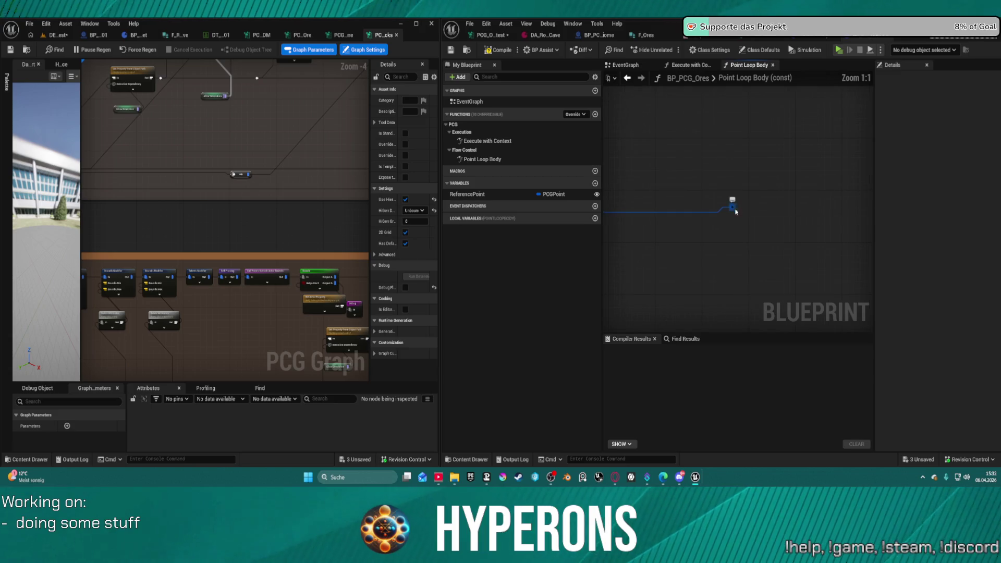
{"action": "scroll", "coordinate": [735, 212], "scroll_direction": "up", "scroll_amount": 3}
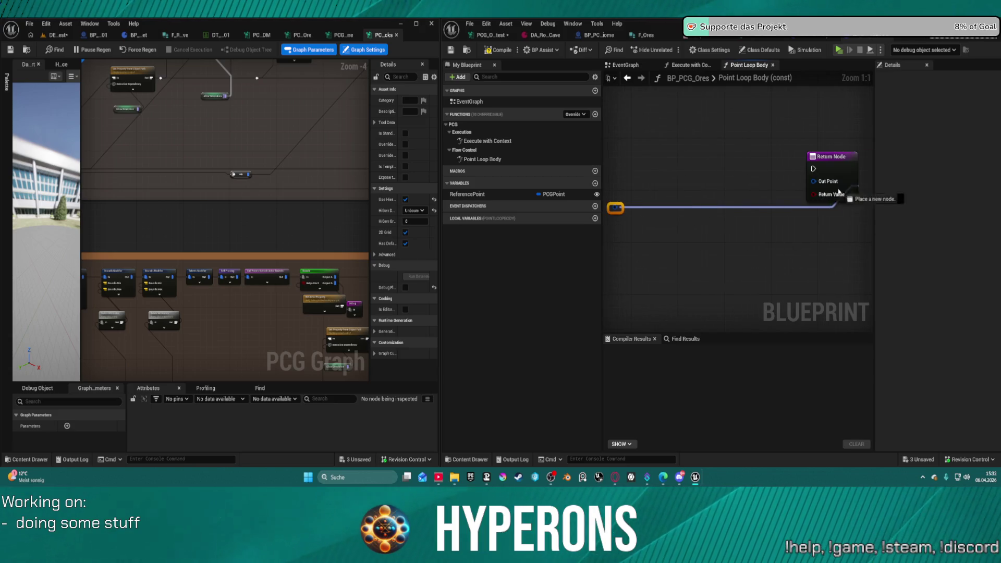
{"action": "left_click", "coordinate": [813, 156]}
{"action": "mouse_move", "coordinate": [757, 170]}
{"action": "left_mouse_down"}
{"action": "mouse_move", "coordinate": [634, 171]}
{"action": "mouse_move", "coordinate": [795, 160]}
{"action": "mouse_move", "coordinate": [677, 149]}
{"action": "mouse_move", "coordinate": [839, 146]}
{"action": "mouse_move", "coordinate": [779, 146]}
{"action": "left_mouse_up"}
{"action": "left_click", "coordinate": [761, 173]}
{"action": "type", "text": "Found Ore"}
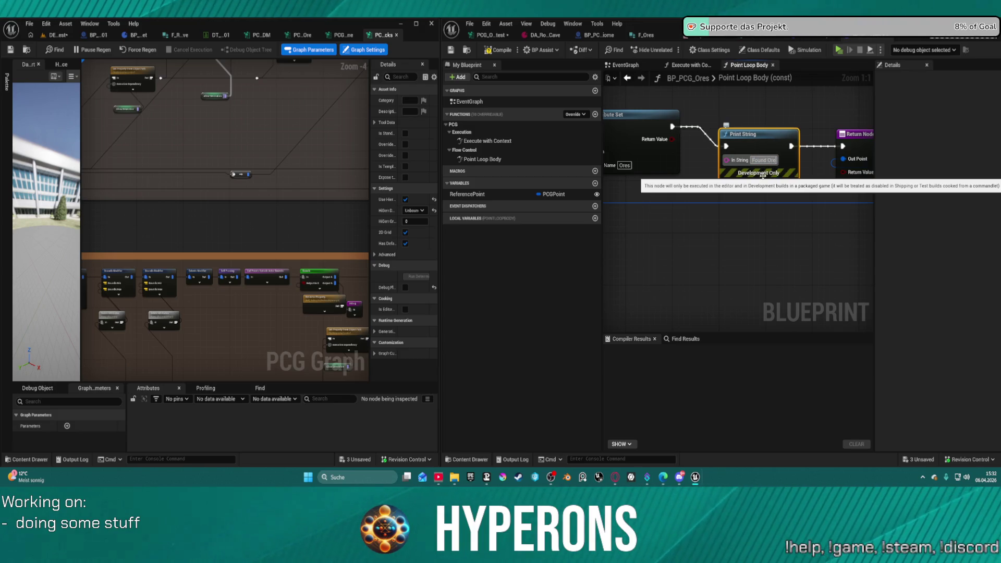
{"action": "scroll", "coordinate": [762, 176], "scroll_direction": "down", "scroll_amount": 1}
{"action": "left_click_drag", "start_coordinate": [762, 145], "coordinate": [771, 119]}
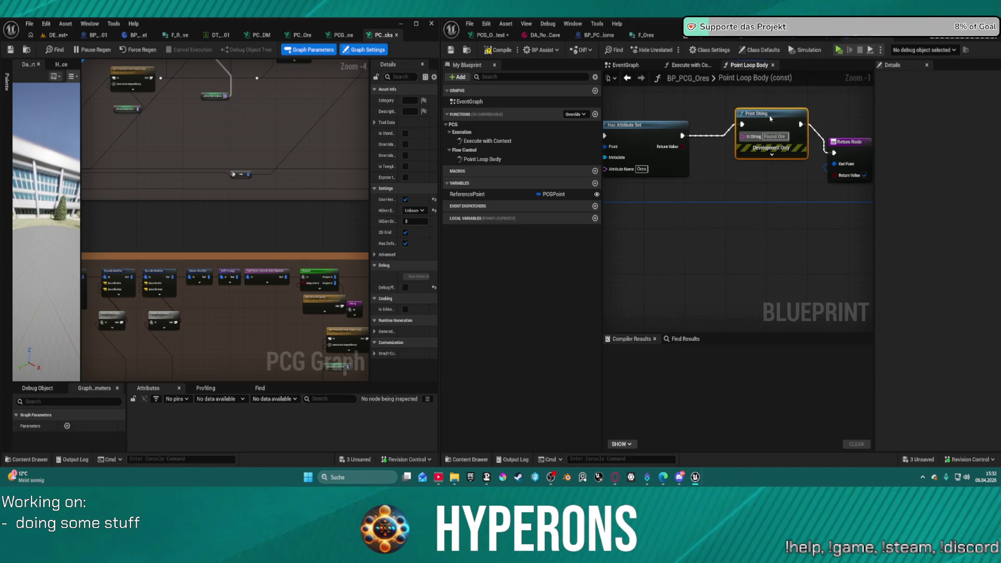
{"action": "left_click", "coordinate": [706, 174]}
{"action": "mouse_move", "coordinate": [711, 186]}
{"action": "left_mouse_down"}
{"action": "mouse_move", "coordinate": [683, 137]}
{"action": "mouse_move", "coordinate": [717, 200]}
{"action": "mouse_move", "coordinate": [744, 124]}
{"action": "left_mouse_up"}
{"action": "scroll", "coordinate": [749, 181], "scroll_direction": "down", "scroll_amount": 4}
{"action": "scroll", "coordinate": [749, 181], "scroll_direction": "up", "scroll_amount": 5}
{"action": "left_click_drag", "start_coordinate": [772, 175], "coordinate": [776, 179]}
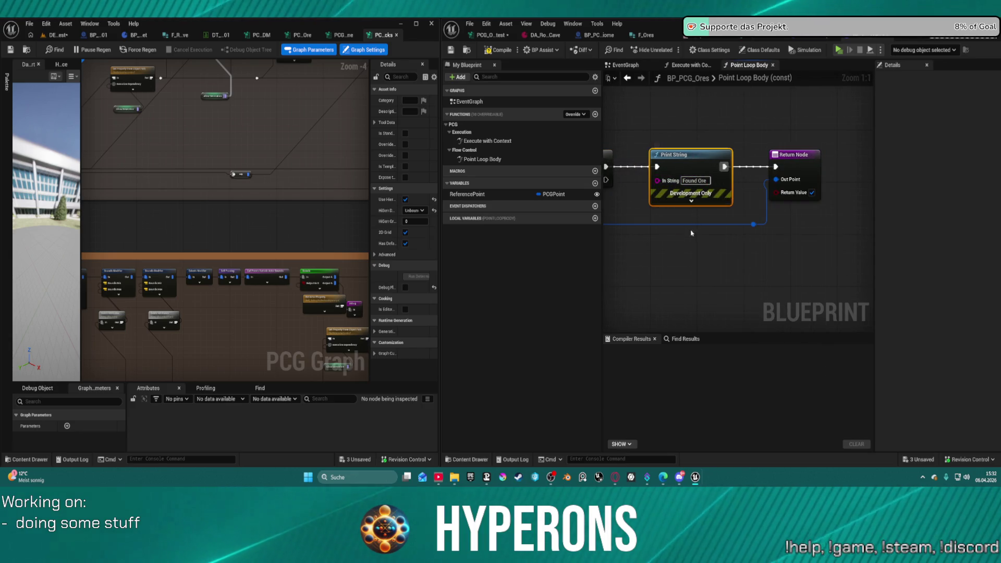
- Duplicate the Print String and connect it to the Branch's False output
{"action": "key", "text": "ctrl+c"}
{"action": "key", "text": "ctrl+v"}
{"action": "mouse_move", "coordinate": [606, 179]}
{"action": "left_mouse_down"}
{"action": "mouse_move", "coordinate": [698, 271]}
{"action": "mouse_move", "coordinate": [771, 247]}
{"action": "left_mouse_up"}
{"action": "left_click", "coordinate": [696, 241]}
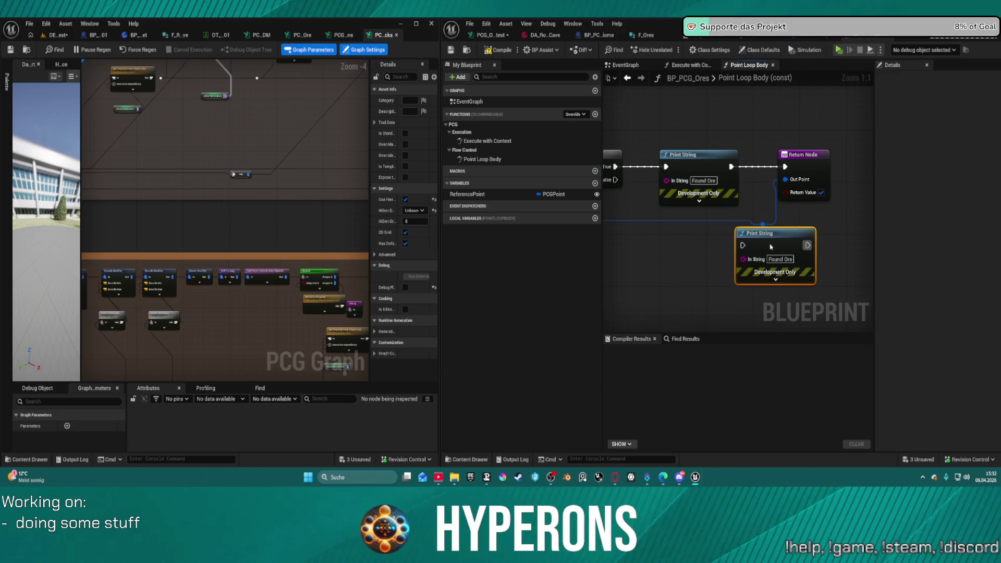
- Compile BP_PCG_Ores and return to the PCG_Ore_Mat_test graph
{"action": "left_click", "coordinate": [499, 50]}
{"action": "scroll", "coordinate": [225, 219], "scroll_direction": "down", "scroll_amount": 7}
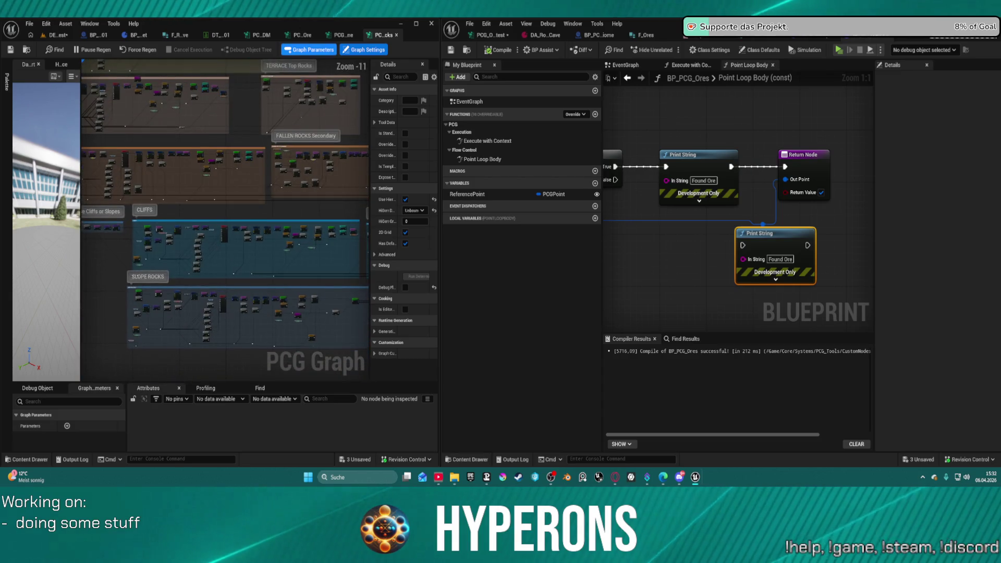
{"action": "left_click", "coordinate": [489, 35]}
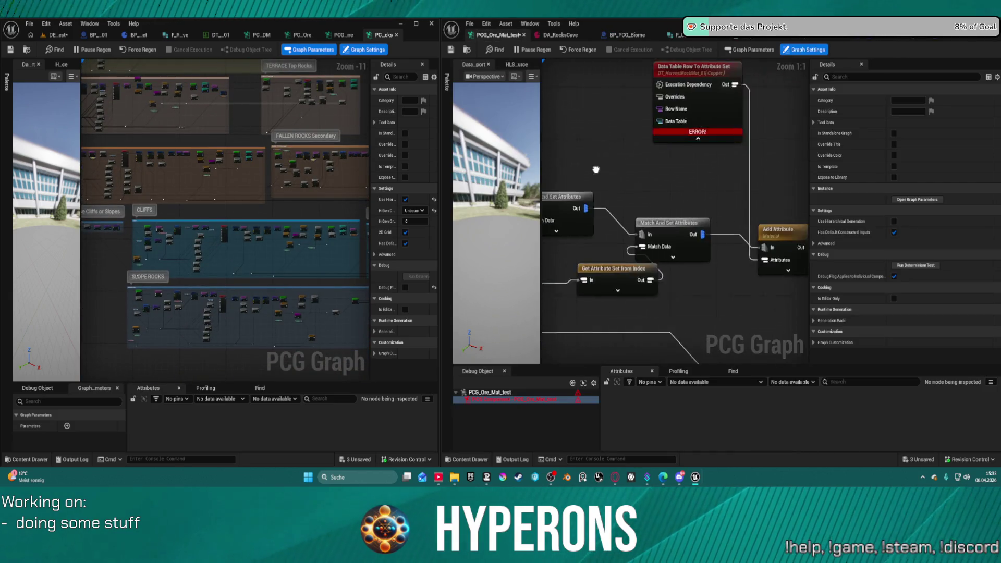
- Add an Execute Blueprint node set to run BP_PCG_Ores
{"action": "left_click_drag", "start_coordinate": [596, 169], "coordinate": [520, 179]}
{"action": "right_click", "coordinate": [728, 175]}
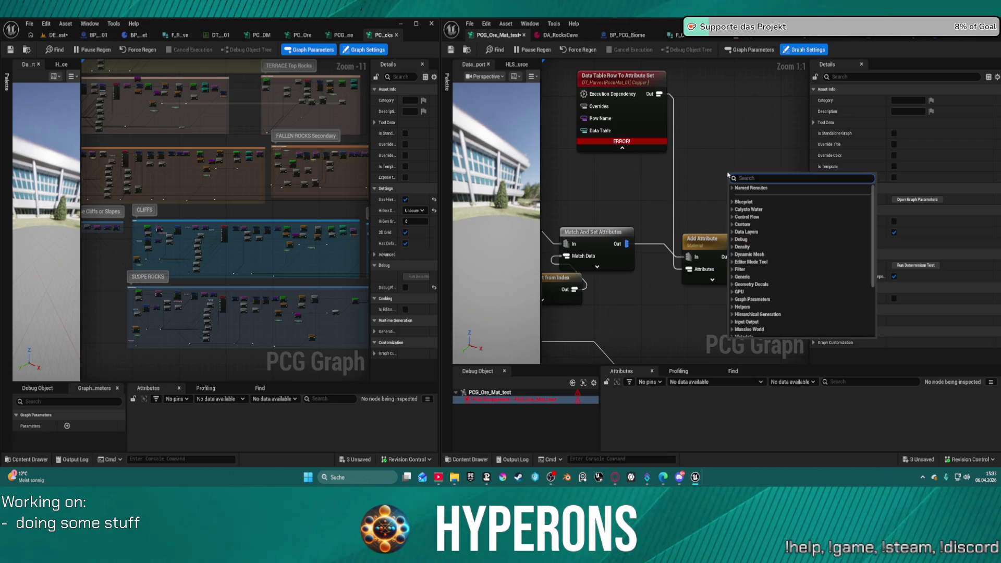
{"action": "type", "text": "execute"}
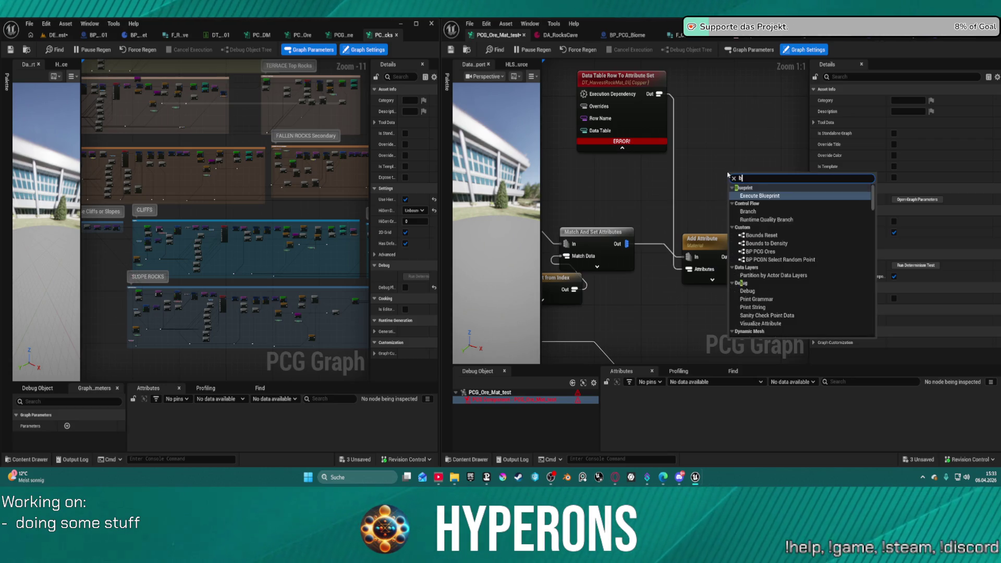
{"action": "key", "text": "Return"}
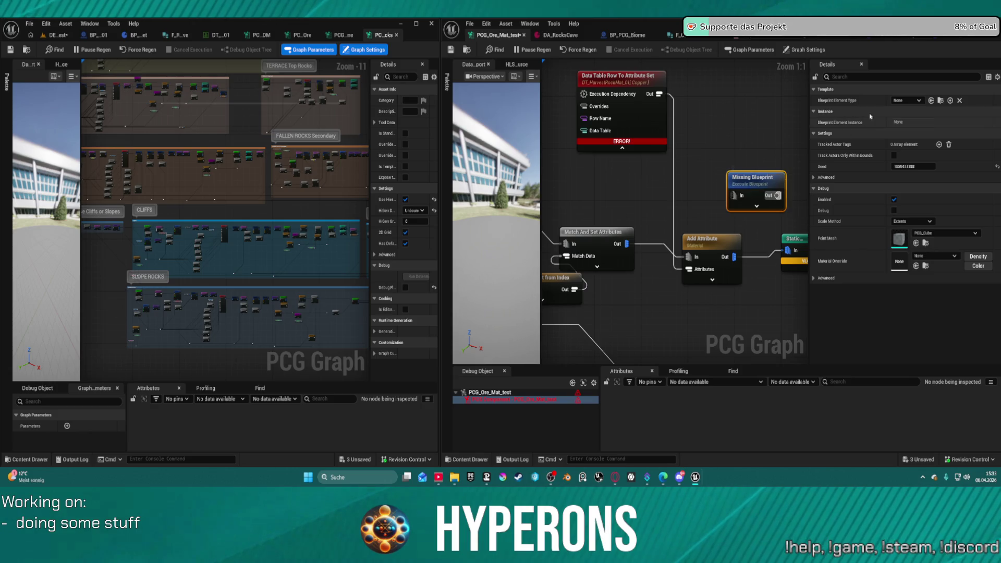
{"action": "left_click", "coordinate": [896, 100]}
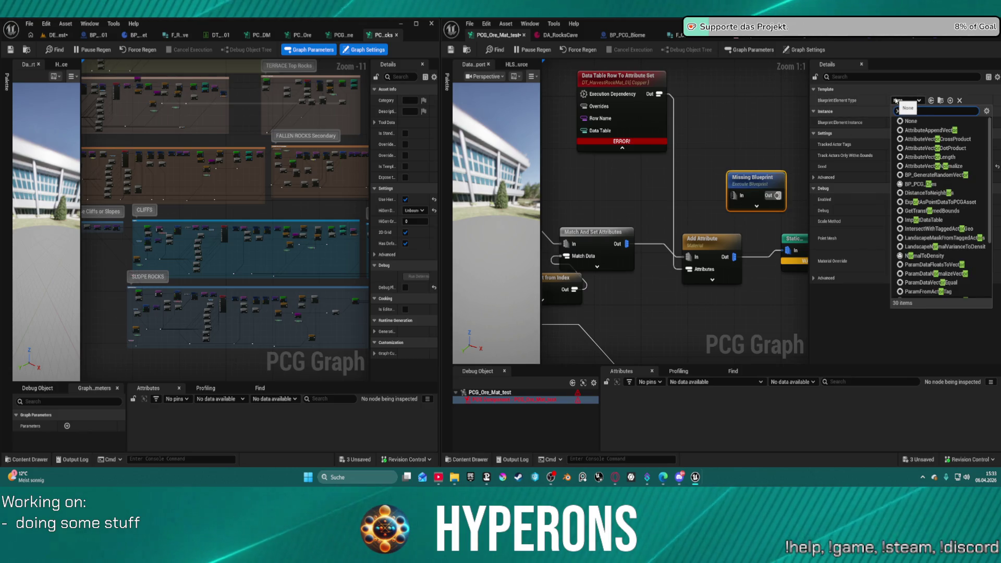
{"action": "type", "text": "ores"}
{"action": "left_click", "coordinate": [918, 130]}
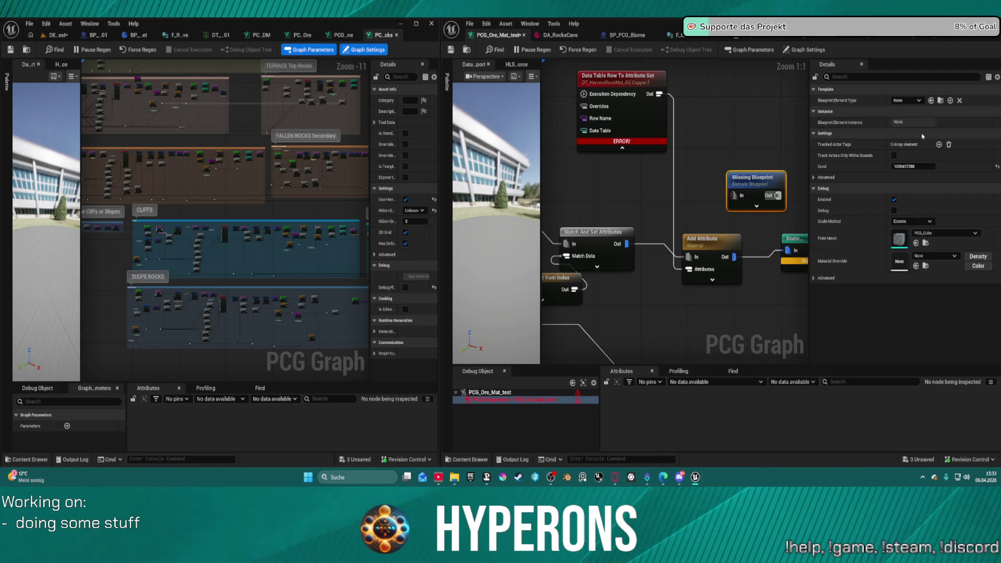
- Disconnect Match And Set Attributes from Add Attribute and feed it into BP PCG Ores' points
{"action": "mouse_move", "coordinate": [709, 246]}
{"action": "left_mouse_down"}
{"action": "mouse_move", "coordinate": [679, 247]}
{"action": "mouse_move", "coordinate": [717, 261]}
{"action": "left_mouse_up"}
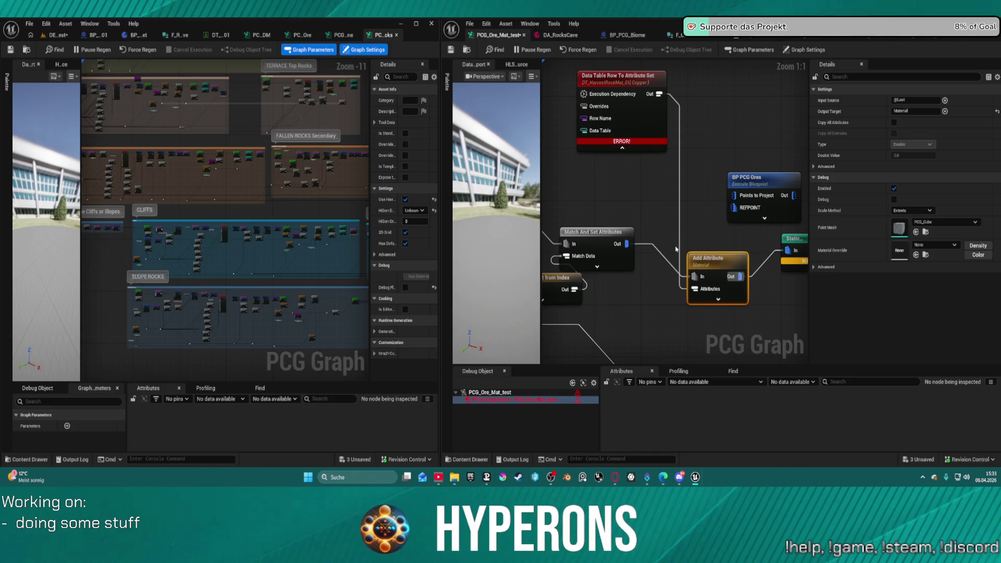
{"action": "left_click", "coordinate": [625, 247]}
{"action": "left_click", "coordinate": [644, 244], "text": "alt"}
{"action": "mouse_move", "coordinate": [626, 243]}
{"action": "left_mouse_down"}
{"action": "mouse_move", "coordinate": [741, 282]}
{"action": "mouse_move", "coordinate": [736, 201]}
{"action": "mouse_move", "coordinate": [750, 192]}
{"action": "mouse_move", "coordinate": [704, 200]}
{"action": "mouse_move", "coordinate": [787, 250]}
{"action": "left_mouse_up"}
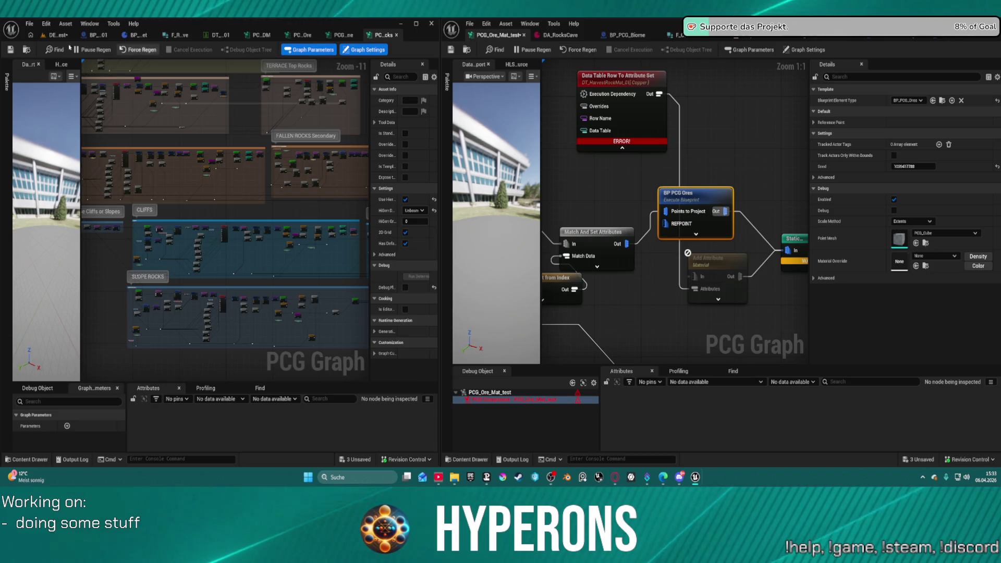
- Force the graph to regenerate, inspect the node settings, and open BP_PCG_Ores
{"action": "left_click", "coordinate": [52, 36]}
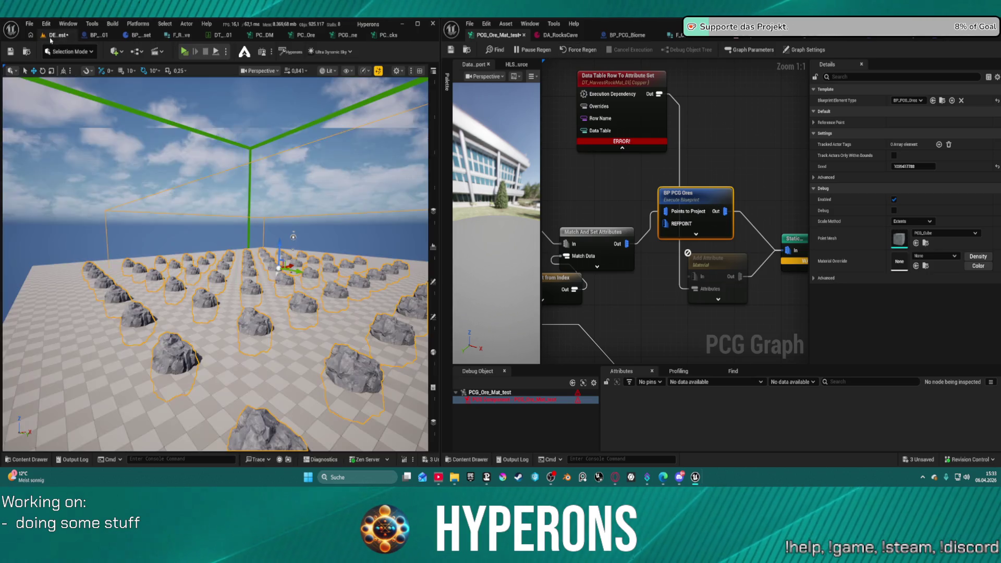
{"action": "left_click", "coordinate": [575, 51]}
{"action": "left_click", "coordinate": [600, 235]}
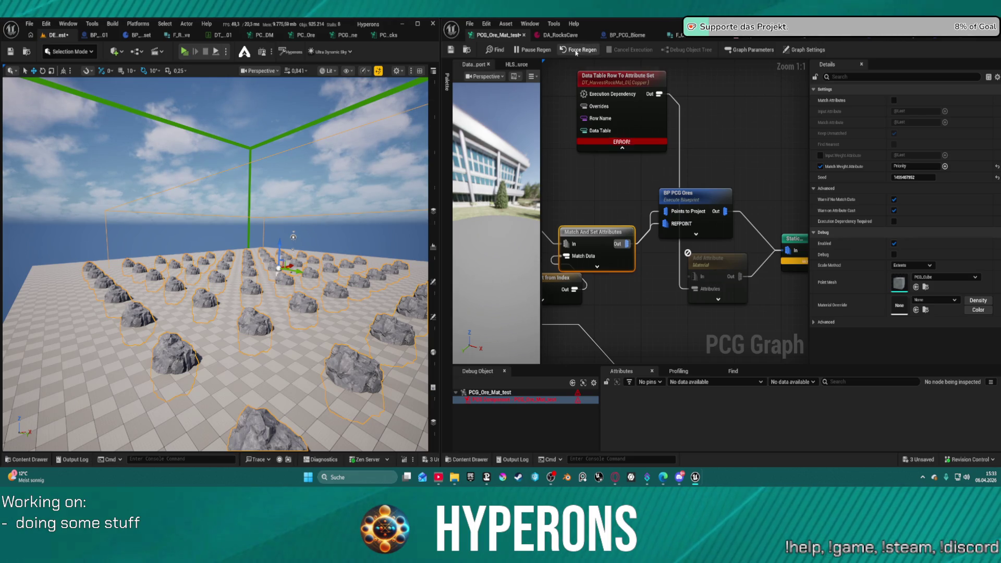
{"action": "left_click", "coordinate": [695, 204]}
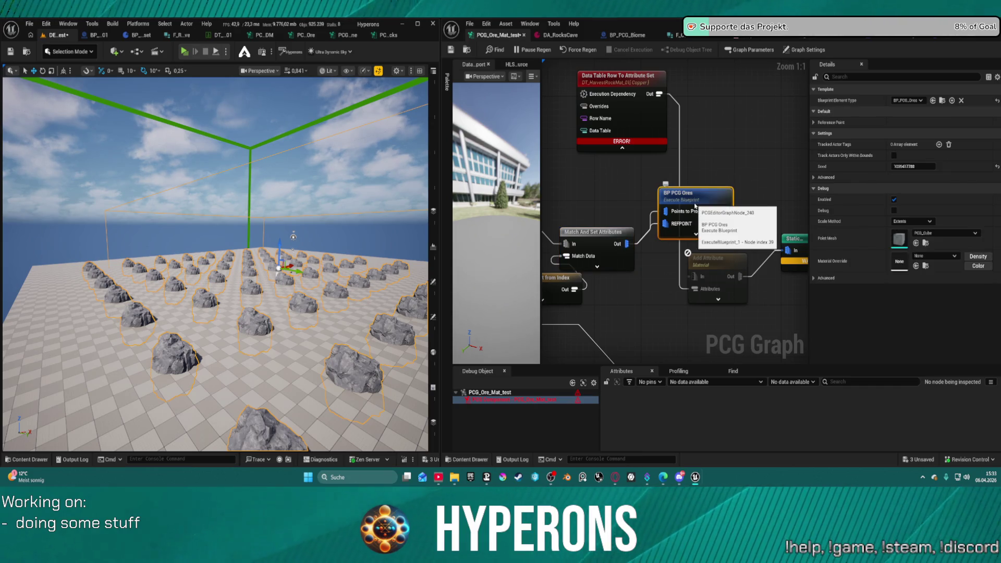
{"action": "left_click", "coordinate": [815, 122]}
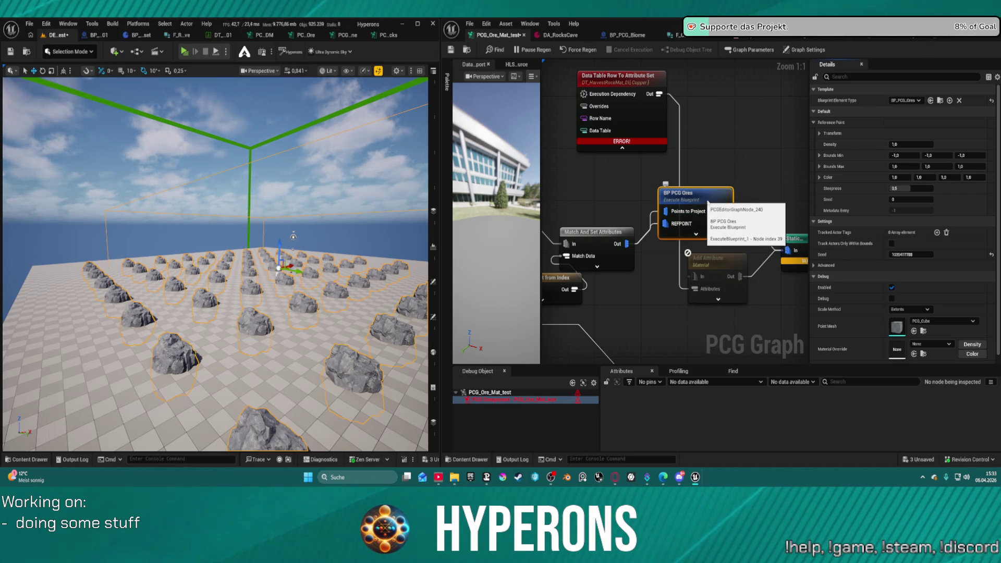
{"action": "double_click", "coordinate": [703, 205]}
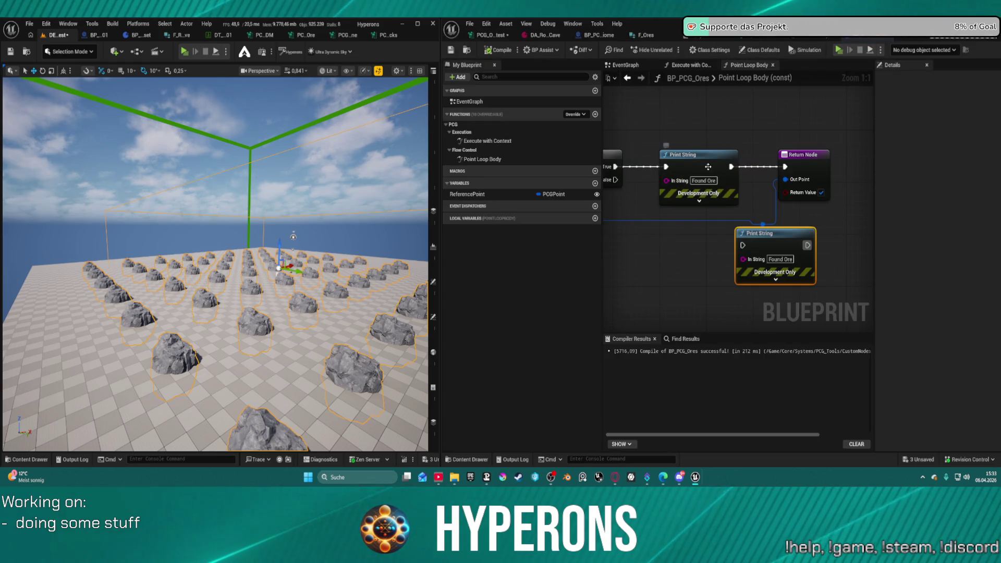
- Duplicate the Print String node and wire it between the Branch's False output and the Return Node
{"action": "left_click", "coordinate": [691, 160]}
{"action": "key", "text": "ctrl+c"}
{"action": "key", "text": "ctrl+v"}
{"action": "left_click_drag", "start_coordinate": [617, 179], "coordinate": [666, 240]}
{"action": "mouse_move", "coordinate": [730, 239]}
{"action": "left_mouse_down"}
{"action": "mouse_move", "coordinate": [788, 182]}
{"action": "mouse_move", "coordinate": [788, 167]}
{"action": "left_mouse_up"}
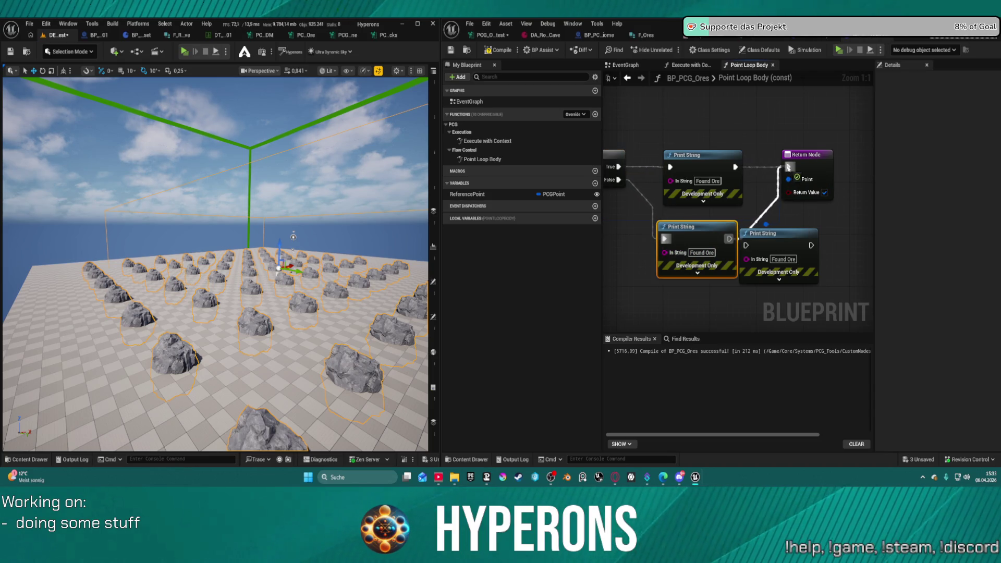
- Change the copied node's message to 'No Ores', recompile, and bring up the Output Log
{"action": "left_click", "coordinate": [699, 253]}
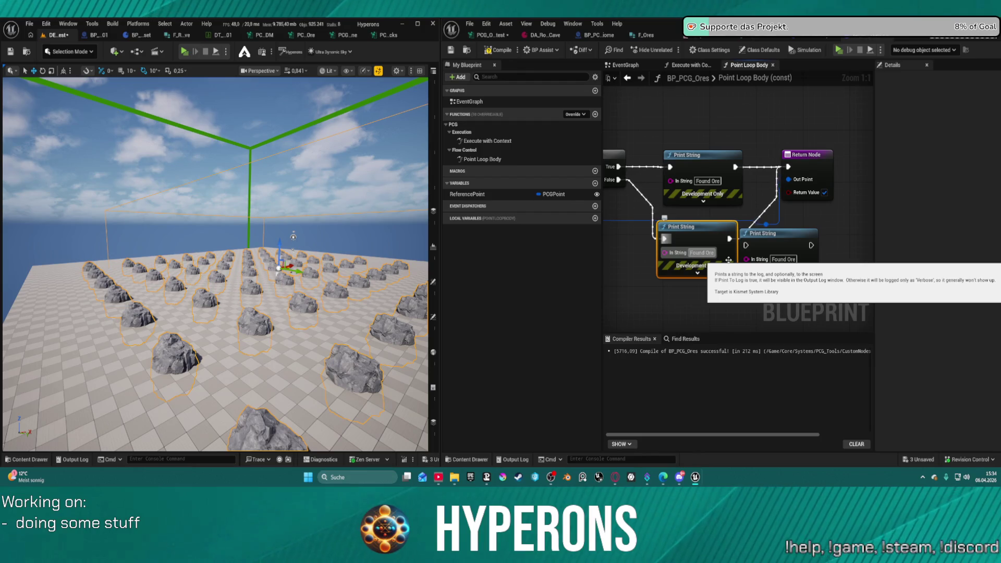
{"action": "key", "text": "BackSpace"}
{"action": "key", "text": "BackSpace"}
{"action": "key", "text": "BackSpace"}
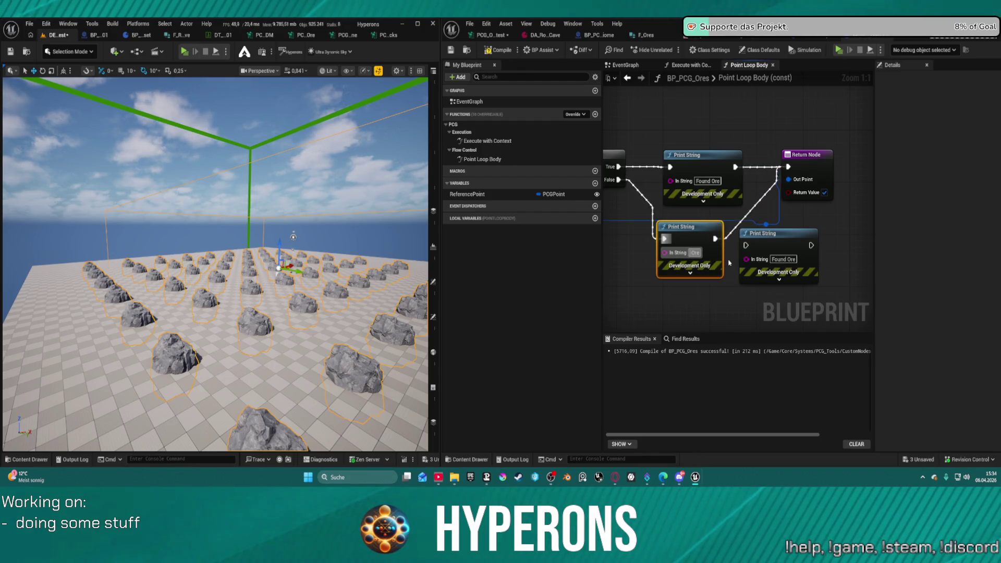
{"action": "type", "text": "No Ore"}
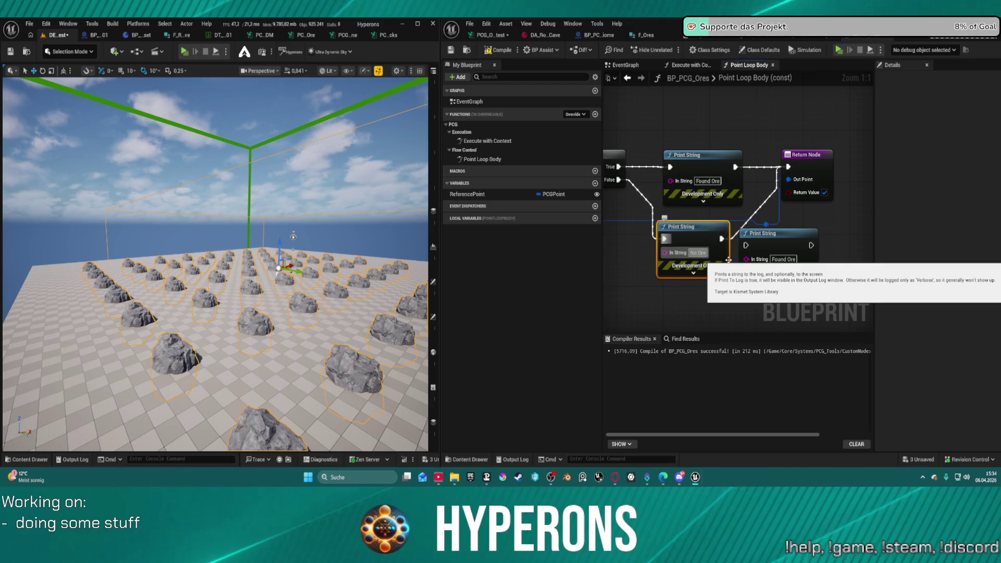
{"action": "type", "text": "s"}
{"action": "left_click", "coordinate": [799, 269]}
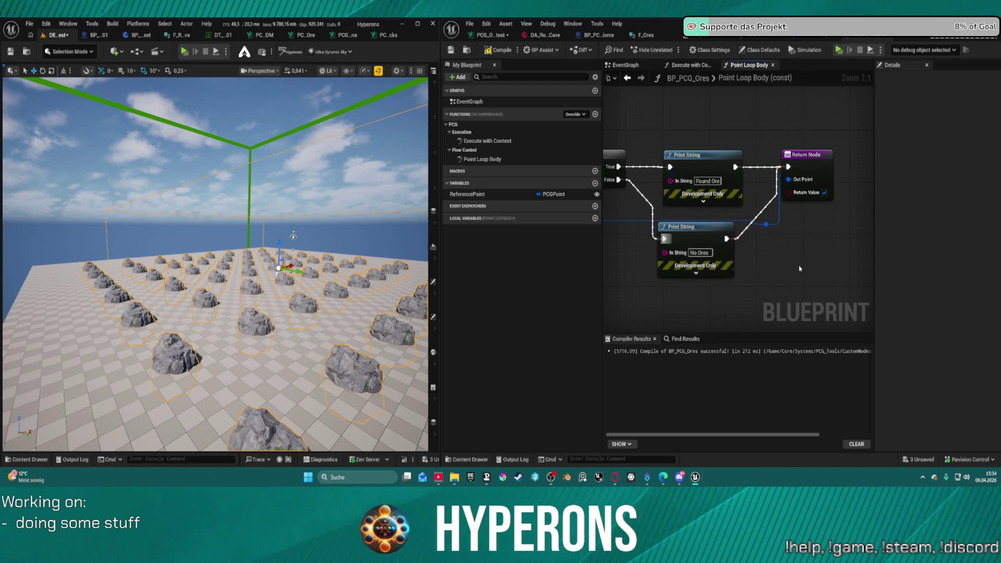
{"action": "left_click", "coordinate": [500, 51]}
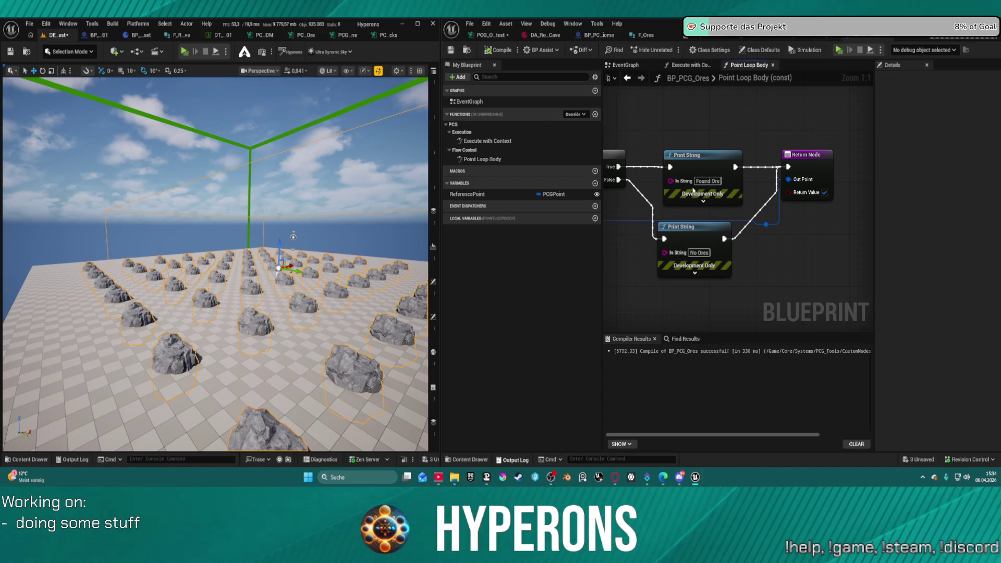
{"action": "key", "text": "grave"}
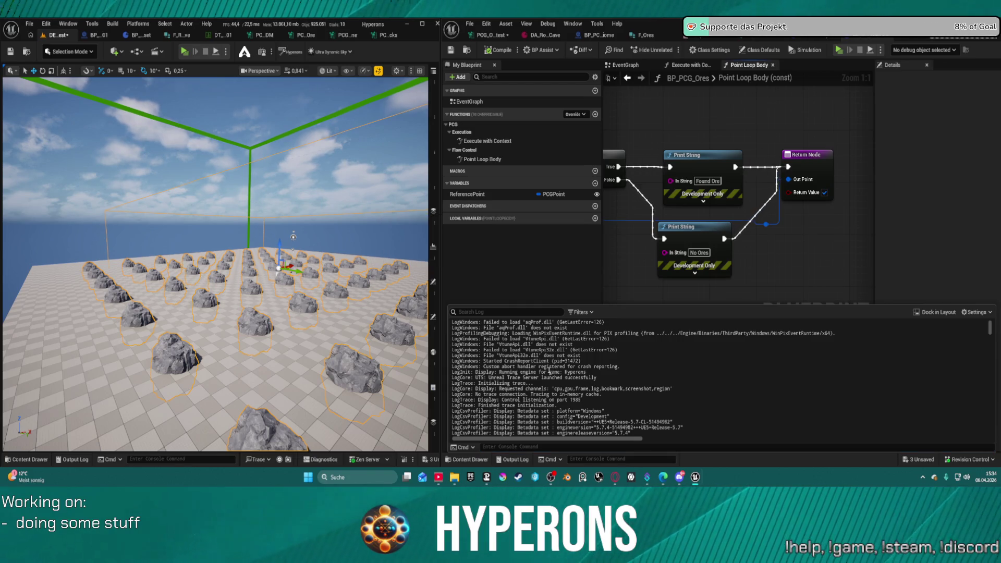
{"action": "scroll", "coordinate": [550, 367], "scroll_direction": "down", "scroll_amount": 1}
{"action": "scroll", "coordinate": [550, 367], "scroll_direction": "up", "scroll_amount": 1}
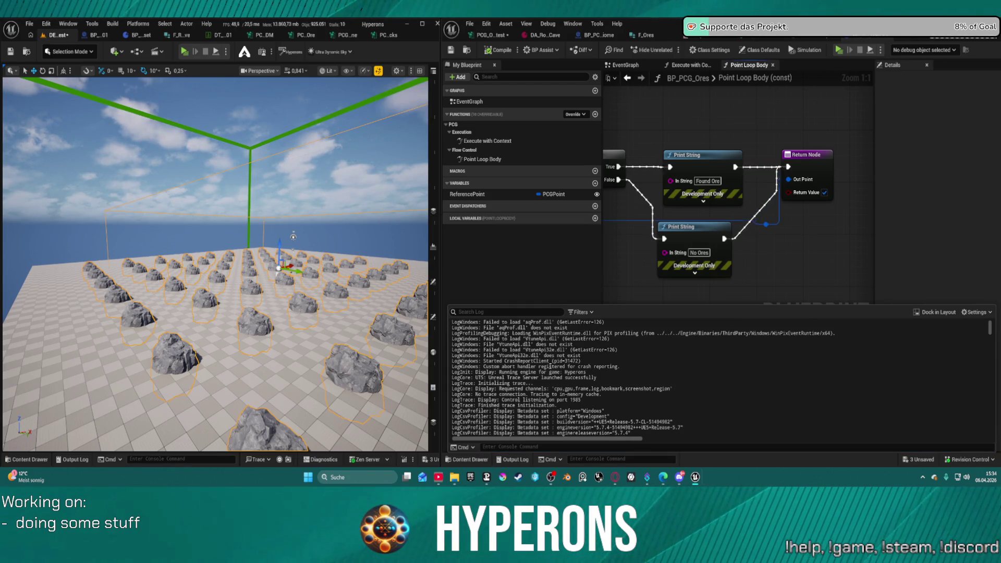
{"action": "scroll", "coordinate": [550, 361], "scroll_direction": "down", "scroll_amount": 5}
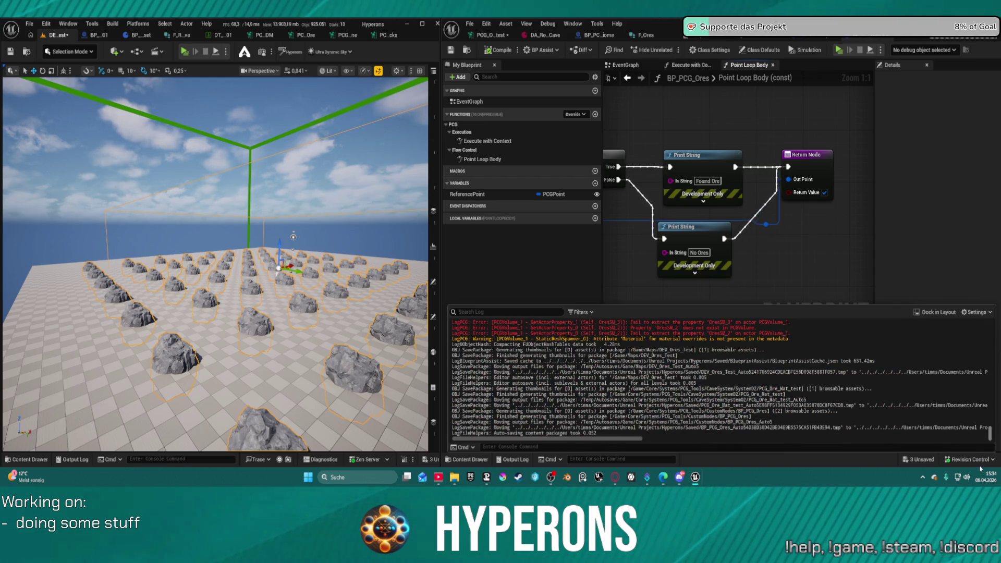
{"action": "scroll", "coordinate": [728, 358], "scroll_direction": "up", "scroll_amount": 4}
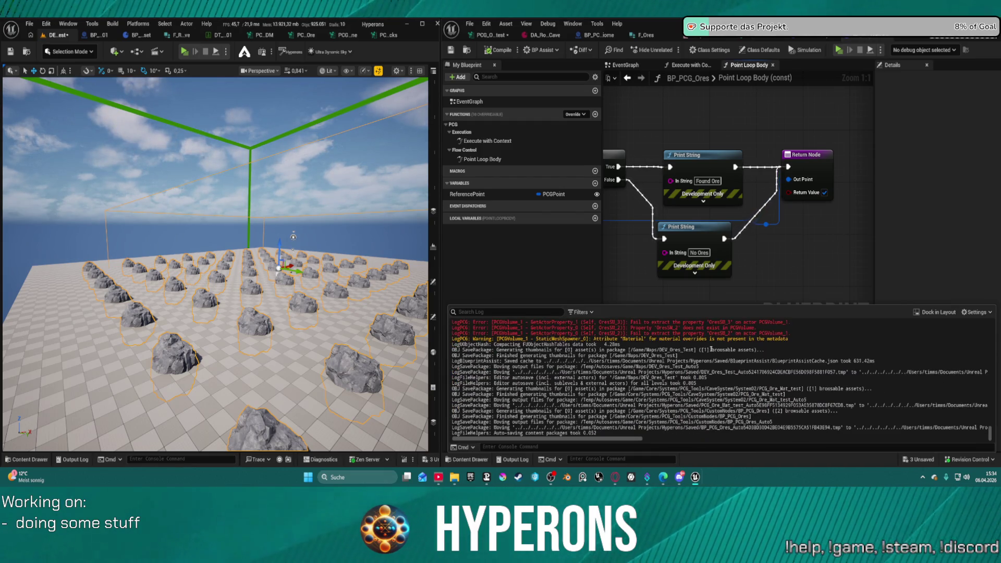
{"action": "scroll", "coordinate": [709, 348], "scroll_direction": "up", "scroll_amount": 5}
{"action": "scroll", "coordinate": [709, 348], "scroll_direction": "up", "scroll_amount": 10}
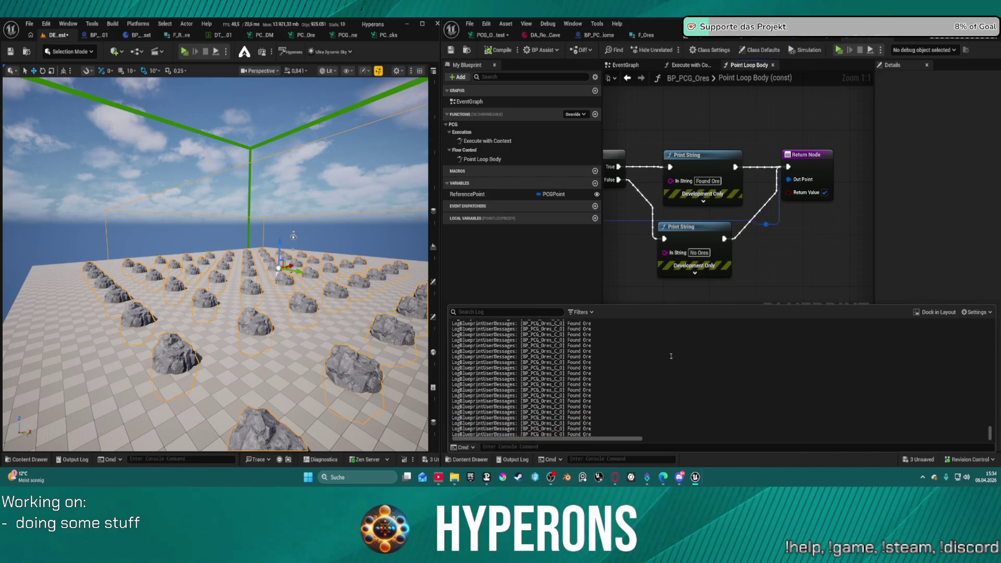
{"action": "scroll", "coordinate": [592, 359], "scroll_direction": "down", "scroll_amount": 10}
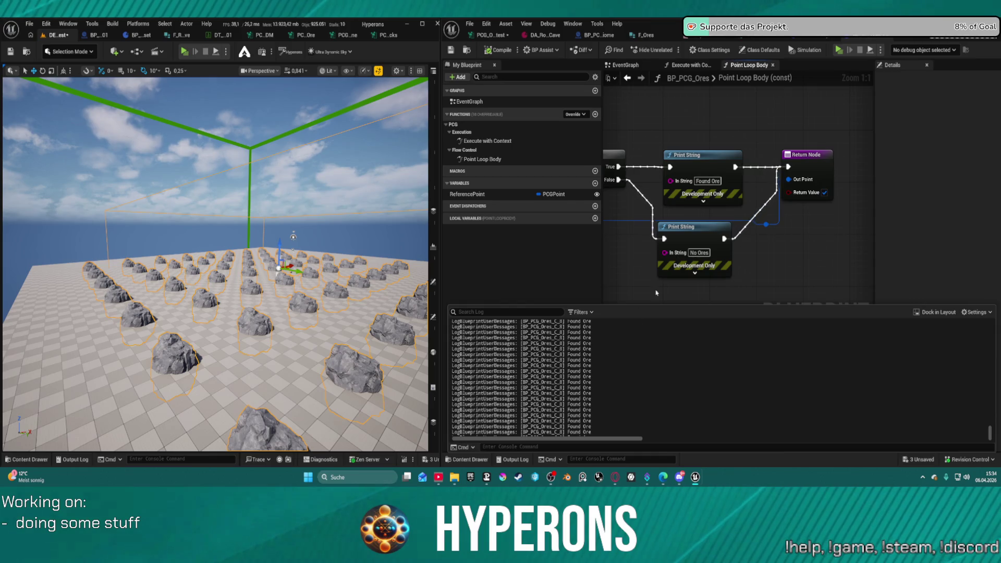
{"action": "left_click_drag", "start_coordinate": [665, 219], "coordinate": [844, 211]}
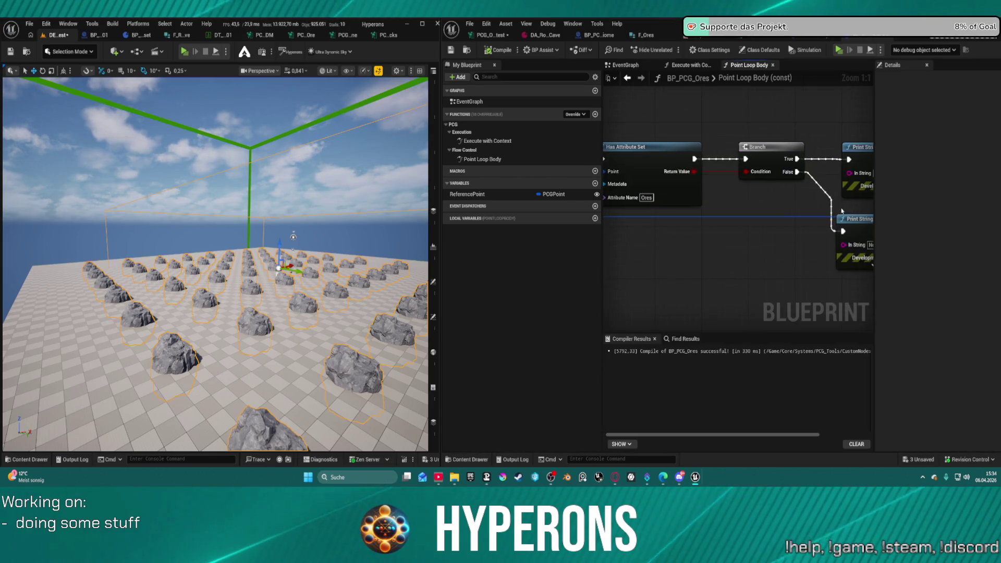
- Add a Get Integer 32 Attribute node fed from the Out Metadata output
{"action": "mouse_move", "coordinate": [774, 211]}
{"action": "left_mouse_down"}
{"action": "mouse_move", "coordinate": [827, 215]}
{"action": "mouse_move", "coordinate": [761, 217]}
{"action": "mouse_move", "coordinate": [857, 218]}
{"action": "left_mouse_up"}
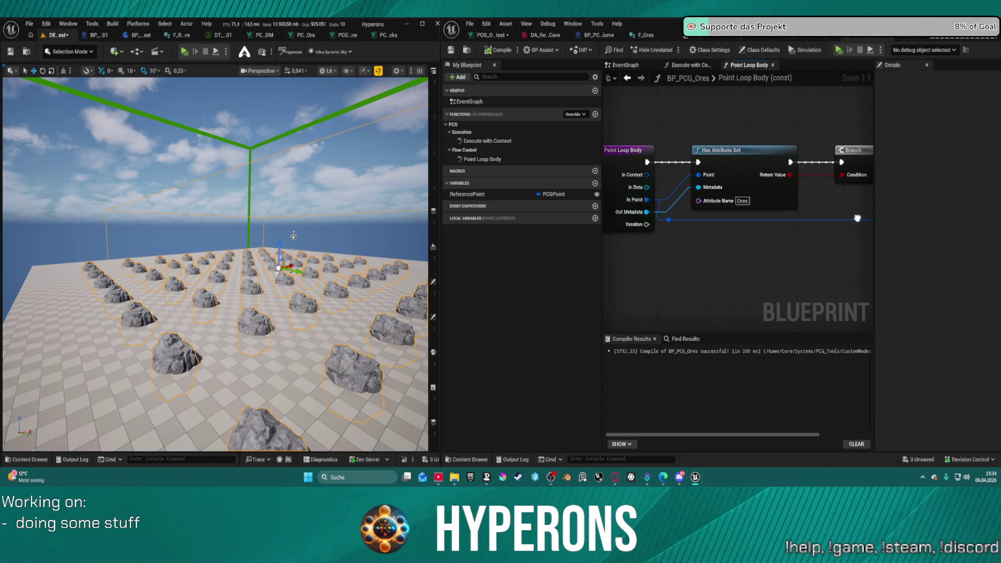
{"action": "left_click_drag", "start_coordinate": [646, 212], "coordinate": [738, 252]}
{"action": "type", "text": "get"}
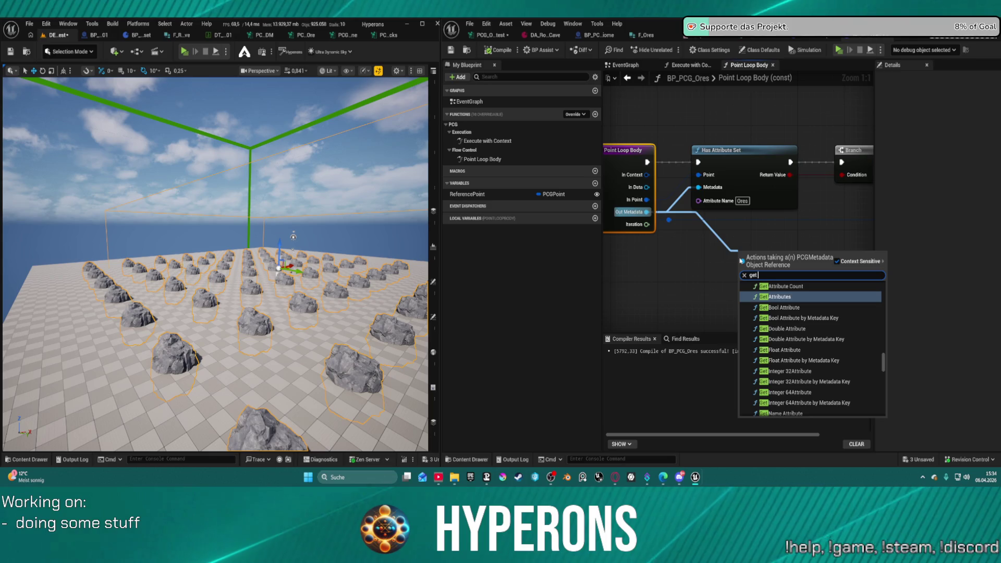
{"action": "type", "text": " enum"}
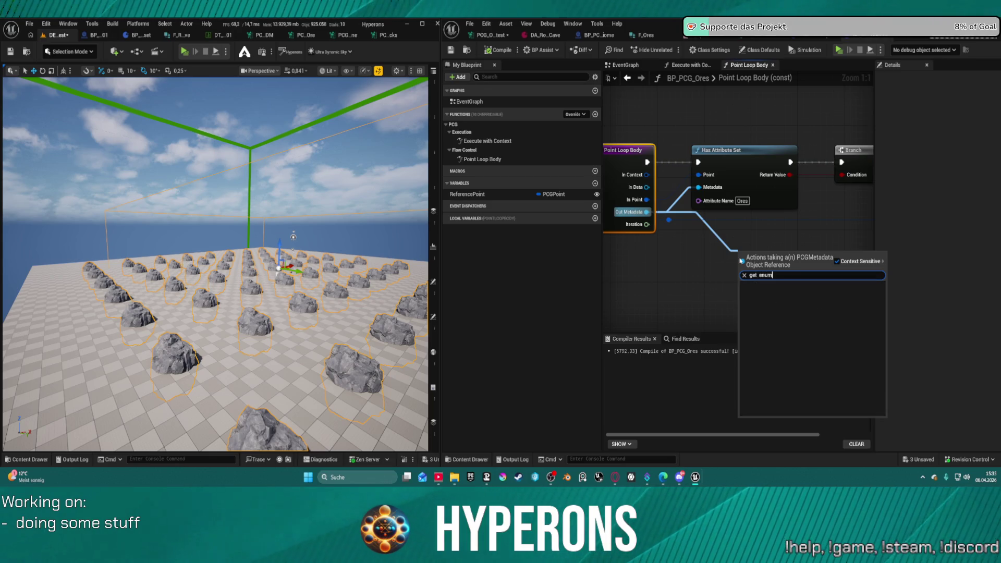
{"action": "key", "text": "BackSpace"}
{"action": "key", "text": "BackSpace"}
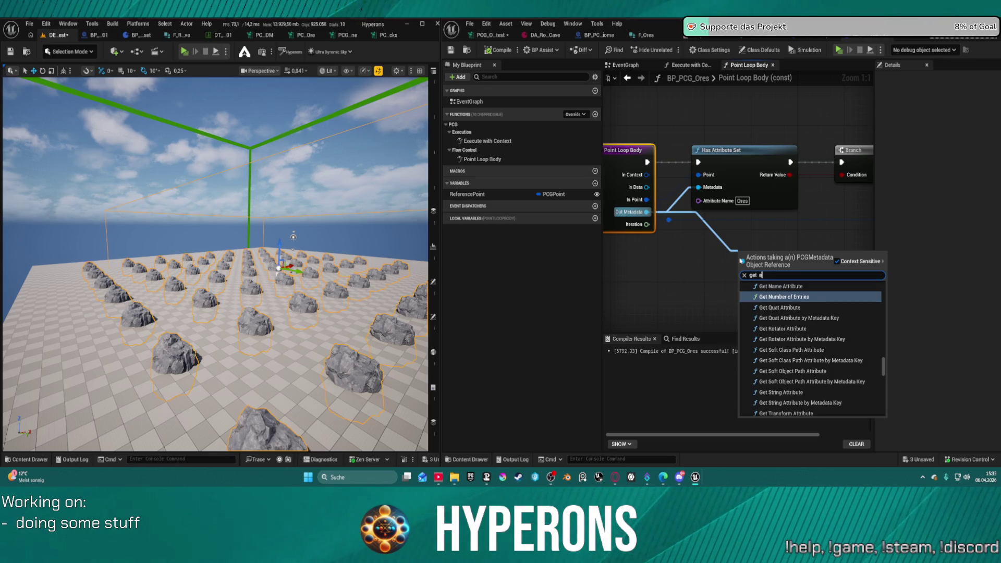
{"action": "type", "text": "ind"}
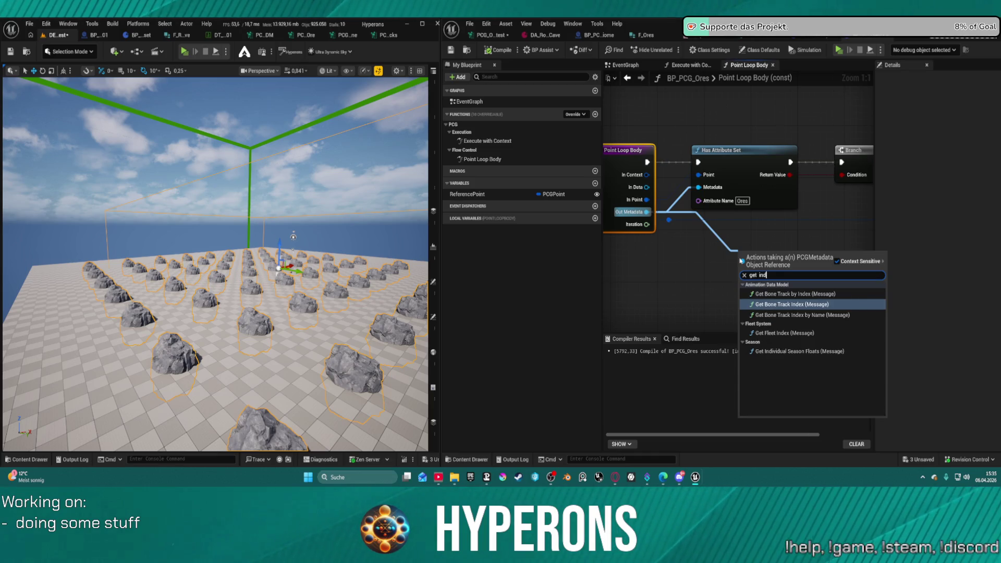
{"action": "key", "text": "BackSpace"}
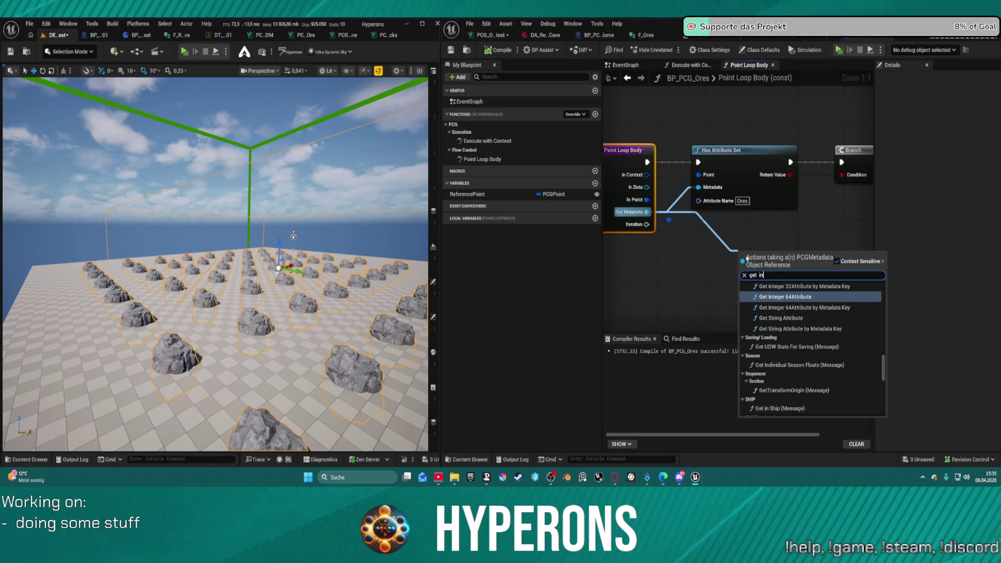
{"action": "scroll", "coordinate": [800, 298], "scroll_direction": "up", "scroll_amount": 2}
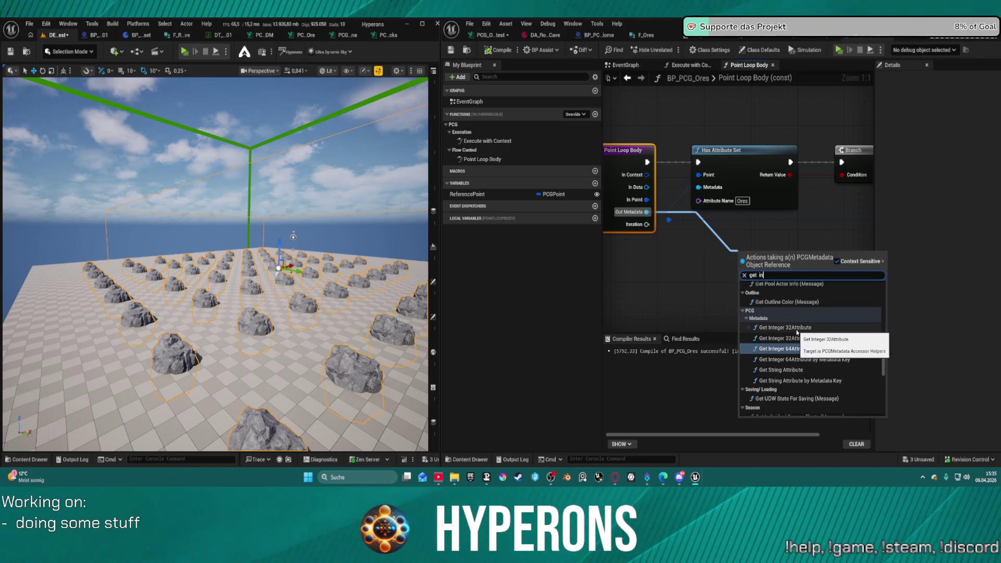
{"action": "left_click", "coordinate": [796, 329]}
{"action": "mouse_move", "coordinate": [802, 272]}
{"action": "left_mouse_down"}
{"action": "mouse_move", "coordinate": [779, 272]}
{"action": "mouse_move", "coordinate": [772, 255]}
{"action": "left_mouse_up"}
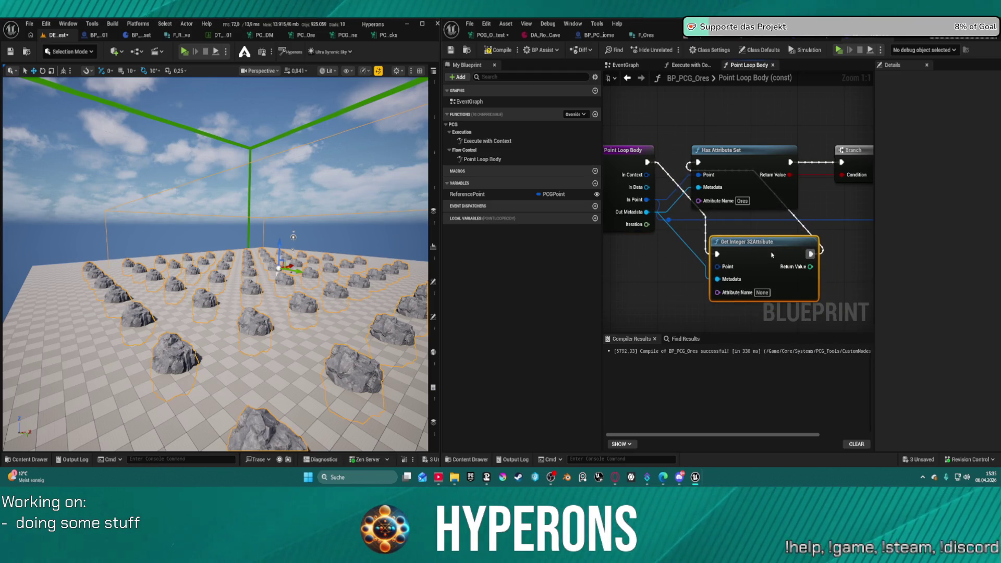
- Set its Attribute Name to Ores, delete Has Attribute Set, and feed the value into Print String
{"action": "left_click", "coordinate": [761, 292]}
{"action": "type", "text": "Ores"}
{"action": "key", "text": "Return"}
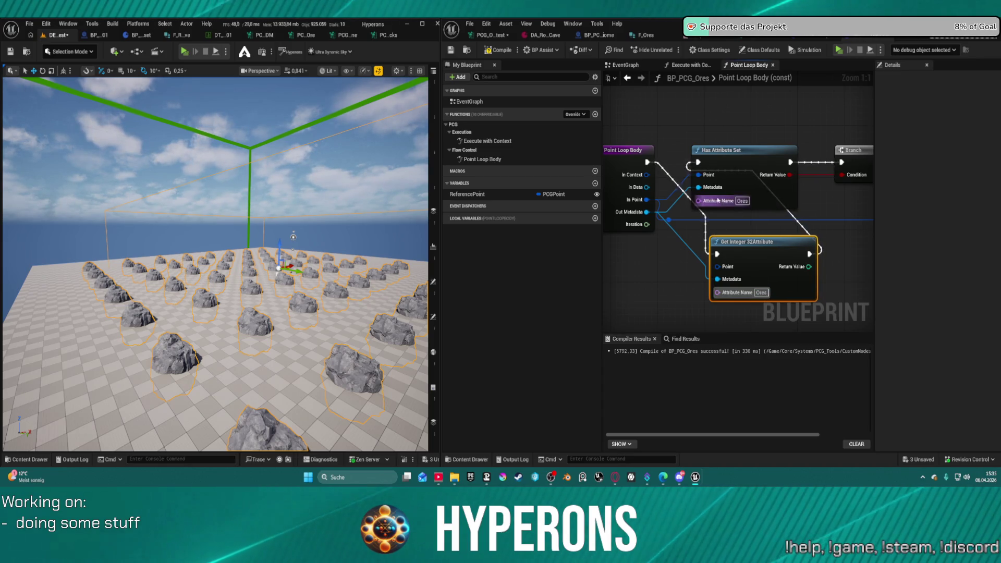
{"action": "left_click", "coordinate": [756, 169]}
{"action": "key", "text": "Delete"}
{"action": "mouse_move", "coordinate": [766, 243]}
{"action": "left_mouse_down"}
{"action": "mouse_move", "coordinate": [759, 159]}
{"action": "mouse_move", "coordinate": [841, 162]}
{"action": "left_mouse_up"}
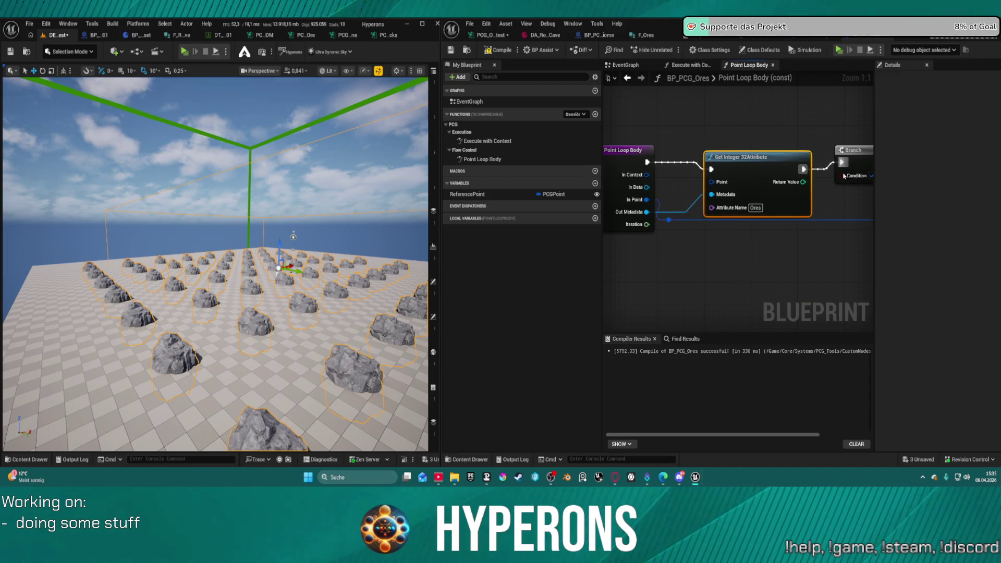
{"action": "mouse_move", "coordinate": [649, 199]}
{"action": "left_mouse_down"}
{"action": "mouse_move", "coordinate": [796, 201]}
{"action": "mouse_move", "coordinate": [793, 193]}
{"action": "left_mouse_up"}
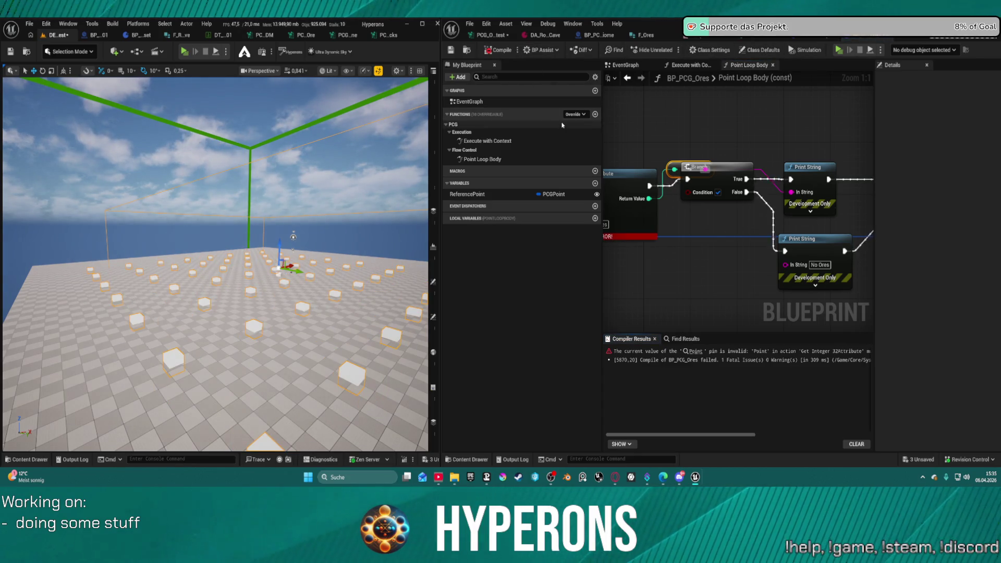
- Wire Point Loop Body's In Point into the attribute read's Point pin, recompile, and review the log warnings
{"action": "left_click", "coordinate": [696, 351]}
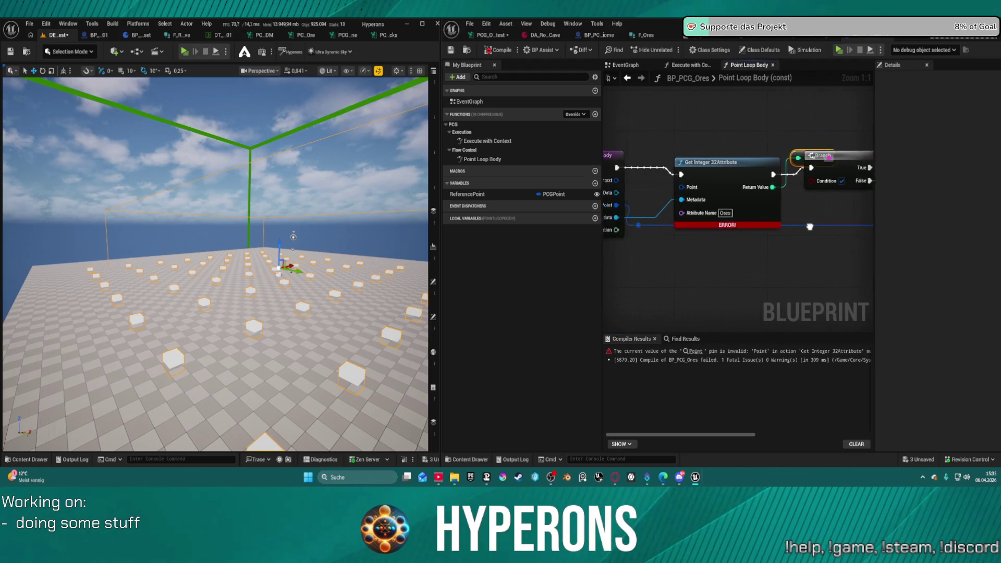
{"action": "left_click_drag", "start_coordinate": [665, 204], "coordinate": [729, 186]}
{"action": "left_click", "coordinate": [502, 49]}
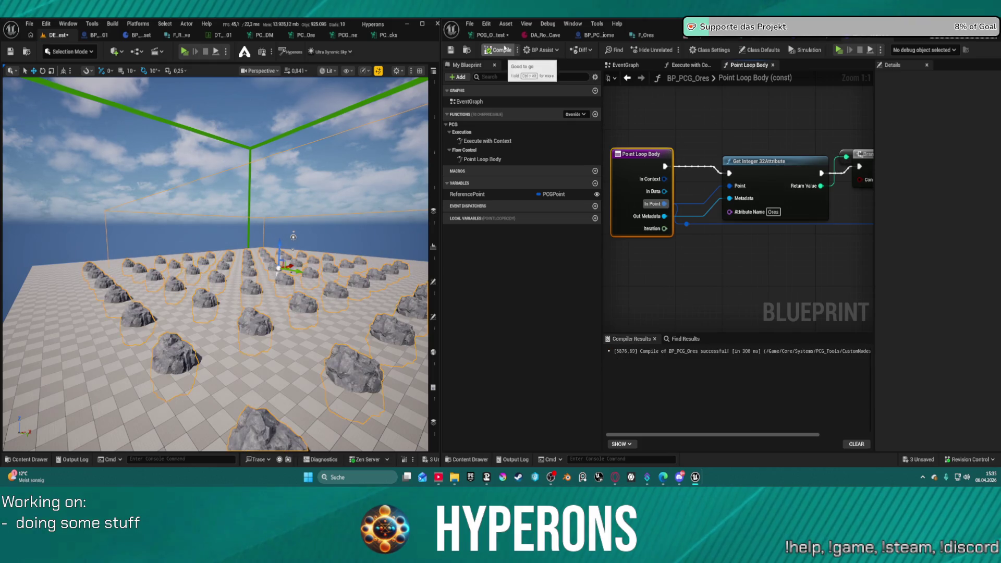
{"action": "left_click", "coordinate": [512, 460]}
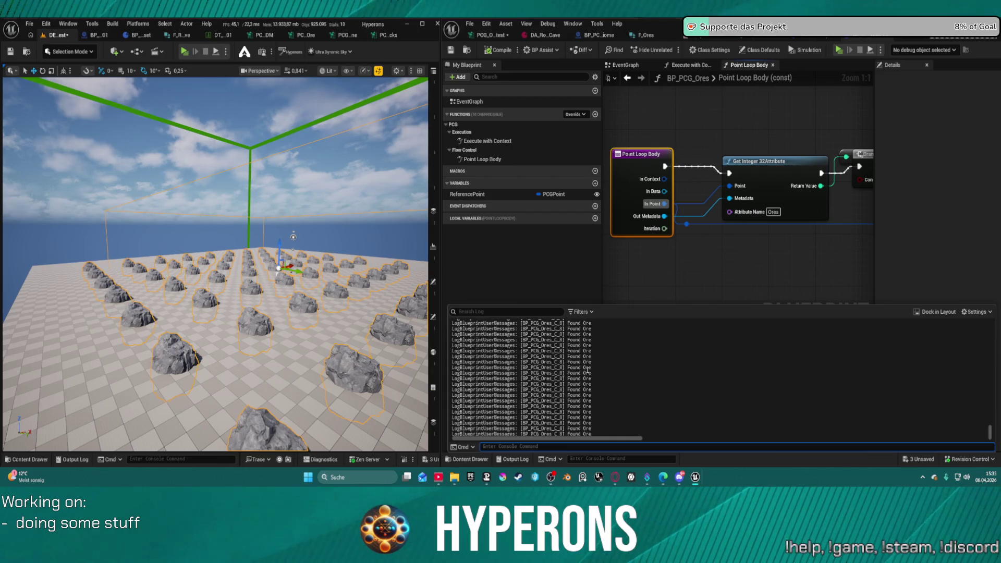
{"action": "left_click_drag", "start_coordinate": [787, 217], "coordinate": [749, 220]}
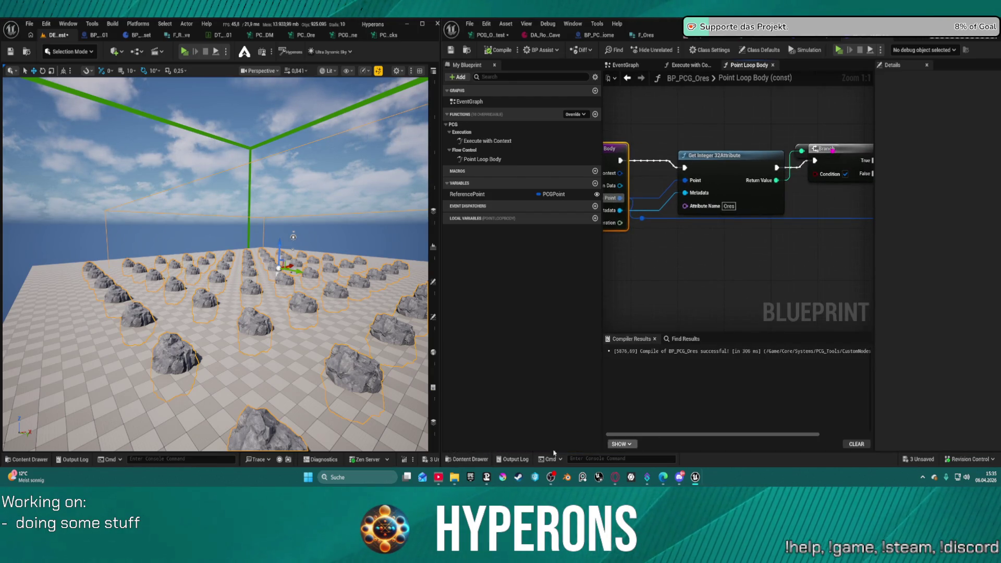
{"action": "left_click", "coordinate": [513, 459]}
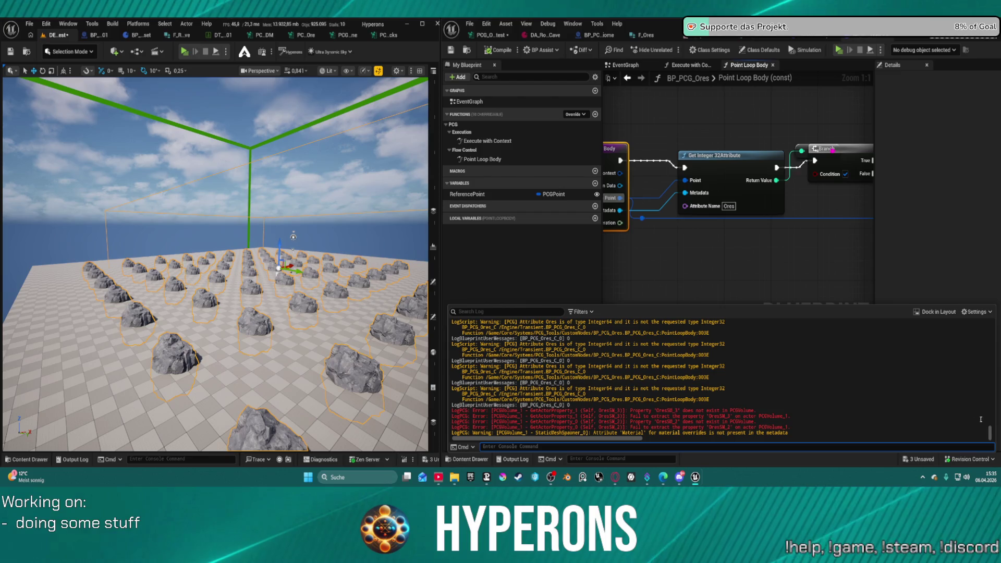
{"action": "left_click", "coordinate": [990, 434]}
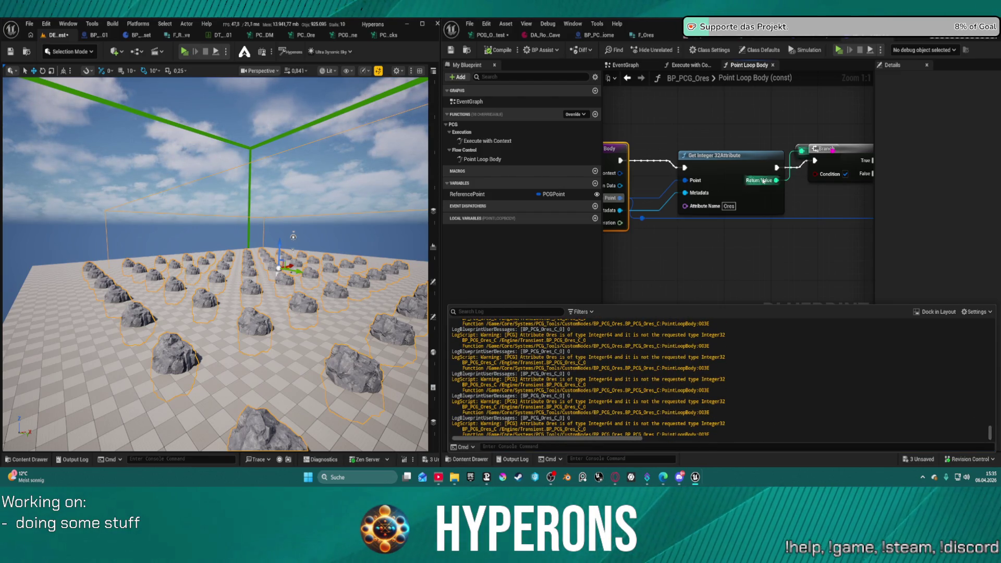
- Replace the 32-bit read with a Get Integer 64 Attribute node off the loop's point
{"action": "left_click", "coordinate": [706, 172]}
{"action": "key", "text": "F7"}
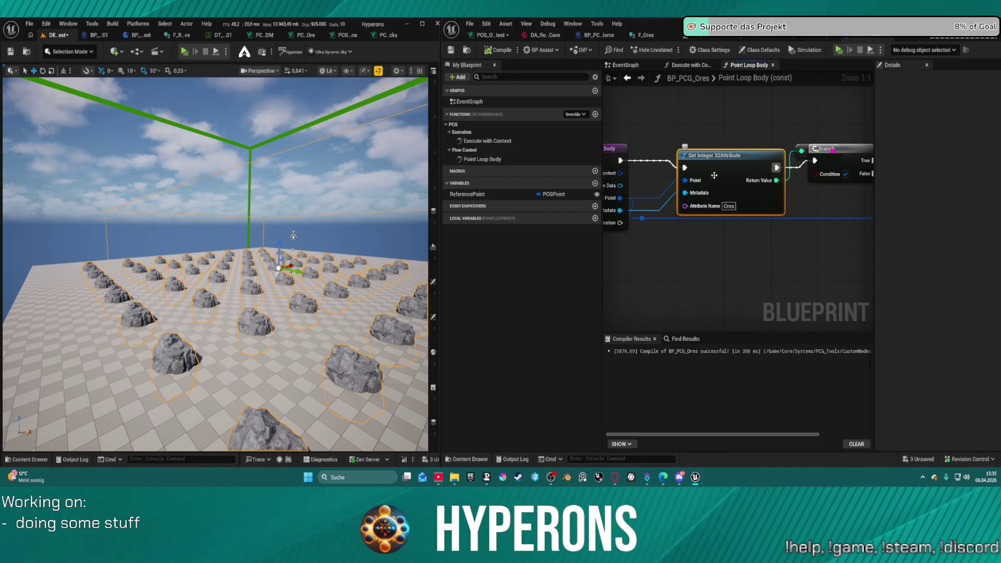
{"action": "key", "text": "Delete"}
{"action": "left_click_drag", "start_coordinate": [620, 198], "coordinate": [680, 191]}
{"action": "type", "text": "ores"}
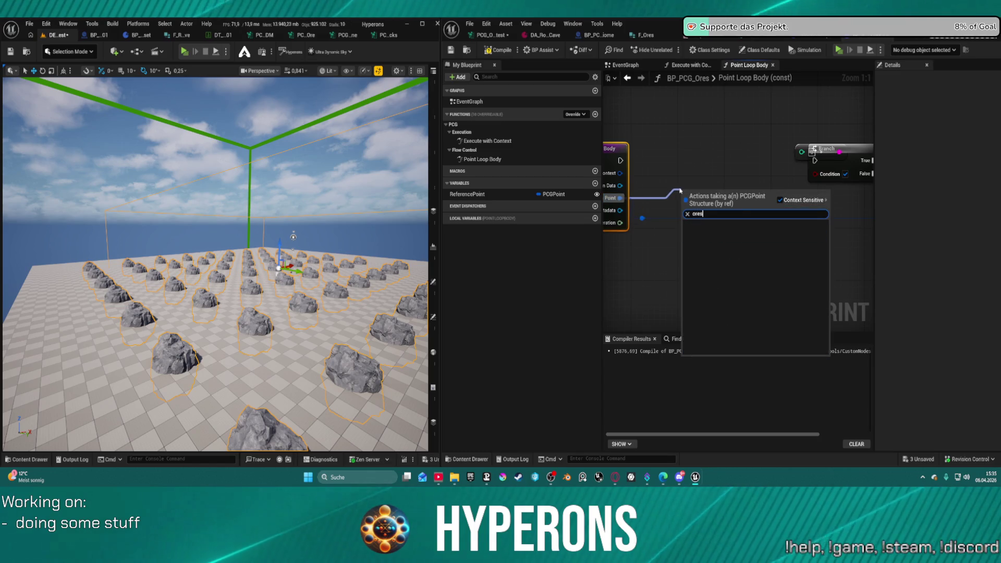
{"action": "key", "text": "BackSpace"}
{"action": "key", "text": "BackSpace"}
{"action": "key", "text": "BackSpace"}
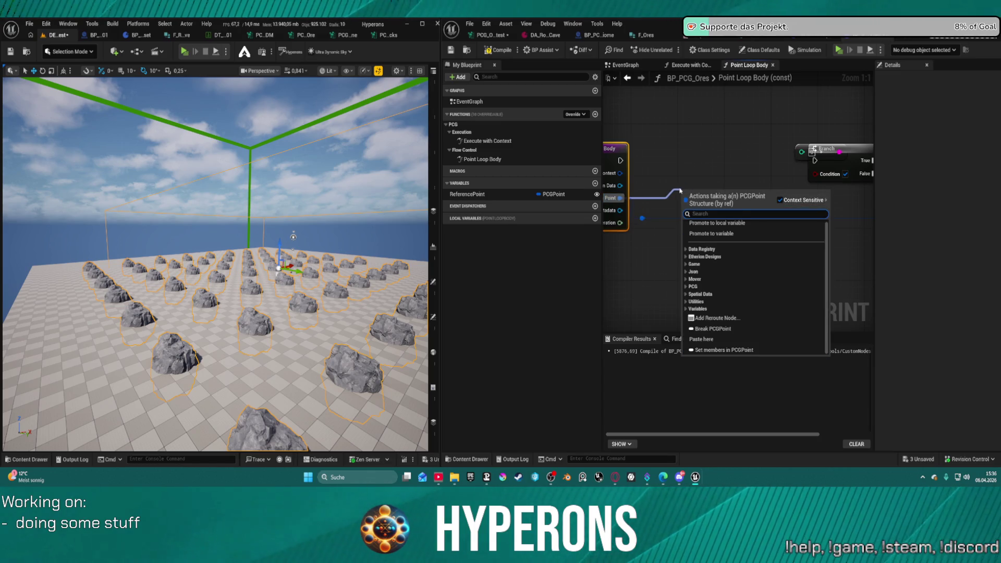
{"action": "type", "text": "get"}
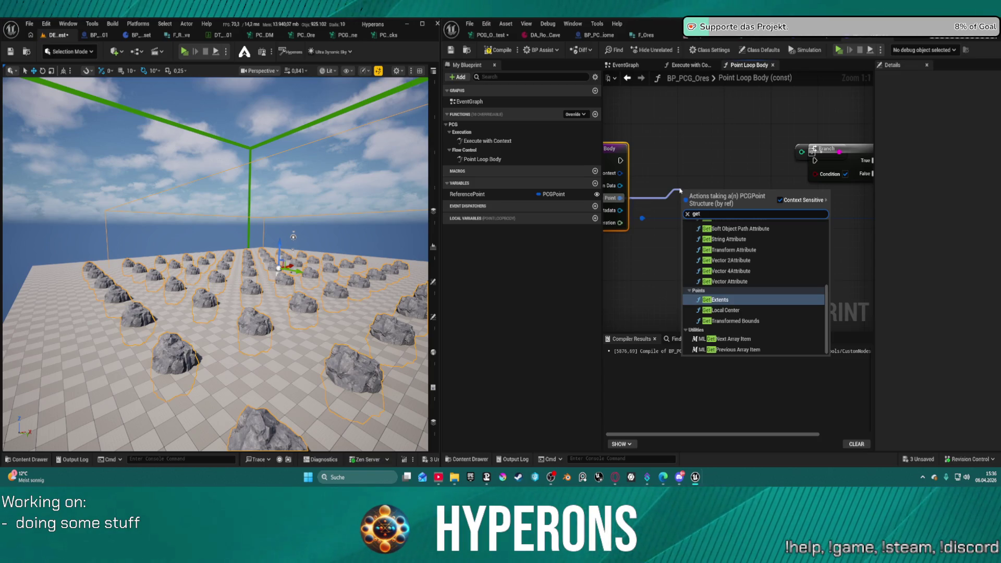
{"action": "type", "text": " in"}
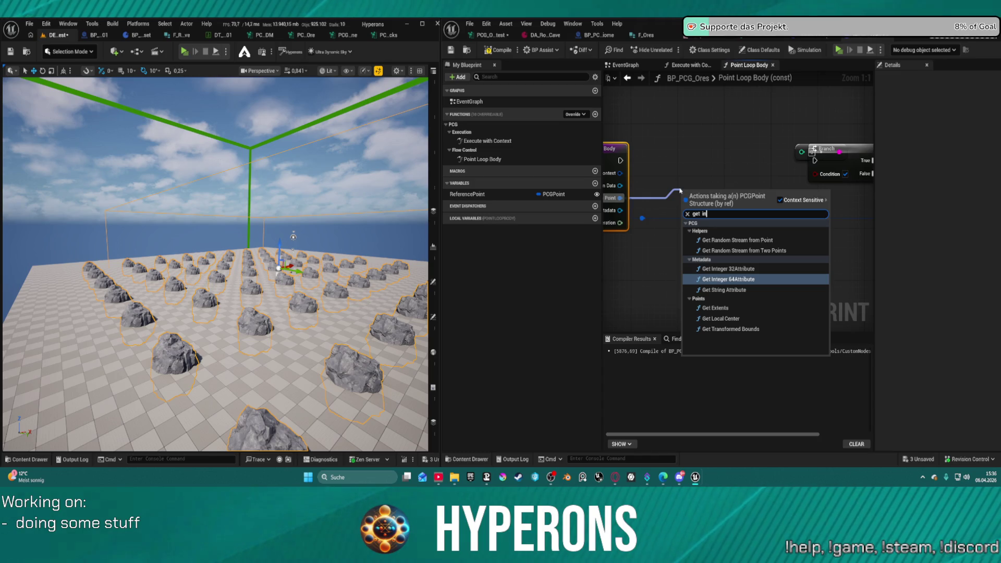
{"action": "left_click", "coordinate": [728, 279]}
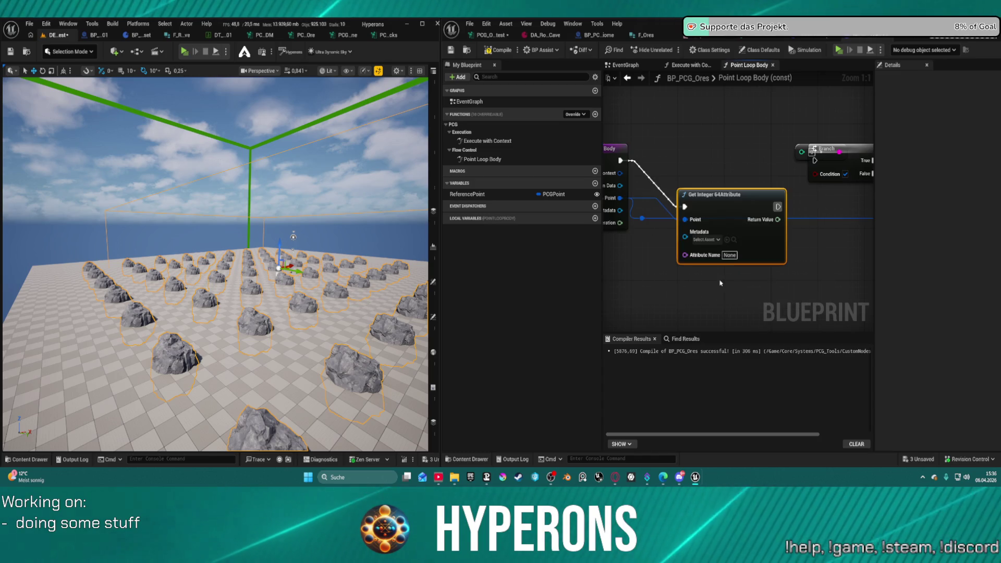
- Wire metadata into the new node, set its attribute name to ores, and chain it to the Branch
{"action": "left_click_drag", "start_coordinate": [679, 197], "coordinate": [620, 210]}
{"action": "left_click", "coordinate": [724, 206]}
{"action": "type", "text": "ores"}
{"action": "key", "text": "Return"}
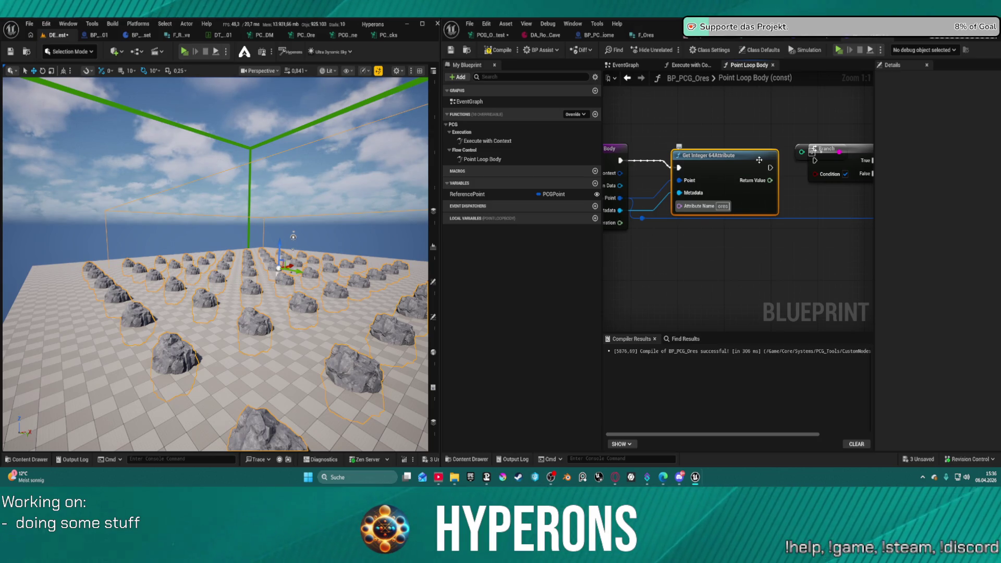
{"action": "mouse_move", "coordinate": [770, 167]}
{"action": "left_mouse_down"}
{"action": "mouse_move", "coordinate": [816, 161]}
{"action": "mouse_move", "coordinate": [845, 173]}
{"action": "left_mouse_up"}
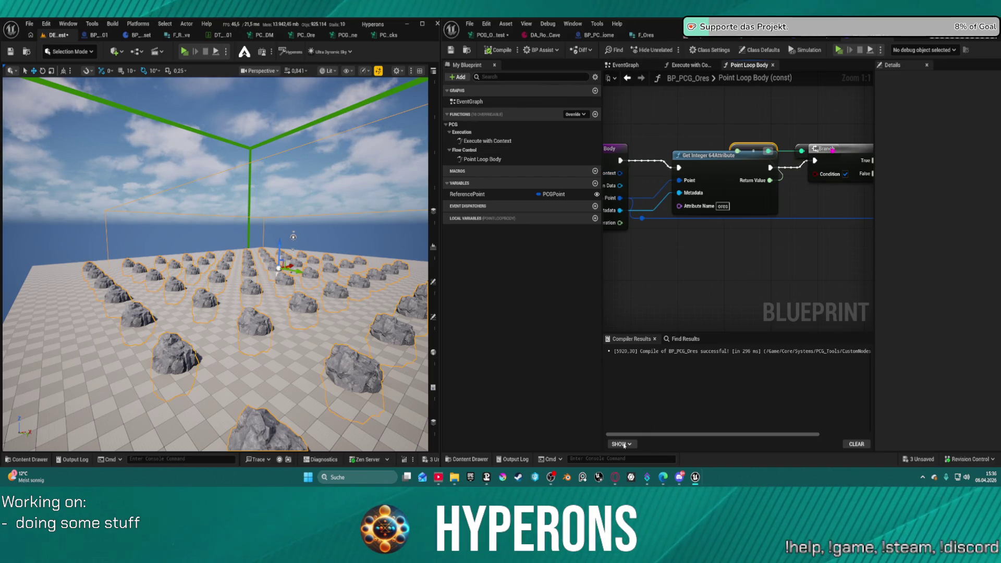
- Check the Output Log for the printed ore values 0, 5, 12, 13
{"action": "left_click", "coordinate": [514, 460]}
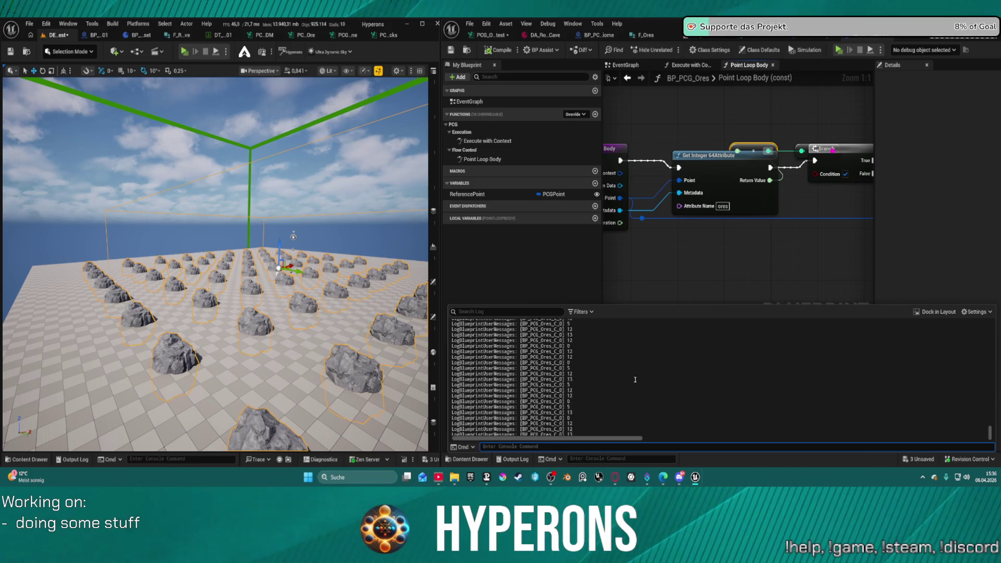
{"action": "scroll", "coordinate": [631, 365], "scroll_direction": "up", "scroll_amount": 5}
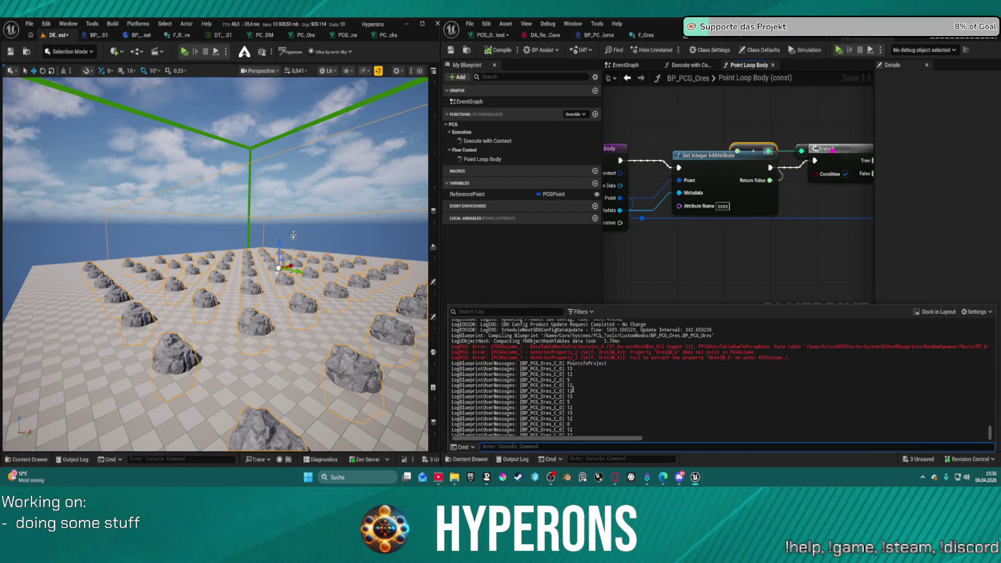
{"action": "scroll", "coordinate": [573, 385], "scroll_direction": "up", "scroll_amount": 3}
{"action": "scroll", "coordinate": [699, 232], "scroll_direction": "down", "scroll_amount": 5}
{"action": "key", "text": "F7"}
{"action": "scroll", "coordinate": [698, 232], "scroll_direction": "up", "scroll_amount": 5}
- Remove the No Ores print and route the ores value through a conversion node into Print String
{"action": "left_click_drag", "start_coordinate": [771, 250], "coordinate": [747, 247]}
{"action": "left_click", "coordinate": [718, 168]}
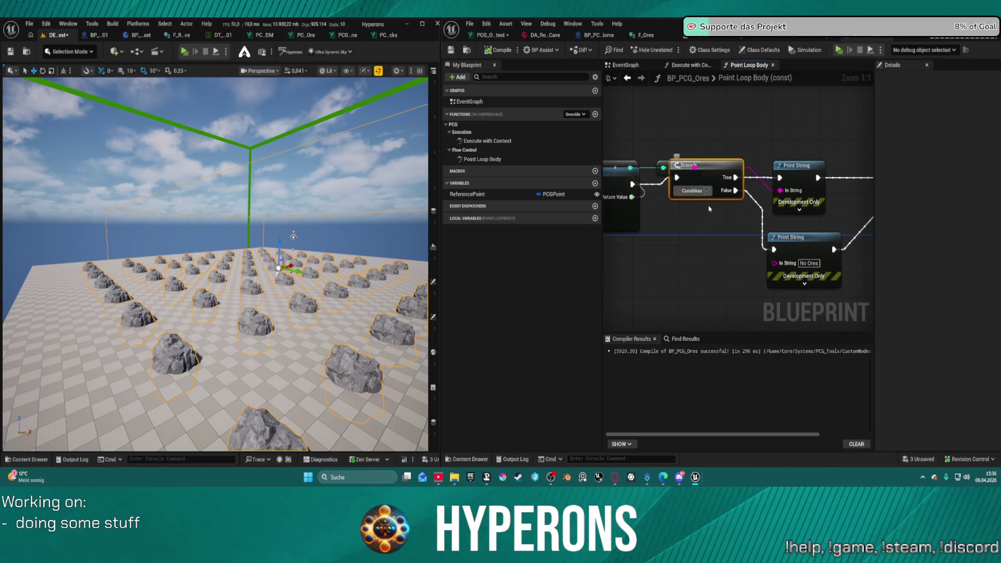
{"action": "left_click_drag", "start_coordinate": [709, 174], "coordinate": [713, 239]}
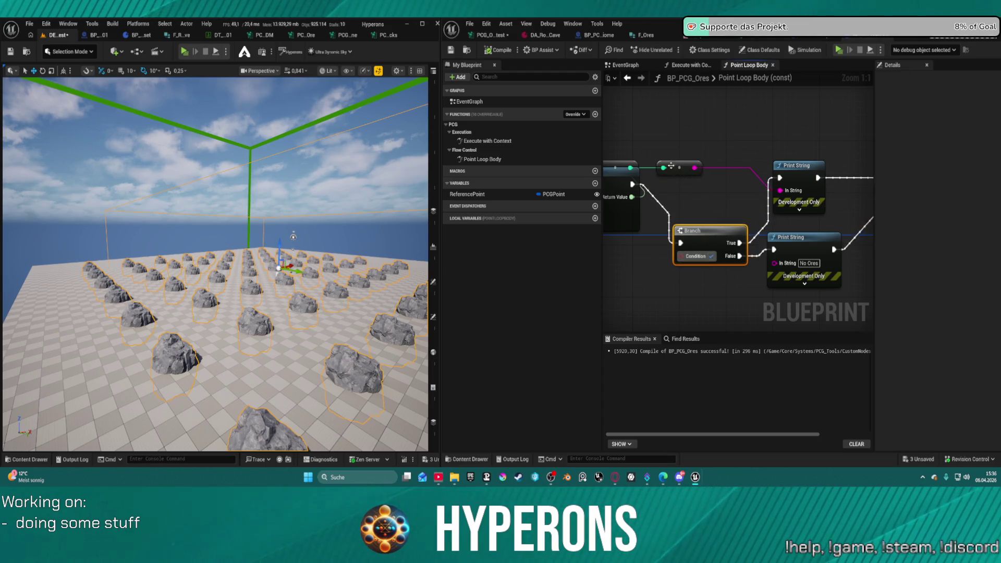
{"action": "mouse_move", "coordinate": [631, 196]}
{"action": "left_mouse_down"}
{"action": "mouse_move", "coordinate": [663, 167]}
{"action": "mouse_move", "coordinate": [720, 141]}
{"action": "mouse_move", "coordinate": [755, 138]}
{"action": "left_mouse_up"}
{"action": "left_click_drag", "start_coordinate": [793, 177], "coordinate": [835, 178]}
{"action": "left_click_drag", "start_coordinate": [697, 236], "coordinate": [713, 184]}
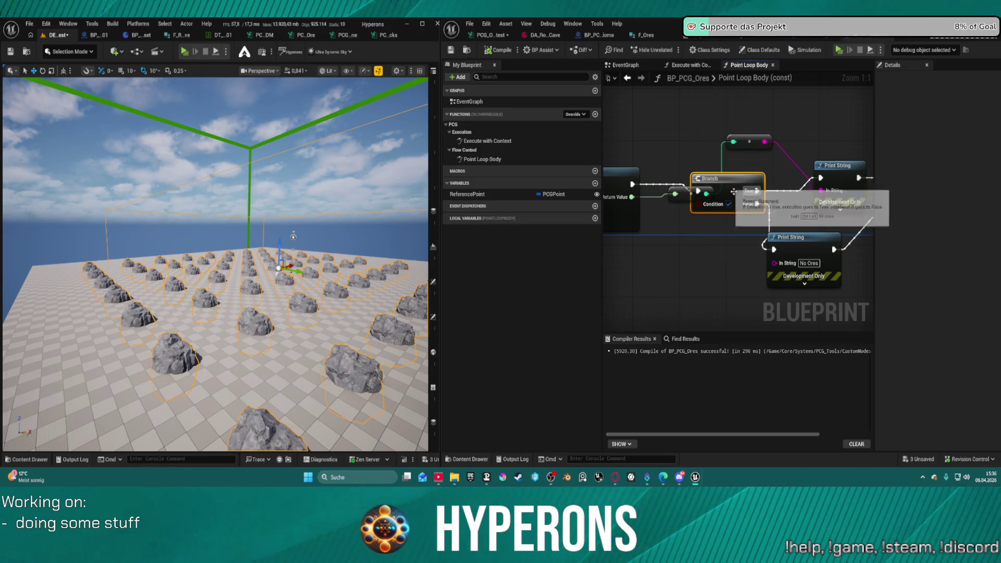
{"action": "key", "text": "Delete"}
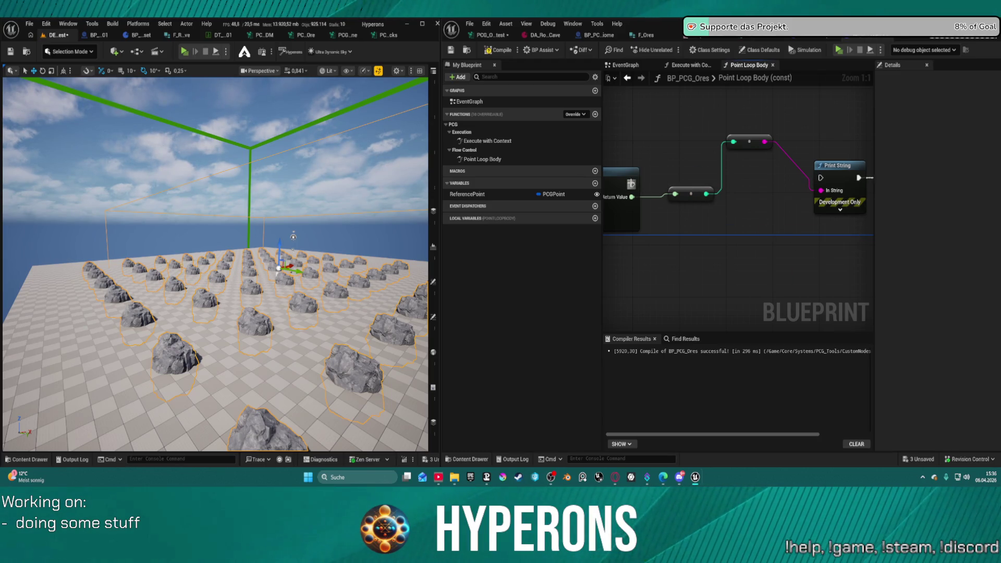
{"action": "left_click_drag", "start_coordinate": [633, 198], "coordinate": [829, 190]}
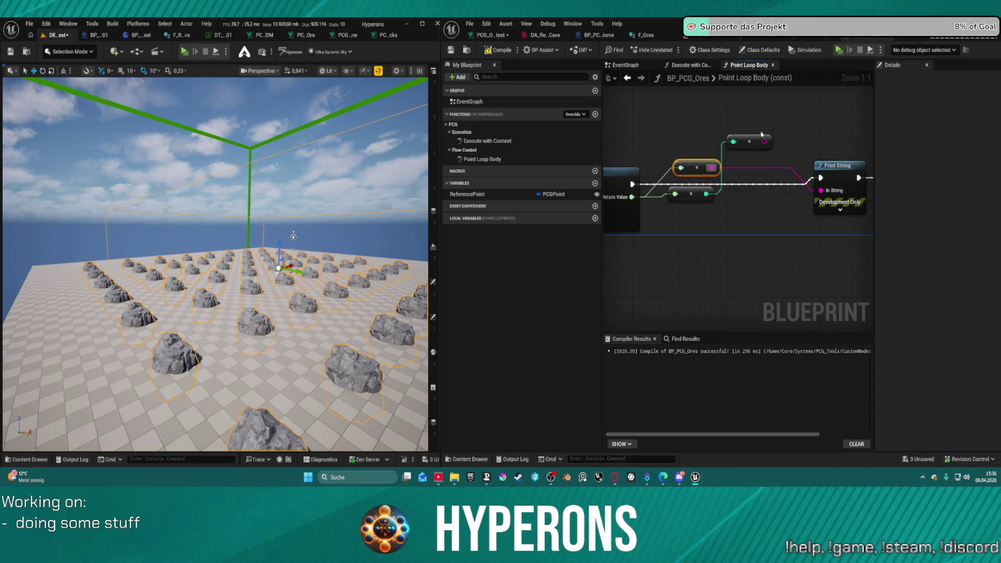
{"action": "key", "text": "ctrl+z"}
{"action": "key", "text": "ctrl+z"}
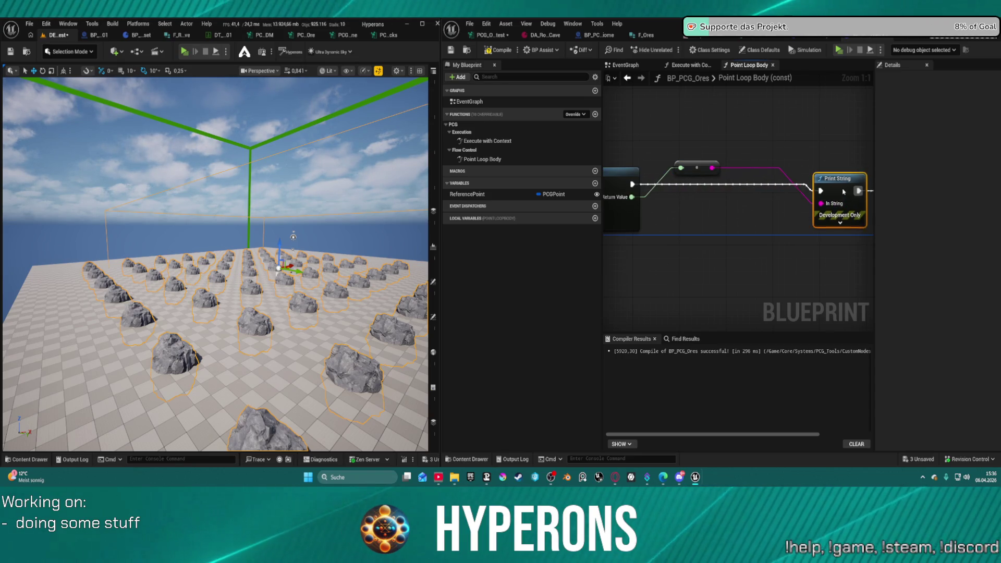
{"action": "left_click_drag", "start_coordinate": [705, 168], "coordinate": [706, 208]}
- Recompile BP_PCG_Ores and confirm the log still prints 0, 5, 12, 13
{"action": "left_click", "coordinate": [505, 52]}
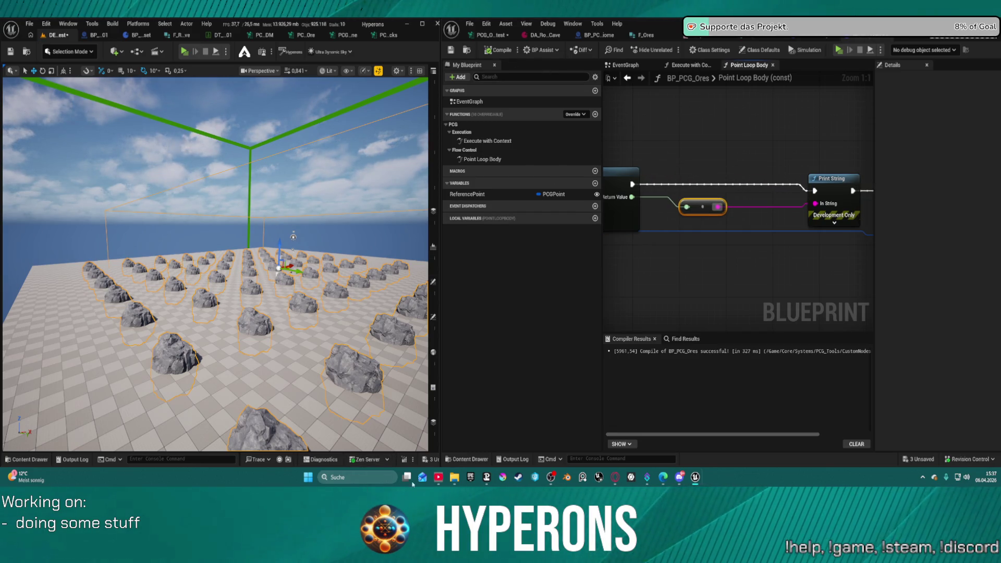
{"action": "left_click", "coordinate": [513, 460]}
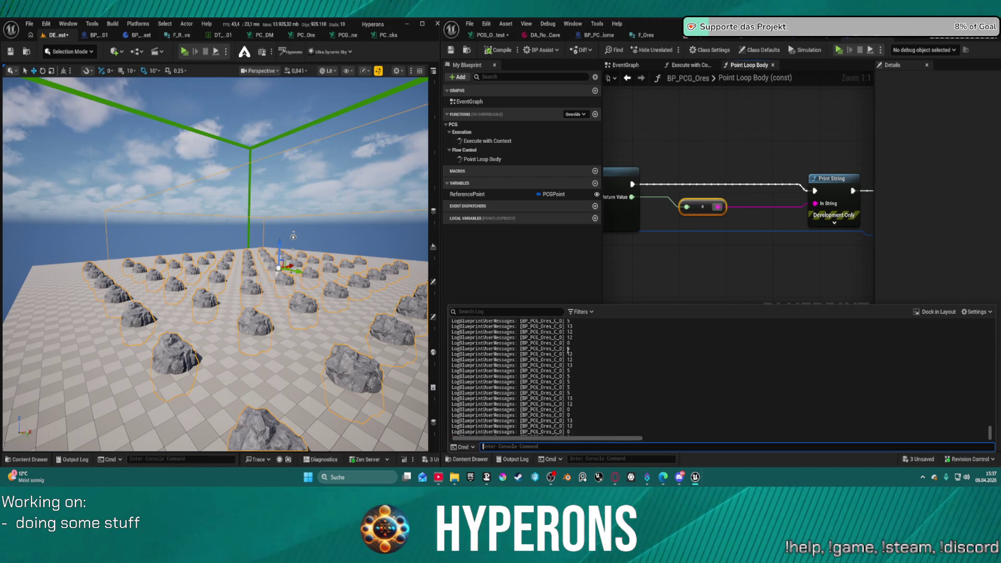
{"action": "left_click", "coordinate": [502, 49]}
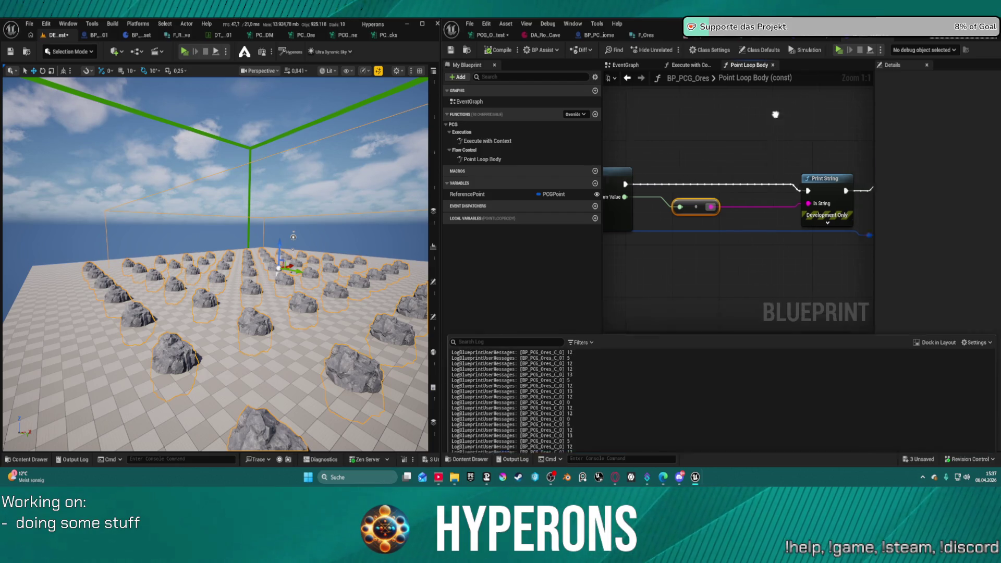
- Add a Set String Attribute node fed from Point Loop Body's In Point
{"action": "key", "text": "Home"}
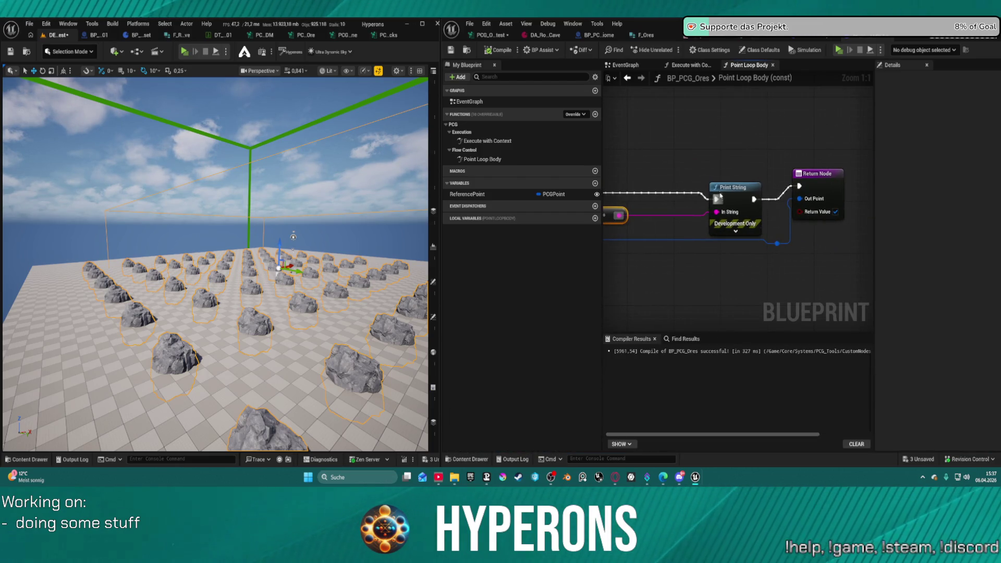
{"action": "right_click", "coordinate": [713, 177]}
{"action": "left_click_drag", "start_coordinate": [826, 180], "coordinate": [831, 193]}
{"action": "left_click_drag", "start_coordinate": [619, 215], "coordinate": [809, 210]}
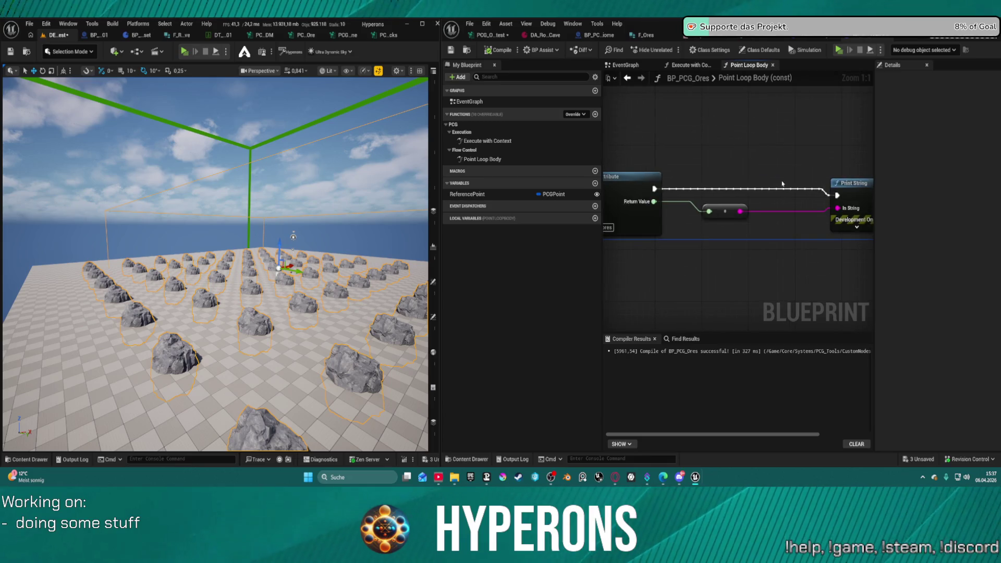
{"action": "scroll", "coordinate": [669, 207], "scroll_direction": "up", "scroll_amount": 2}
{"action": "scroll", "coordinate": [668, 207], "scroll_direction": "down", "scroll_amount": 2}
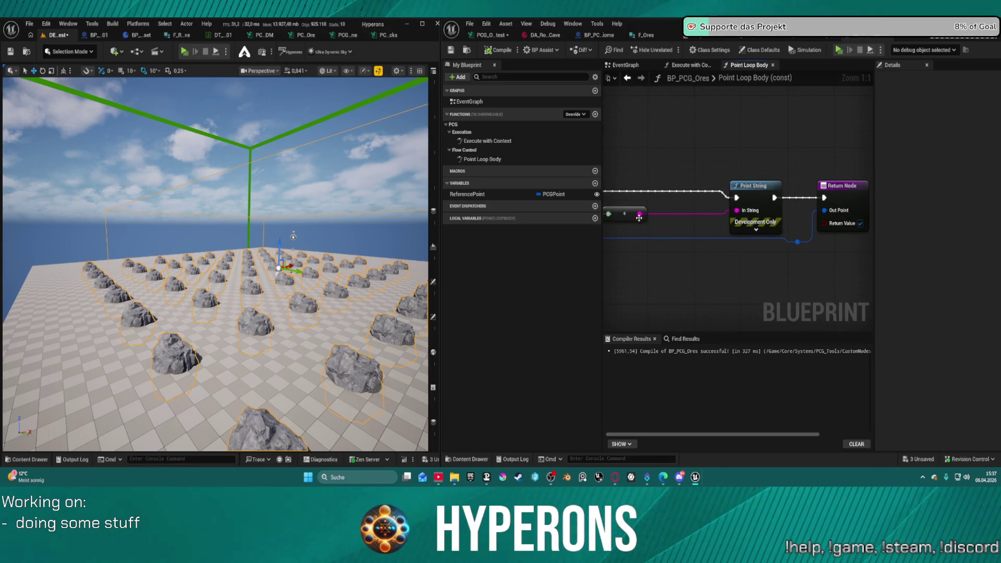
{"action": "left_click_drag", "start_coordinate": [639, 215], "coordinate": [745, 185]}
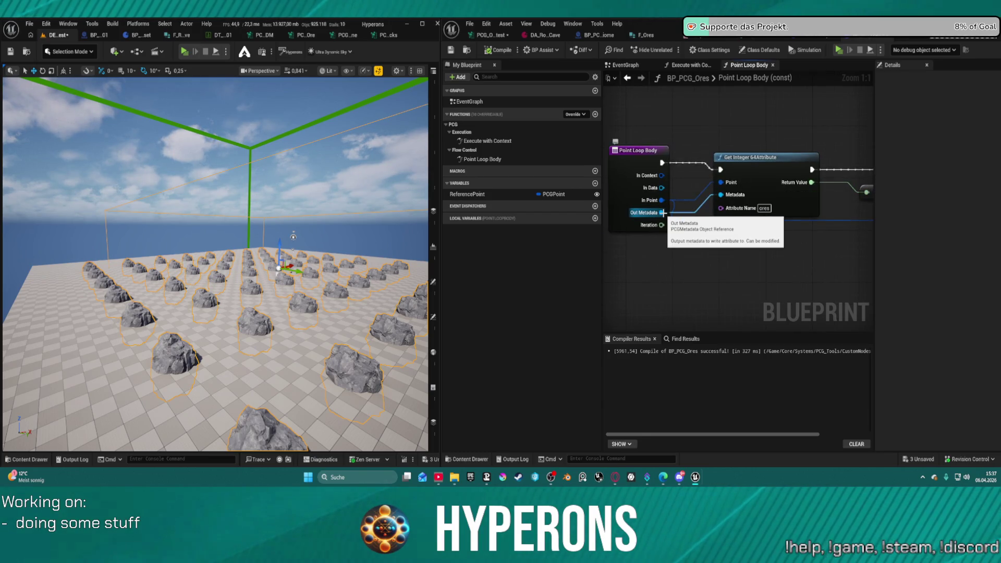
{"action": "mouse_move", "coordinate": [662, 213]}
{"action": "left_mouse_down"}
{"action": "mouse_move", "coordinate": [763, 272]}
{"action": "mouse_move", "coordinate": [722, 194]}
{"action": "left_mouse_up"}
{"action": "left_click_drag", "start_coordinate": [663, 202], "coordinate": [742, 268]}
{"action": "type", "text": "set st"}
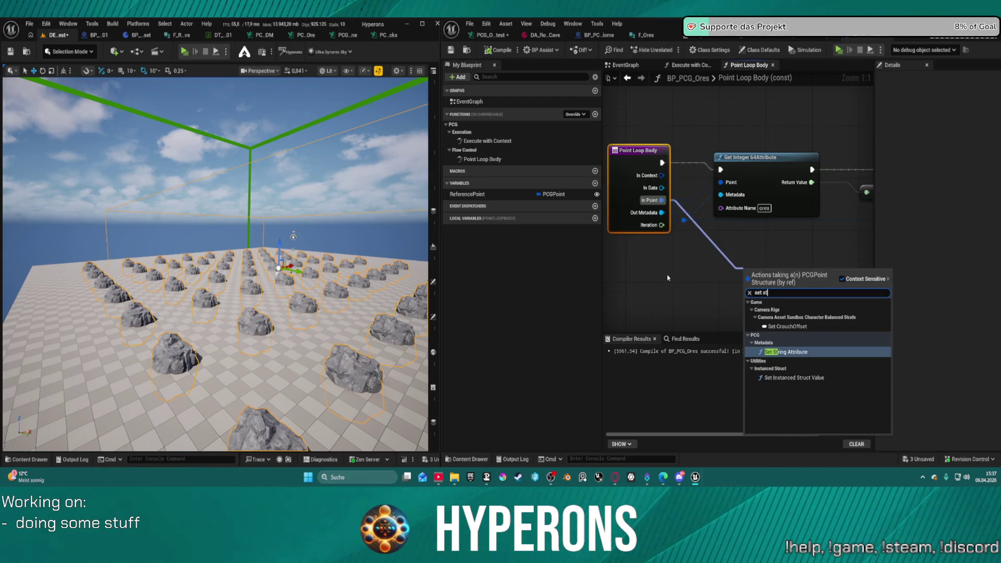
{"action": "key", "text": "Return"}
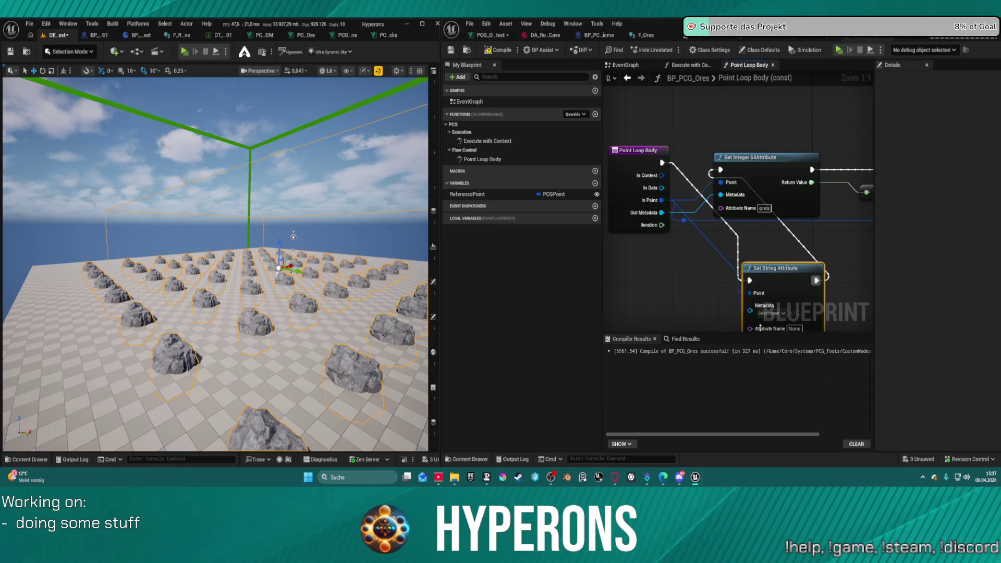
- Chain Set String Attribute's execution after the integer read and ahead of Print String
{"action": "mouse_move", "coordinate": [794, 279]}
{"action": "left_mouse_down"}
{"action": "mouse_move", "coordinate": [850, 251]}
{"action": "mouse_move", "coordinate": [826, 257]}
{"action": "left_mouse_up"}
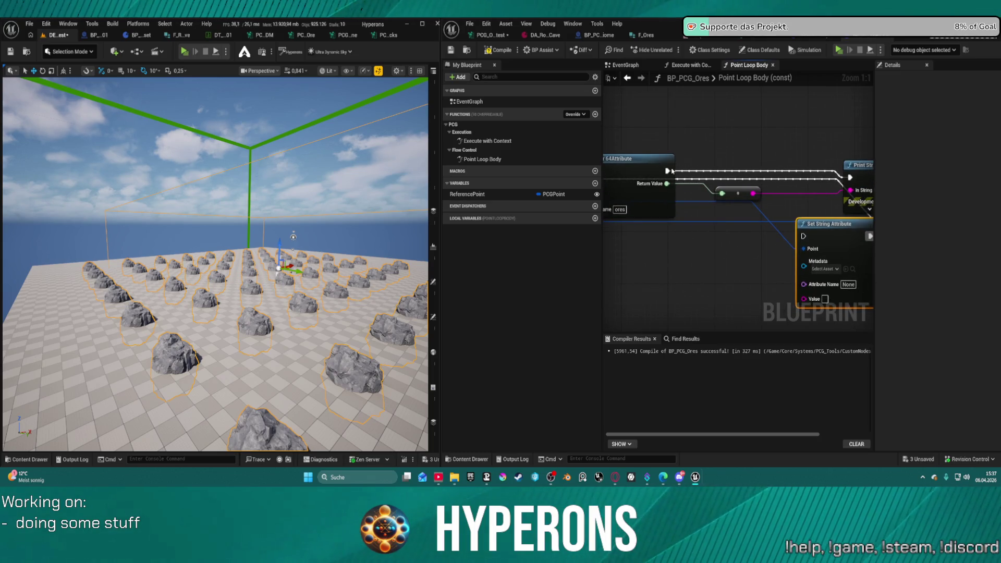
{"action": "left_click_drag", "start_coordinate": [668, 171], "coordinate": [804, 236]}
{"action": "left_click_drag", "start_coordinate": [869, 236], "coordinate": [850, 177]}
{"action": "left_click", "coordinate": [734, 225]}
{"action": "mouse_move", "coordinate": [759, 236]}
{"action": "left_mouse_down"}
{"action": "mouse_move", "coordinate": [725, 181]}
{"action": "mouse_move", "coordinate": [740, 178]}
{"action": "left_mouse_up"}
{"action": "left_click_drag", "start_coordinate": [761, 164], "coordinate": [814, 152]}
{"action": "left_click_drag", "start_coordinate": [719, 223], "coordinate": [707, 139]}
- Feed the converted string into Set String Attribute's Value and name the attribute OreID
{"action": "mouse_move", "coordinate": [643, 193]}
{"action": "left_mouse_down"}
{"action": "mouse_move", "coordinate": [758, 251]}
{"action": "mouse_move", "coordinate": [757, 242]}
{"action": "left_mouse_up"}
{"action": "key", "text": "Escape"}
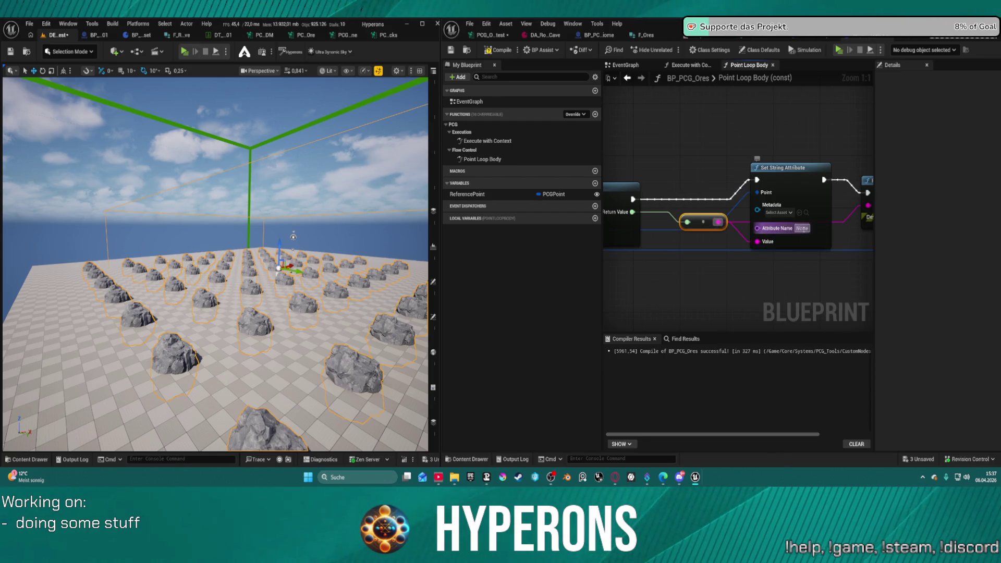
{"action": "left_click", "coordinate": [802, 228]}
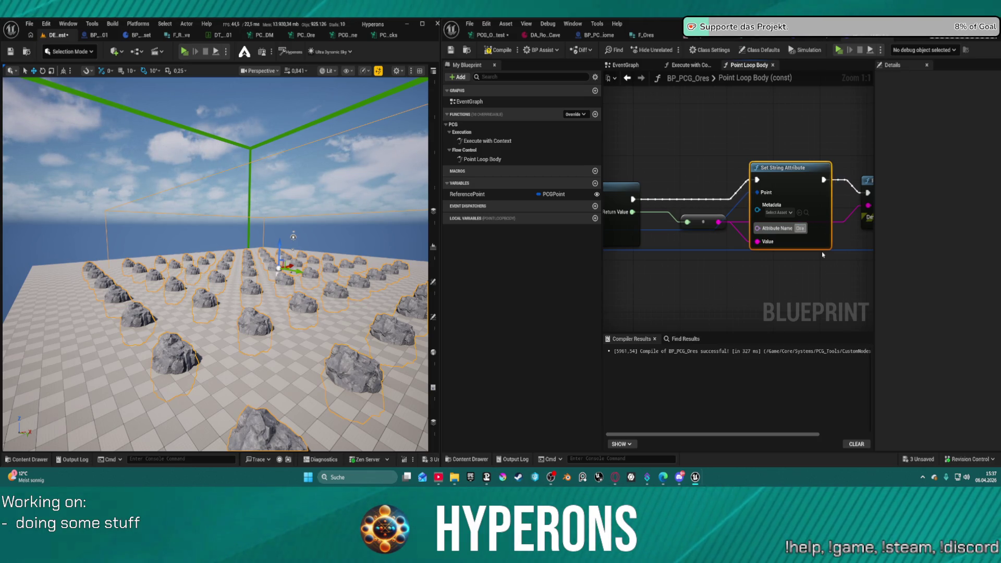
{"action": "type", "text": " ID"}
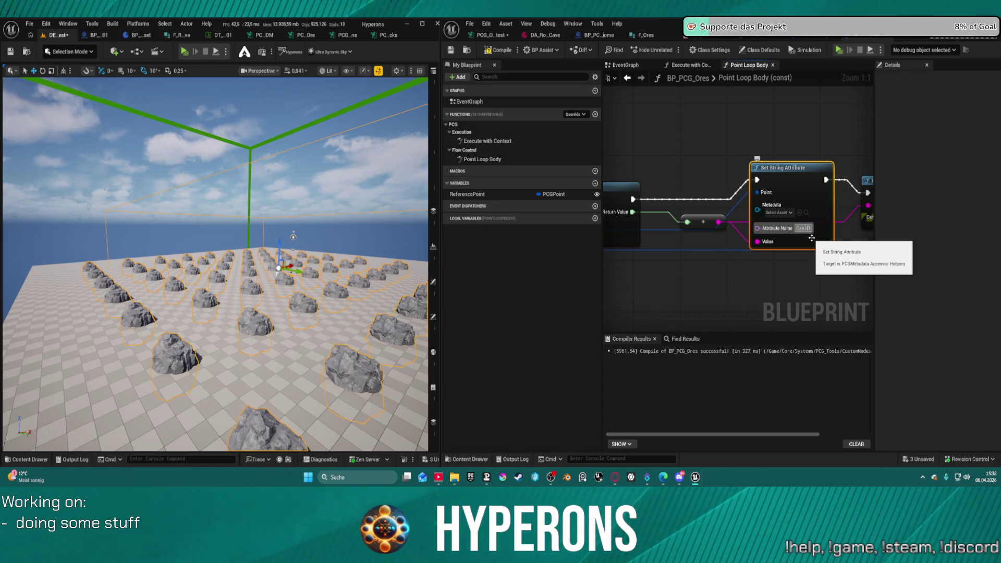
{"action": "key", "text": "Left"}
{"action": "key", "text": "Left"}
{"action": "key", "text": "BackSpace"}
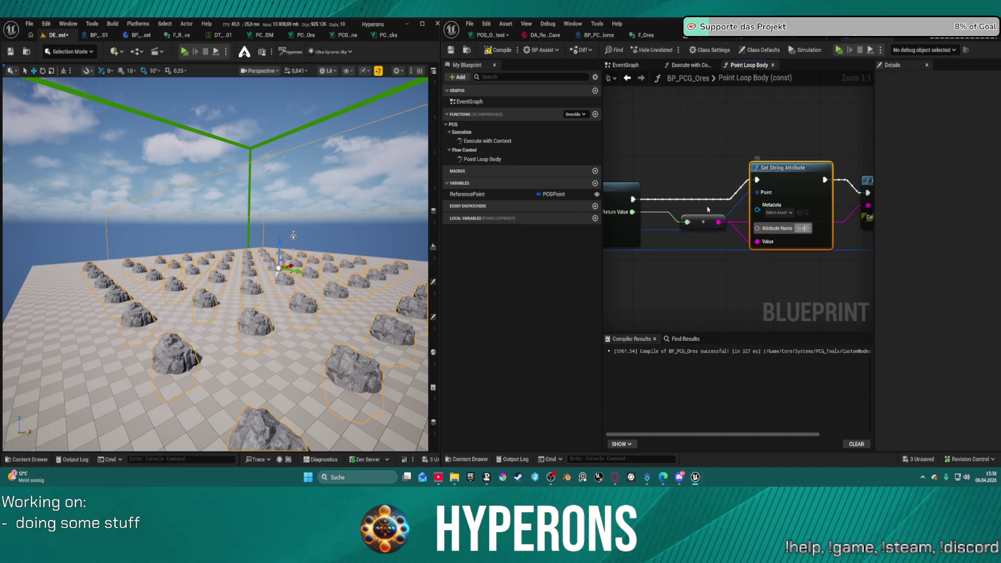
- Delete the Print String node and wire Set String Attribute's execution to the Return Node
{"action": "left_click_drag", "start_coordinate": [727, 232], "coordinate": [649, 244]}
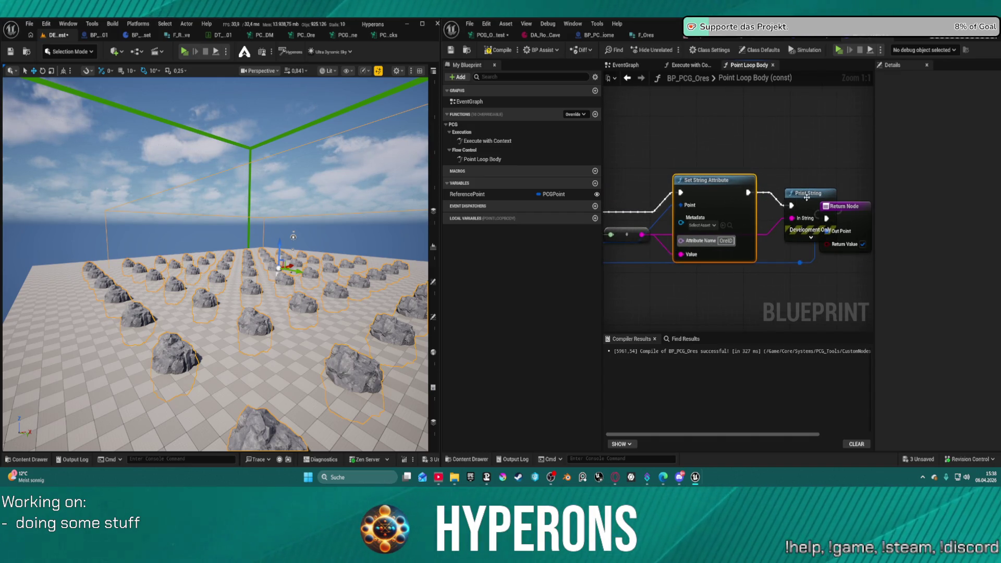
{"action": "left_click_drag", "start_coordinate": [748, 192], "coordinate": [825, 220]}
{"action": "left_click", "coordinate": [805, 176]}
{"action": "left_click", "coordinate": [811, 193]}
{"action": "key", "text": "Delete"}
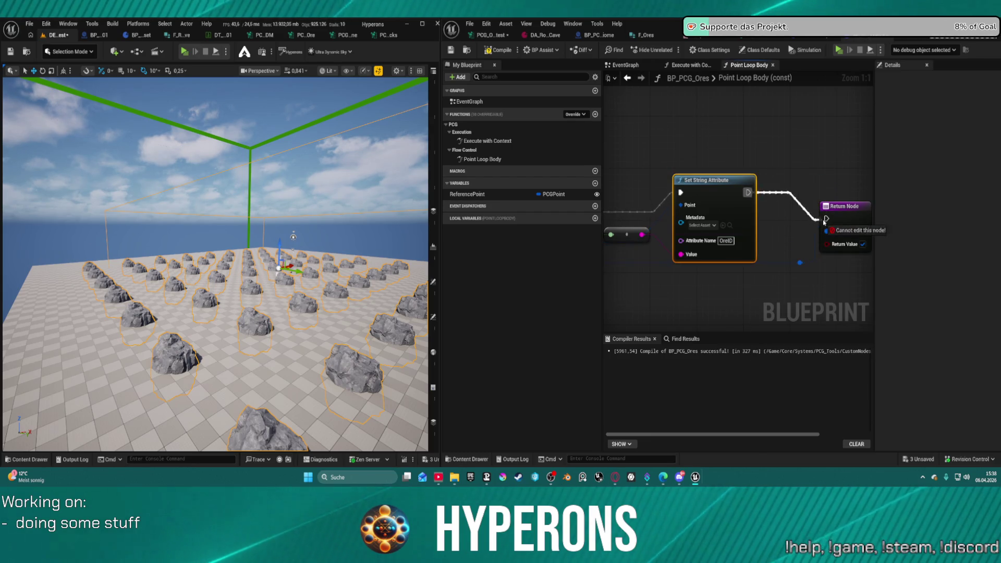
{"action": "left_click", "coordinate": [835, 213]}
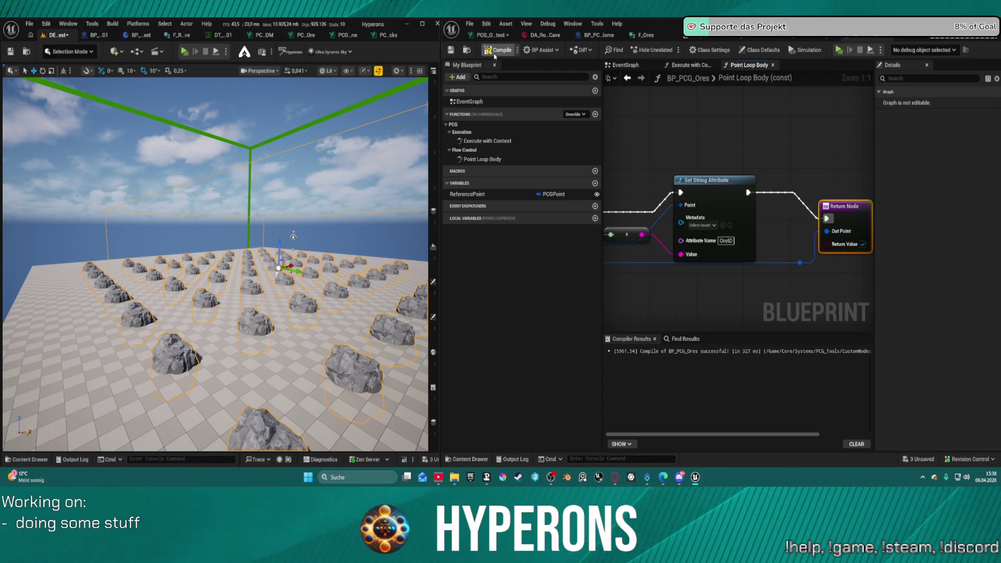
- Link Set String Attribute's Metadata to Out Metadata, rename the read attribute to Ores, and compile
{"action": "left_click", "coordinate": [707, 180]}
{"action": "scroll", "coordinate": [706, 209], "scroll_direction": "down", "scroll_amount": 2}
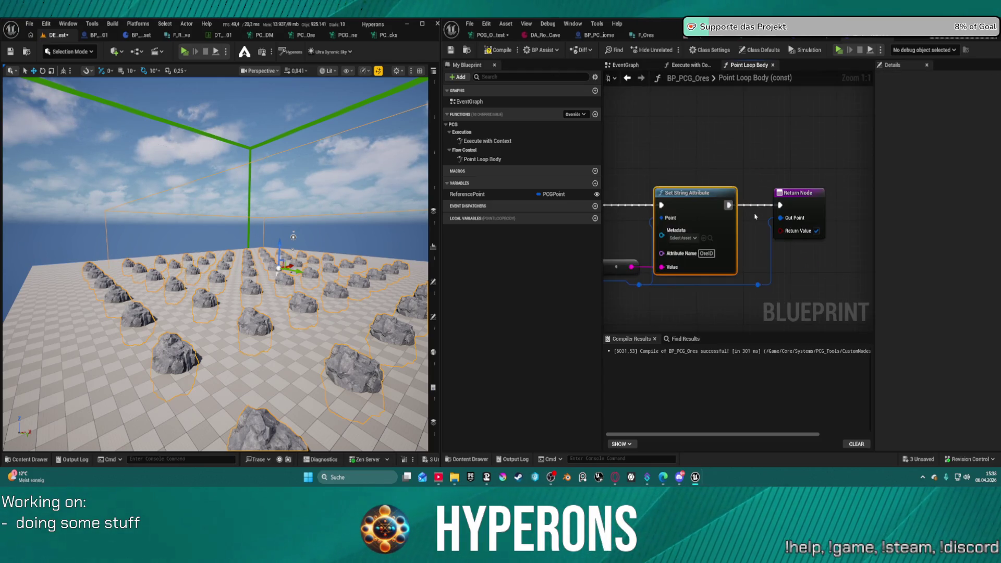
{"action": "scroll", "coordinate": [793, 215], "scroll_direction": "up", "scroll_amount": 1}
{"action": "mouse_move", "coordinate": [688, 186]}
{"action": "left_mouse_down"}
{"action": "mouse_move", "coordinate": [605, 203]}
{"action": "mouse_move", "coordinate": [481, 207]}
{"action": "mouse_move", "coordinate": [972, 184]}
{"action": "left_mouse_up"}
{"action": "left_click_drag", "start_coordinate": [619, 207], "coordinate": [773, 197]}
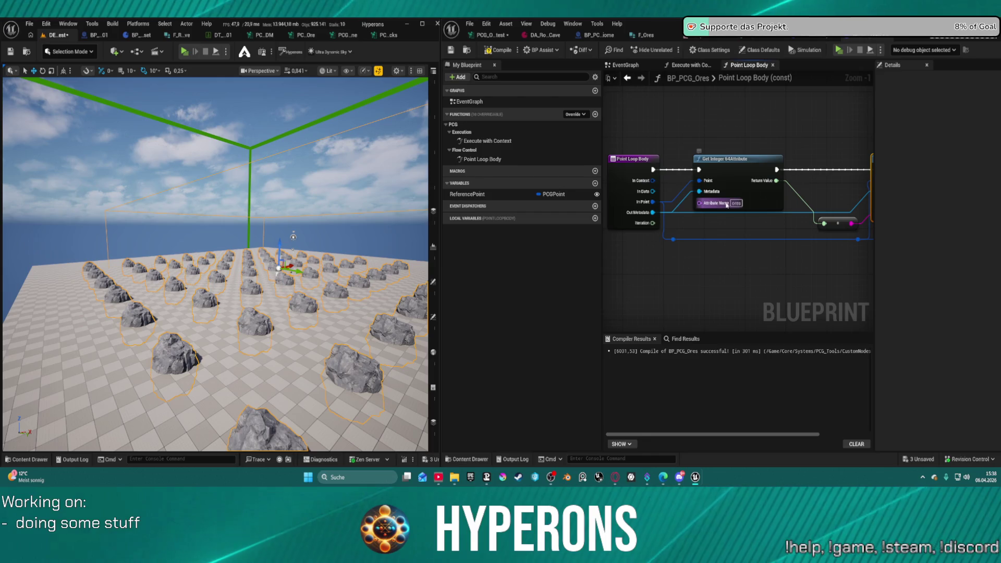
{"action": "left_click", "coordinate": [709, 204]}
{"action": "type", "text": "Ores"}
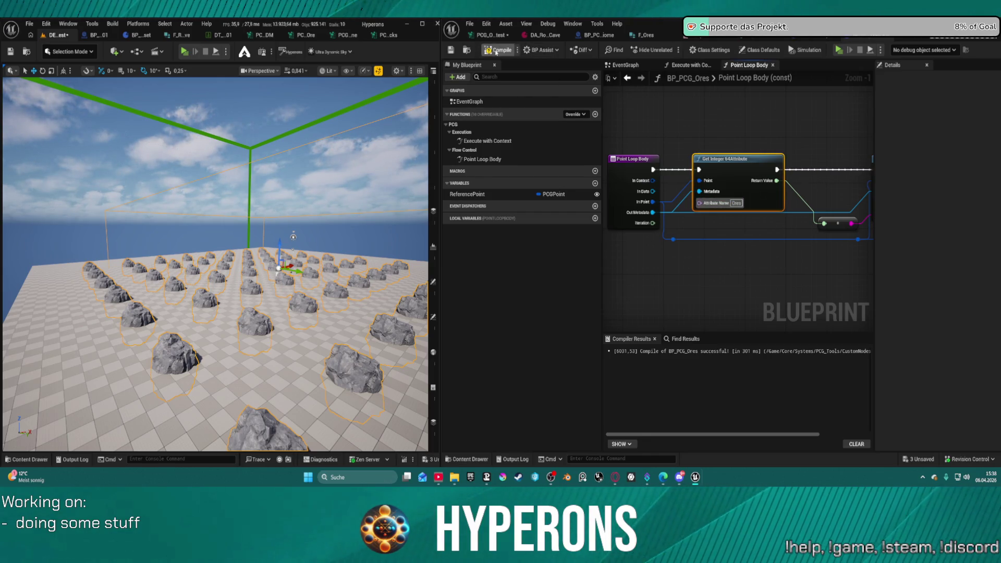
{"action": "left_click", "coordinate": [495, 52]}
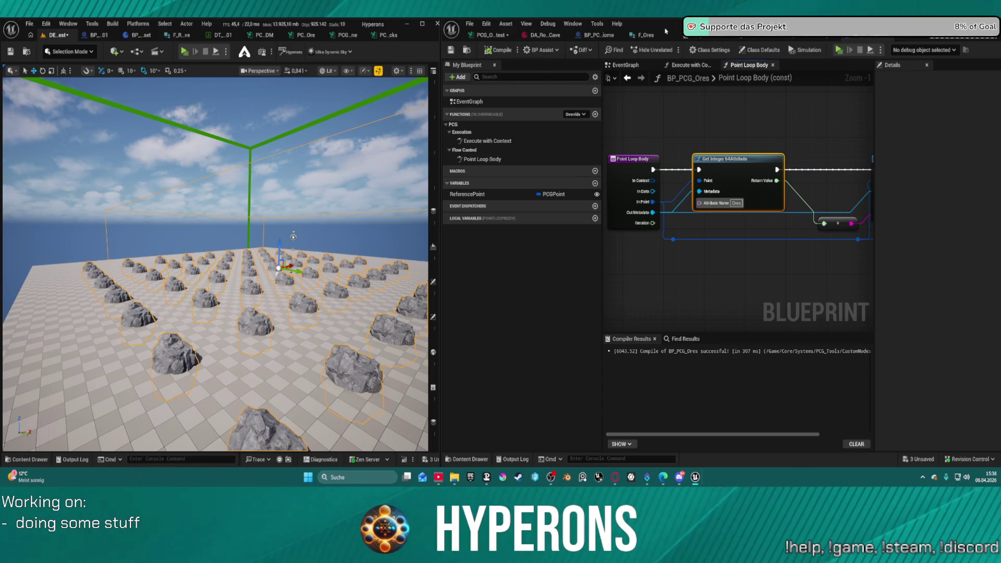
- Delete the ReferencePoint variable from BP_PCG_Ores and recompile with F7
{"action": "left_click", "coordinate": [489, 35]}
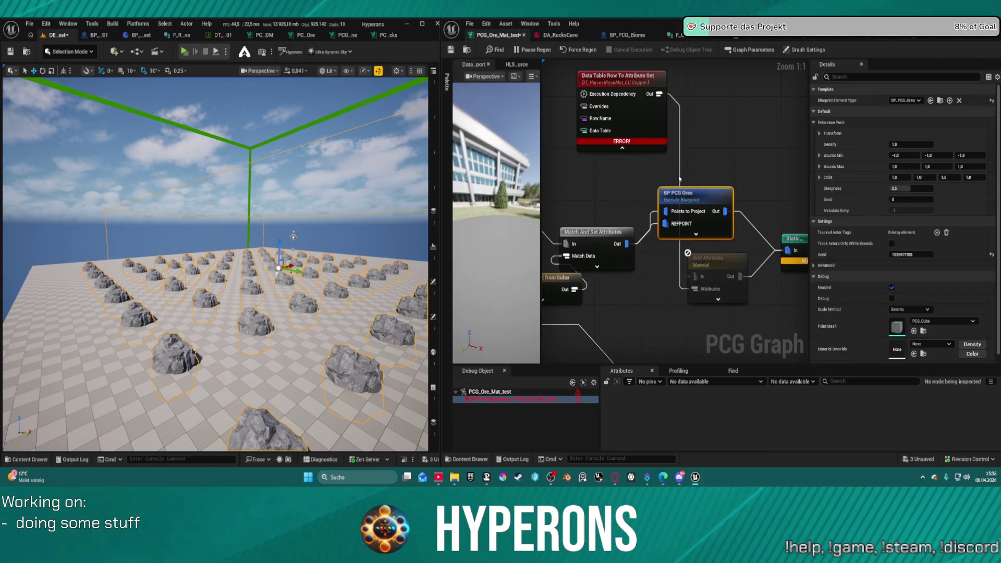
{"action": "left_click_drag", "start_coordinate": [702, 205], "coordinate": [696, 218]}
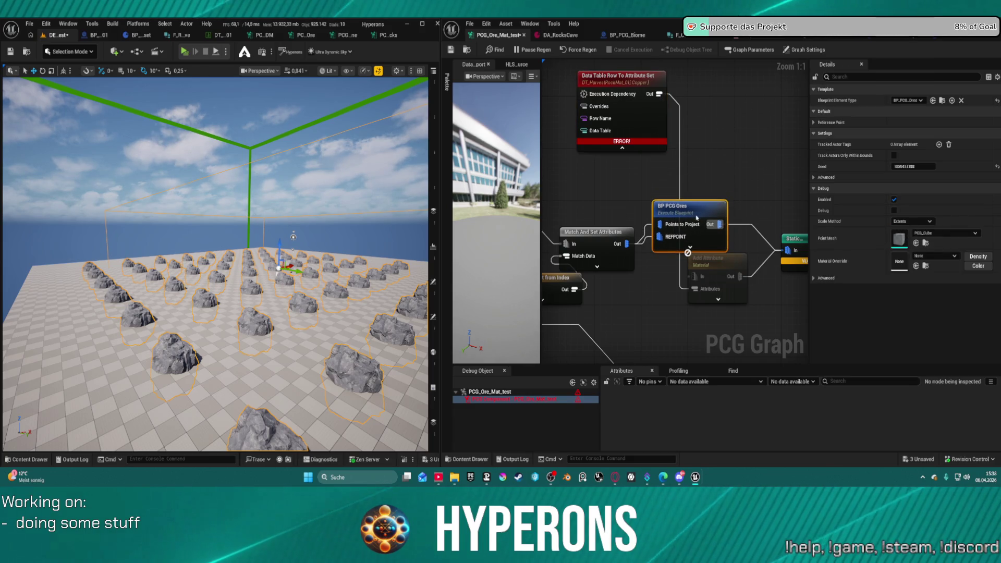
{"action": "left_click", "coordinate": [962, 40]}
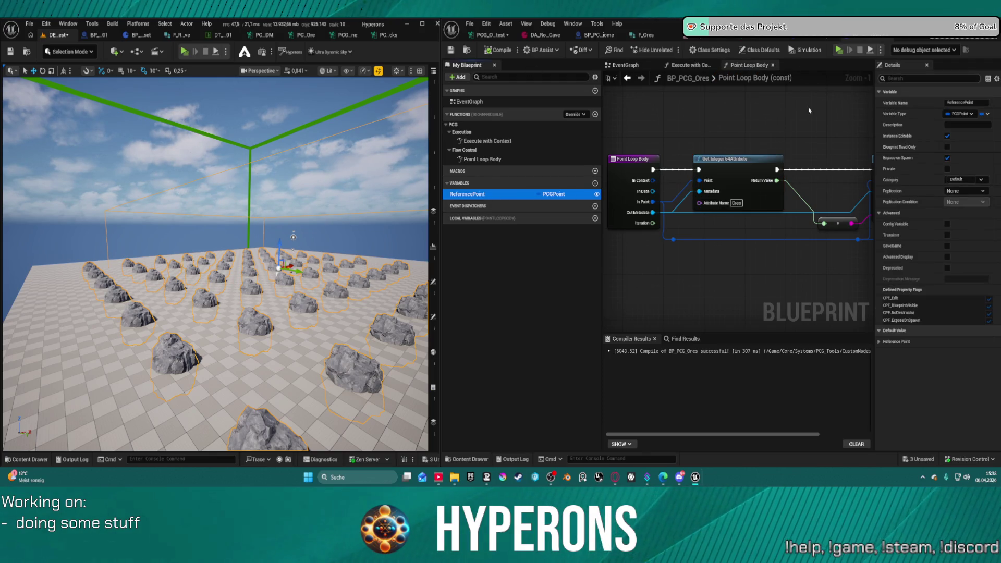
{"action": "key", "text": "Delete"}
{"action": "key", "text": "F7"}
{"action": "mouse_move", "coordinate": [832, 93]}
{"action": "left_mouse_down"}
{"action": "mouse_move", "coordinate": [731, 139]}
{"action": "mouse_move", "coordinate": [632, 145]}
{"action": "left_mouse_up"}
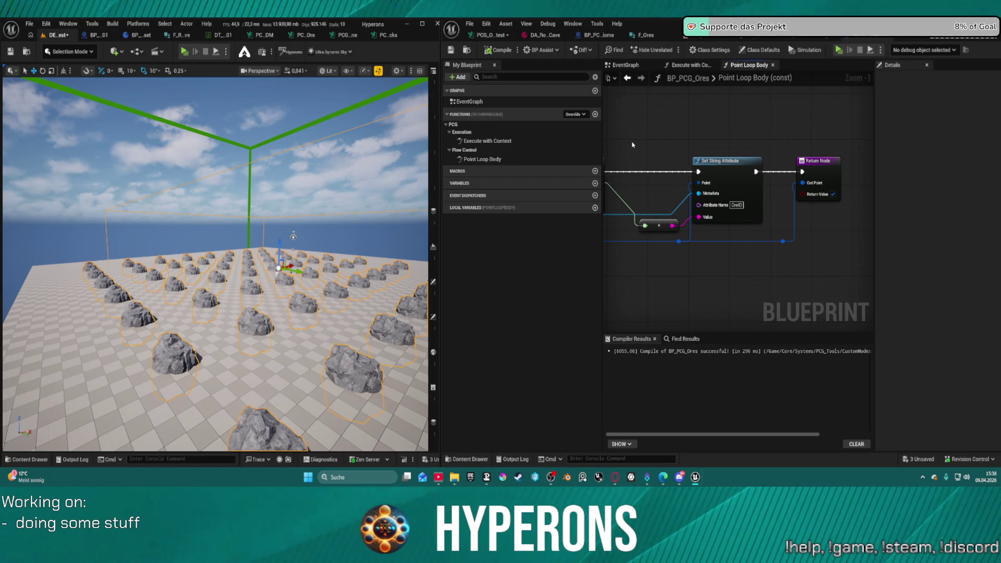
{"action": "left_click", "coordinate": [827, 167]}
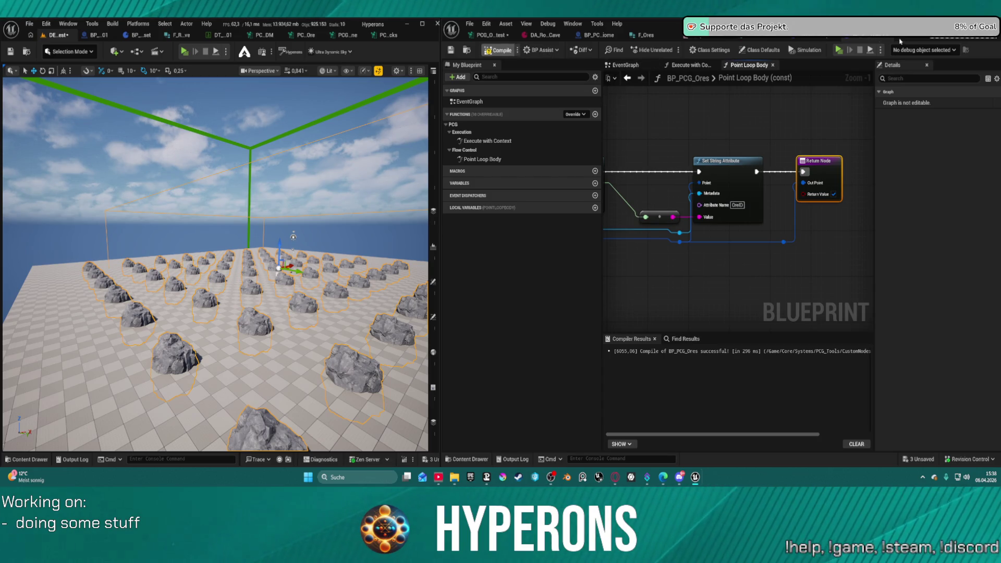
- Delete the old BP PCG Ores node and create an Execute Blueprint node after Match And Set Attributes
{"action": "left_click", "coordinate": [488, 34]}
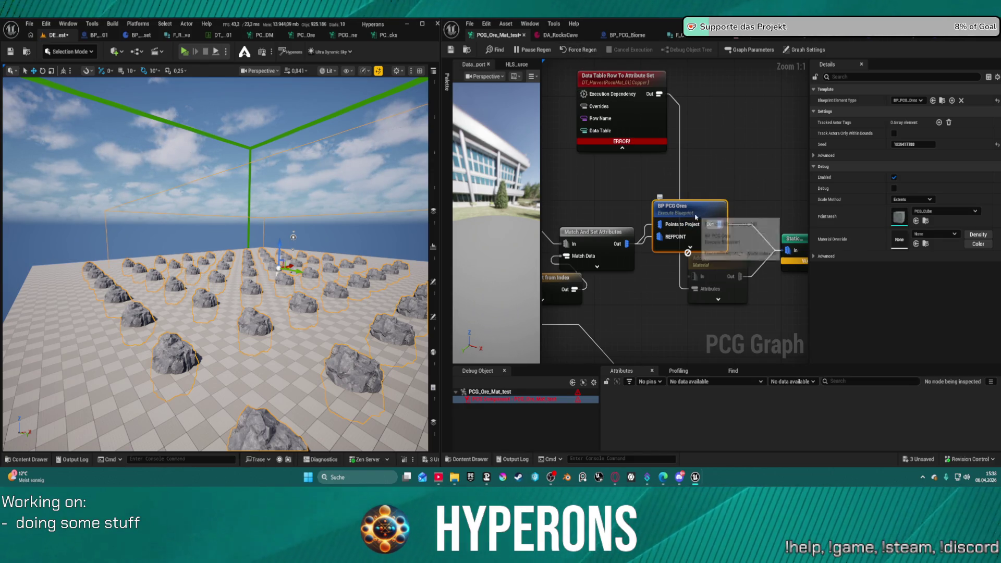
{"action": "right_click", "coordinate": [708, 207]}
{"action": "key", "text": "Escape"}
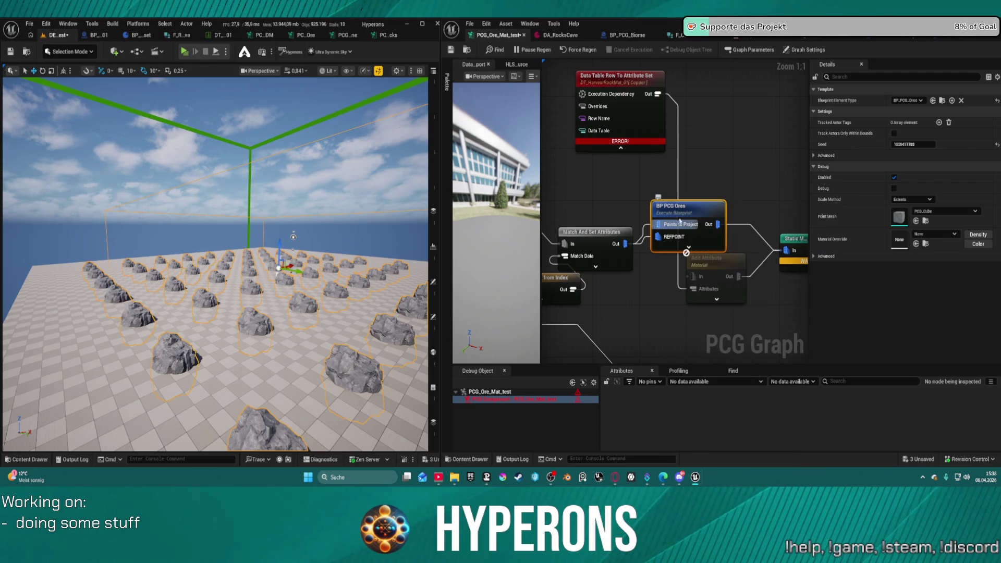
{"action": "key", "text": "Delete"}
{"action": "left_click_drag", "start_coordinate": [624, 243], "coordinate": [657, 219]}
{"action": "type", "text": "bul"}
{"action": "key", "text": "BackSpace"}
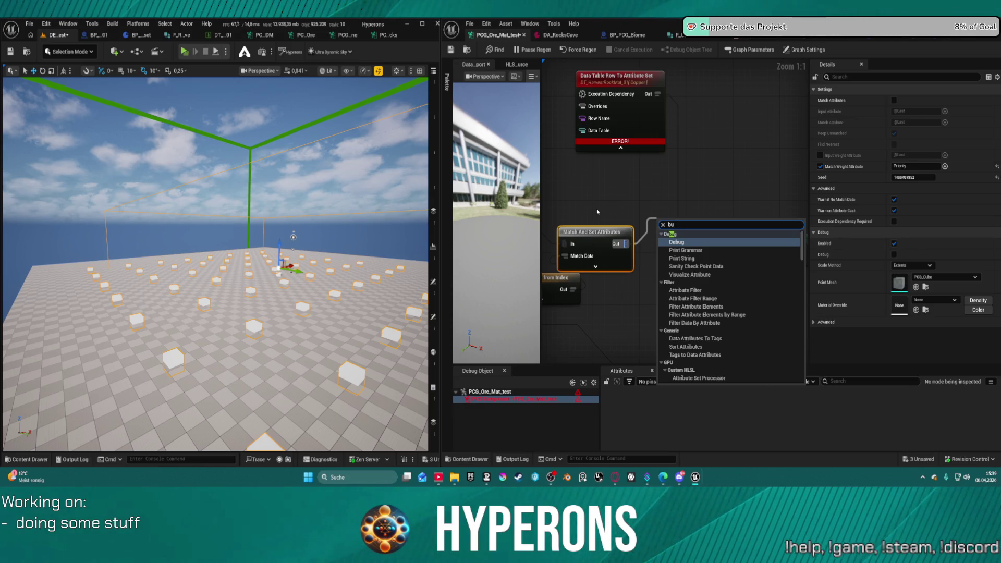
{"action": "key", "text": "BackSpace"}
{"action": "type", "text": "l"}
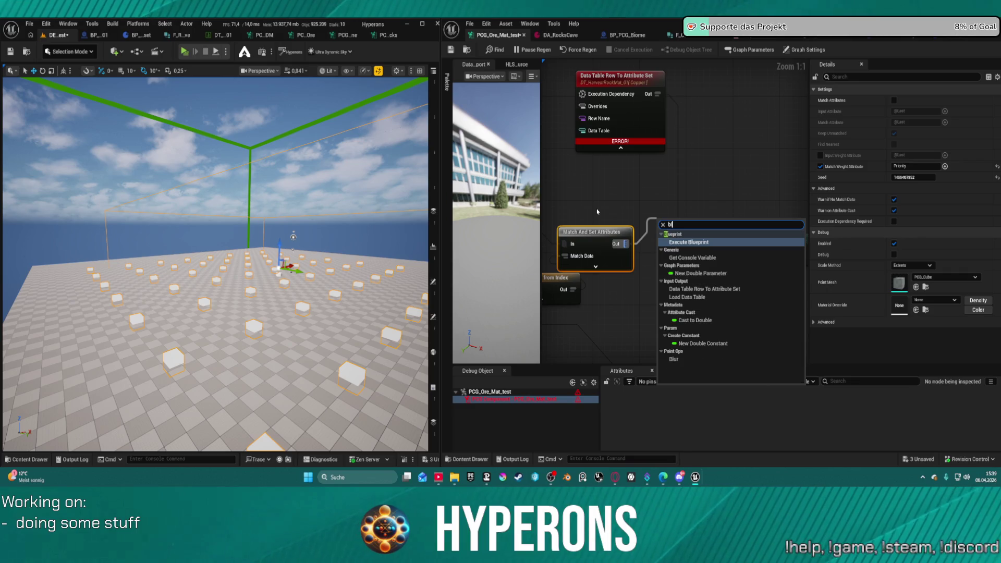
{"action": "type", "text": "ueprint"}
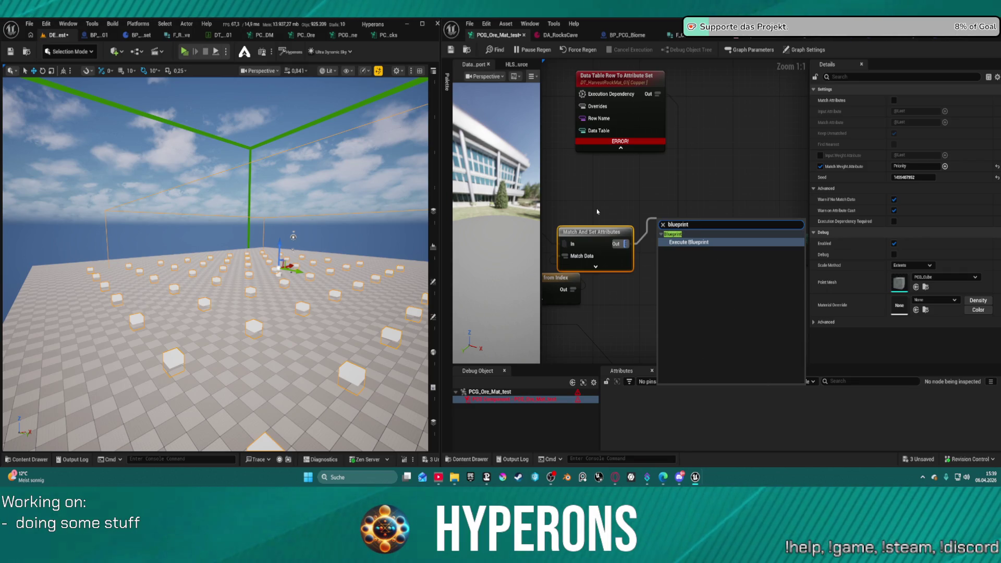
{"action": "left_click", "coordinate": [710, 242]}
- Wire the Execute Blueprint node to Static Mesh and set its Blueprint Element Type to BP_PCG_Ores
{"action": "left_click_drag", "start_coordinate": [707, 242], "coordinate": [788, 251]}
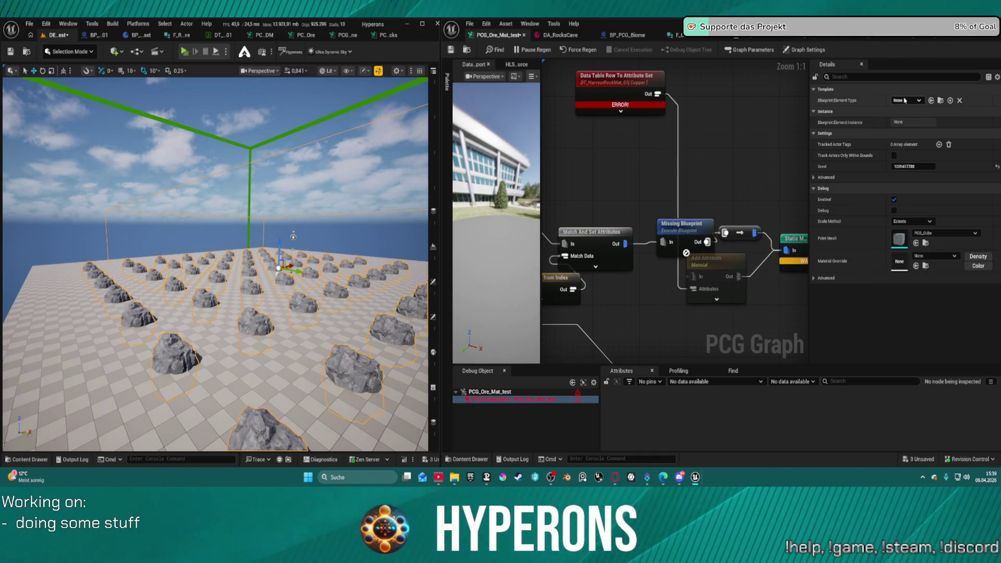
{"action": "left_click", "coordinate": [918, 100]}
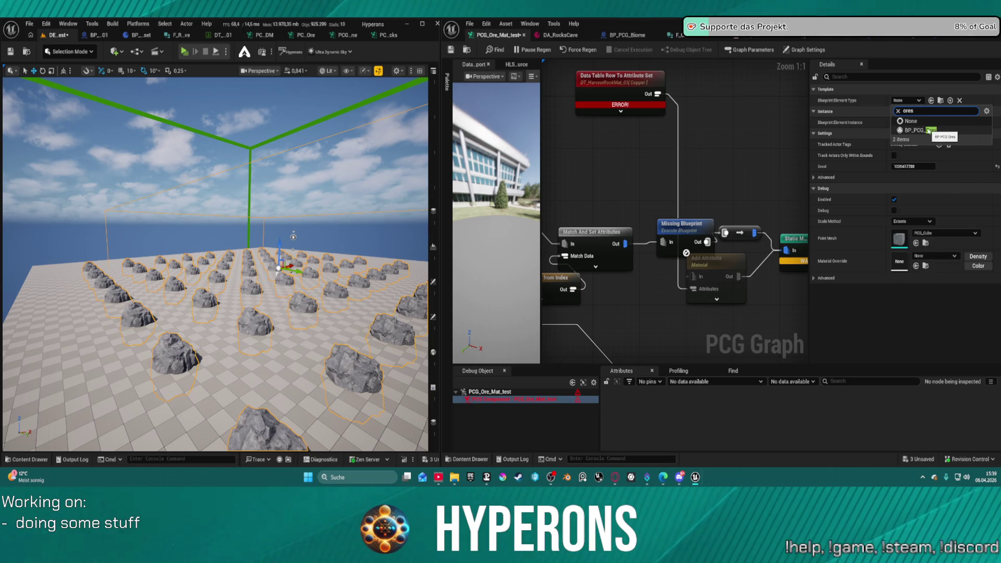
{"action": "left_click", "coordinate": [928, 131]}
{"action": "left_click_drag", "start_coordinate": [678, 232], "coordinate": [632, 175]}
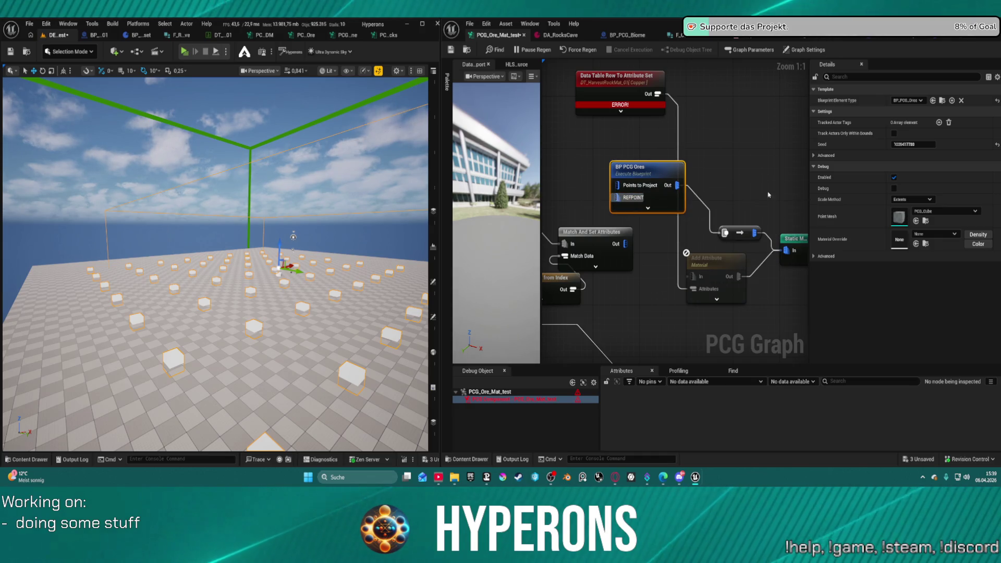
{"action": "left_click", "coordinate": [952, 101]}
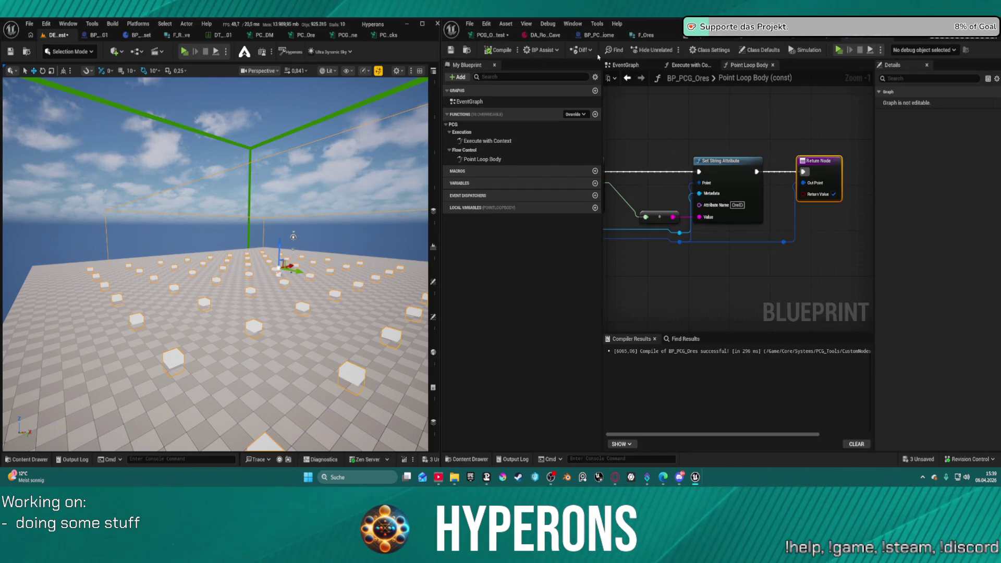
{"action": "left_click", "coordinate": [761, 49]}
{"action": "left_click", "coordinate": [880, 114]}
{"action": "left_click", "coordinate": [885, 136]}
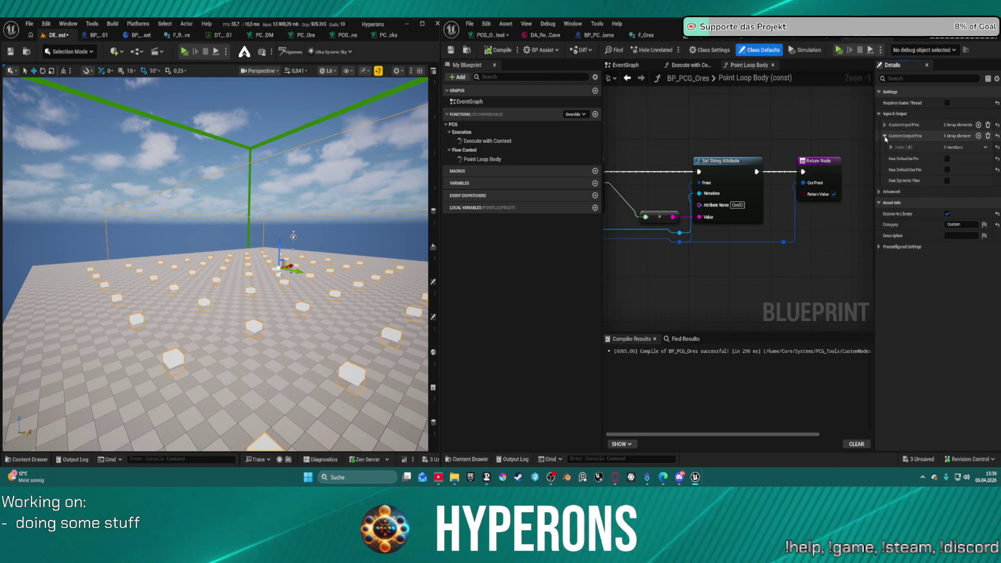
{"action": "left_click", "coordinate": [891, 148]}
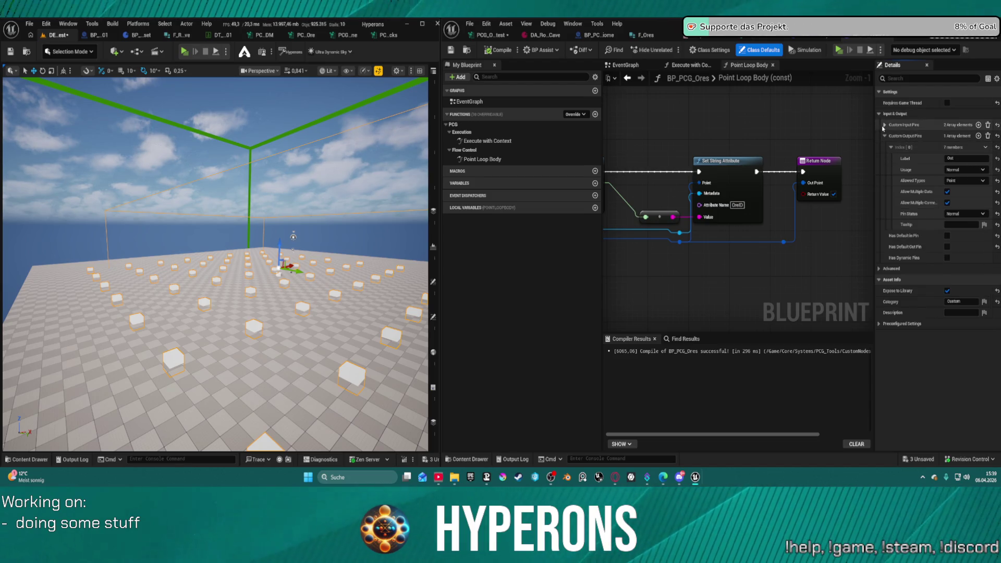
{"action": "left_click", "coordinate": [884, 125]}
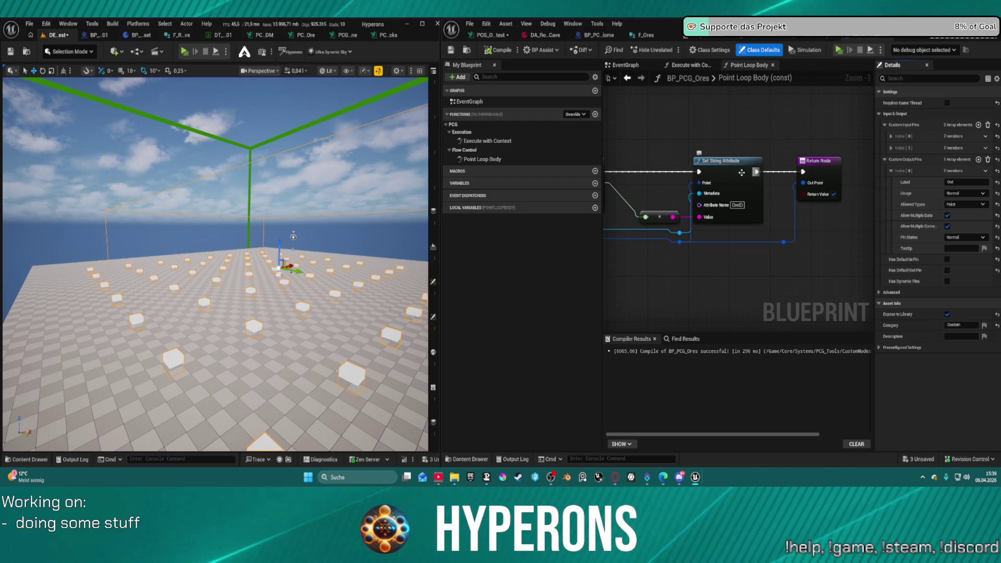
{"action": "left_click_drag", "start_coordinate": [742, 172], "coordinate": [746, 154]}
{"action": "left_click", "coordinate": [759, 165]}
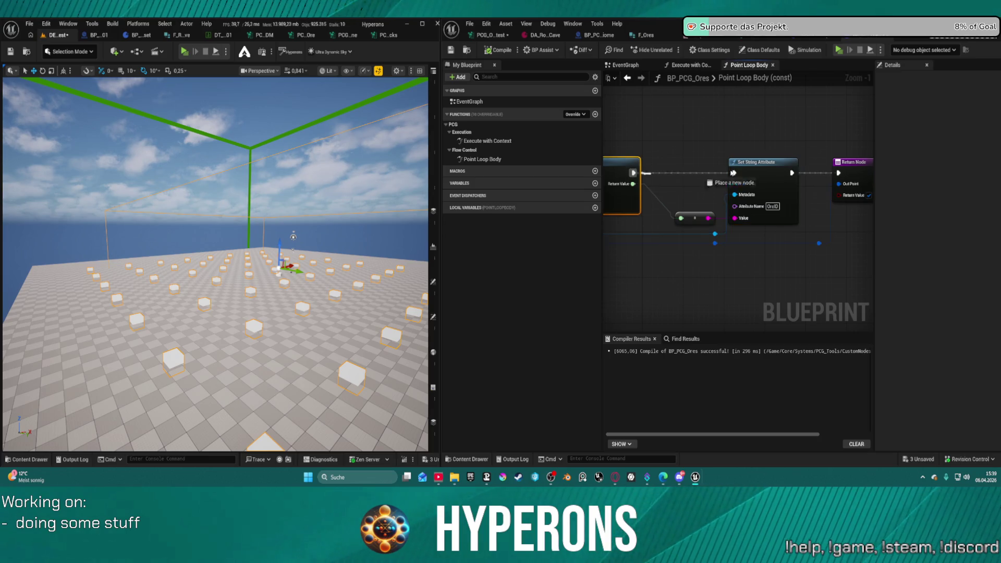
- Move Set String Attribute off the exec chain and promote the converted value to a variable set before the Return Node
{"action": "left_click_drag", "start_coordinate": [634, 172], "coordinate": [837, 172]}
{"action": "mouse_move", "coordinate": [779, 184]}
{"action": "left_mouse_down"}
{"action": "mouse_move", "coordinate": [785, 259]}
{"action": "mouse_move", "coordinate": [805, 282]}
{"action": "left_mouse_up"}
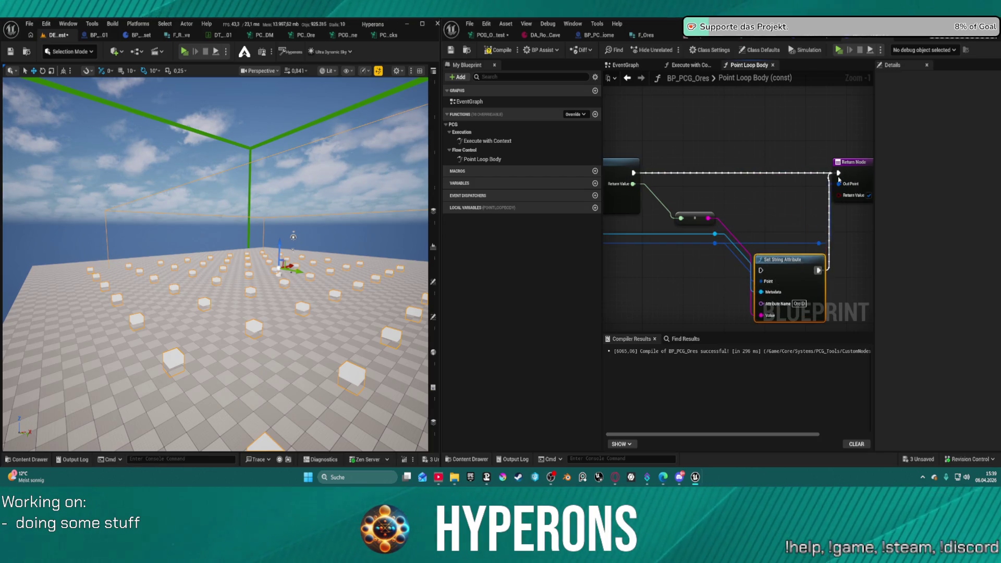
{"action": "right_click", "coordinate": [707, 218]}
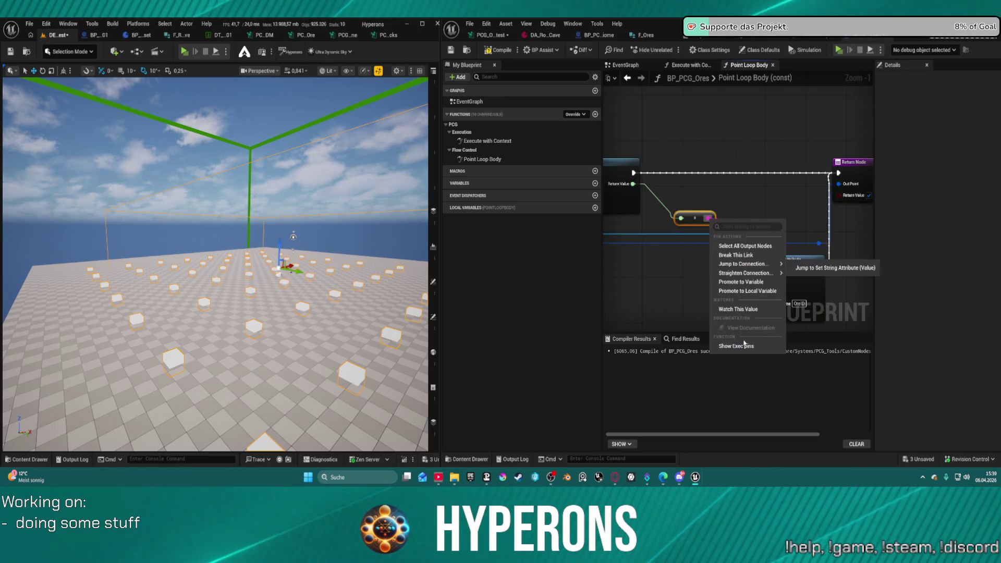
{"action": "left_click", "coordinate": [741, 281]}
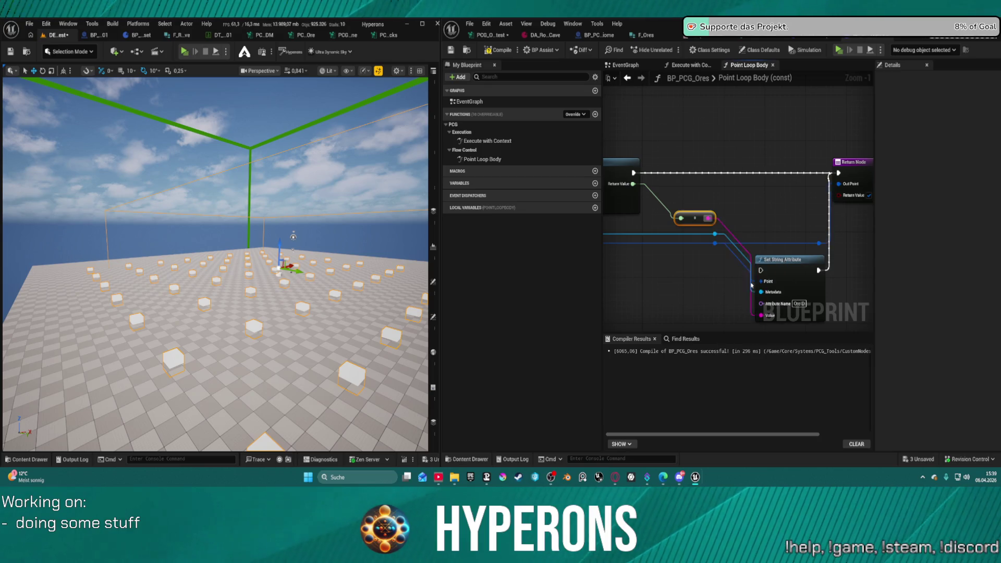
{"action": "left_click_drag", "start_coordinate": [812, 224], "coordinate": [744, 178]}
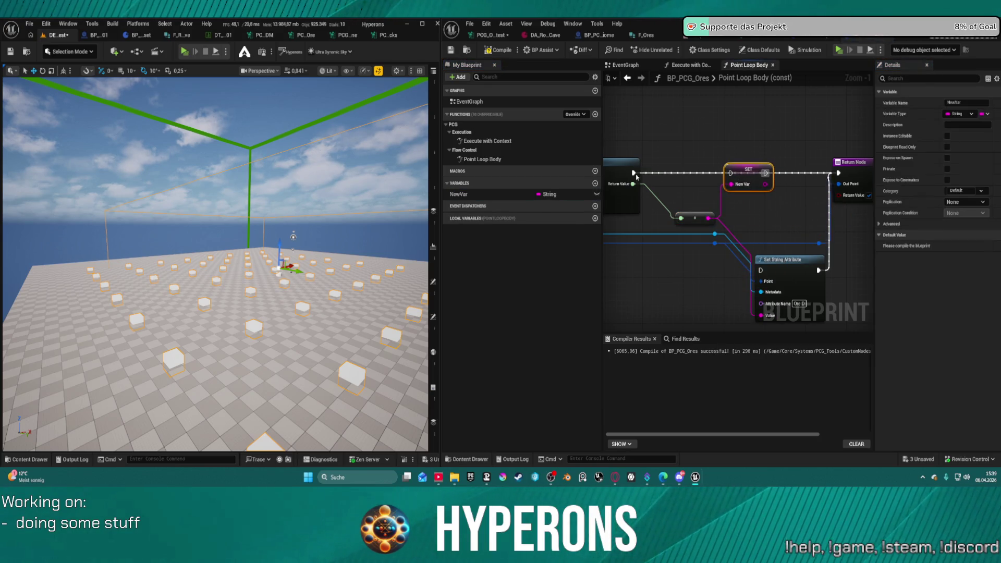
{"action": "left_click_drag", "start_coordinate": [839, 172], "coordinate": [839, 173]}
- Rename the new string variable to Ore ID
{"action": "left_click", "coordinate": [953, 103]}
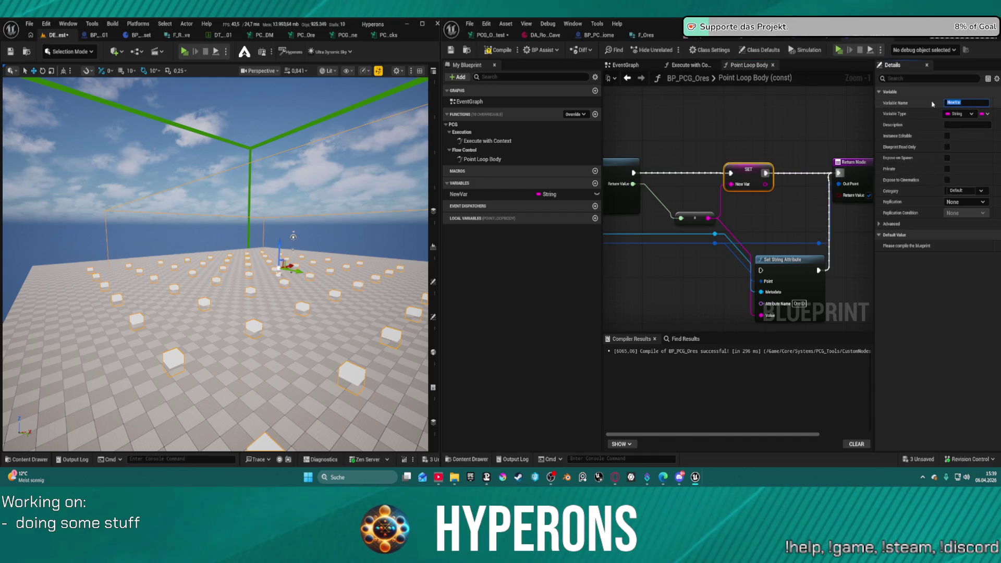
{"action": "type", "text": "OreID"}
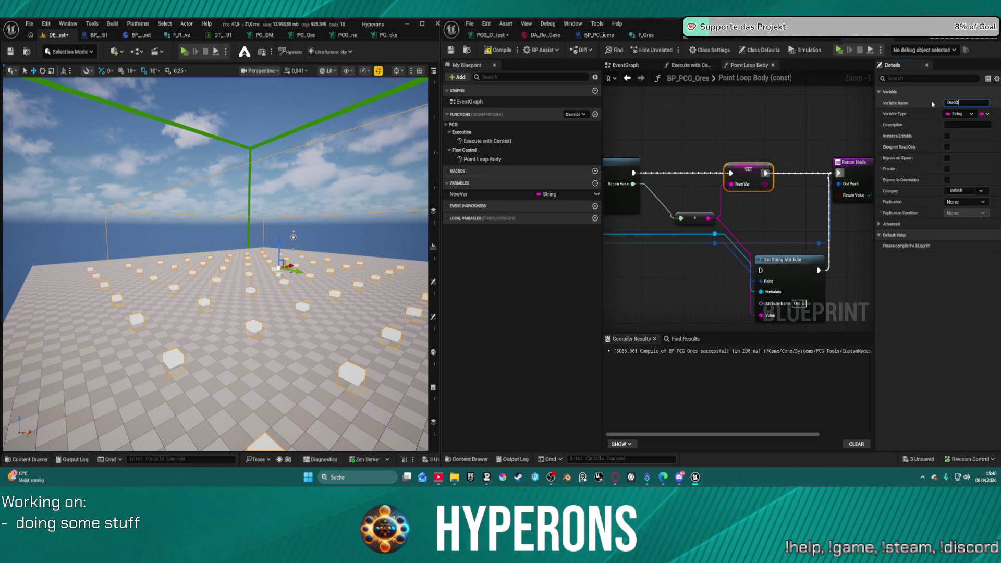
{"action": "key", "text": "Return"}
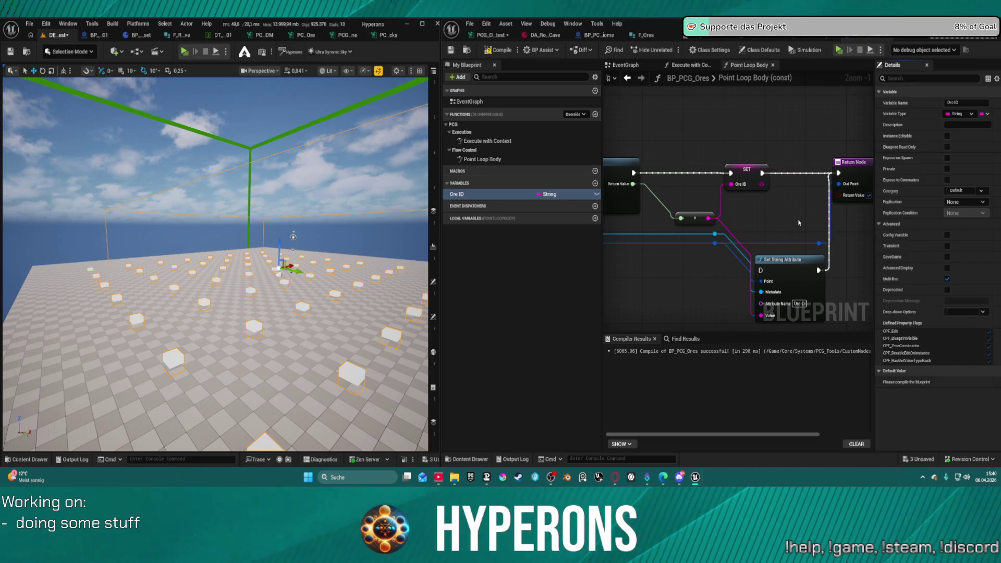
{"action": "left_click", "coordinate": [823, 265]}
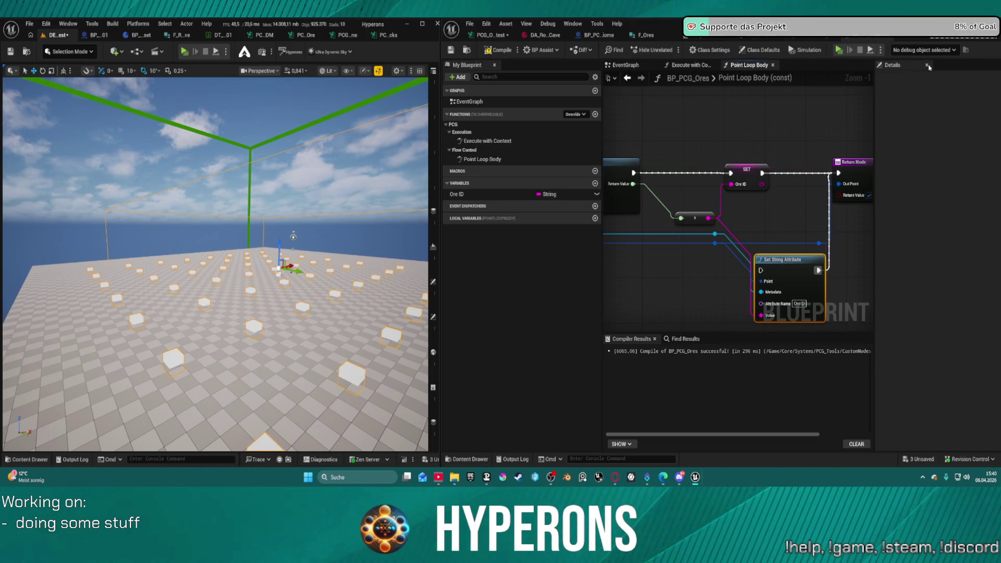
{"action": "left_click", "coordinate": [744, 53]}
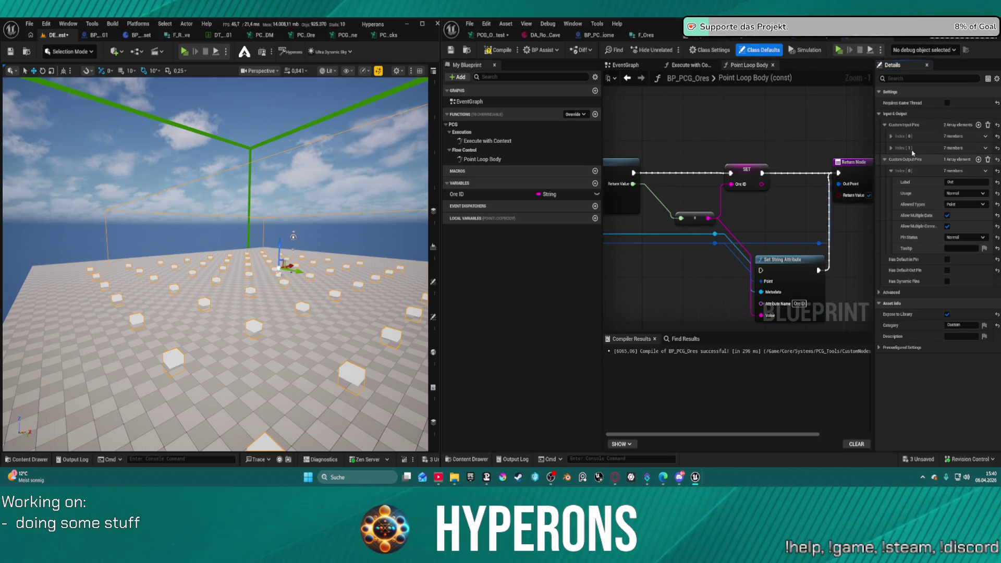
- Delete the REFPOINT custom input pin, leaving the first output pin's Point type unchanged
{"action": "left_click", "coordinate": [889, 148]}
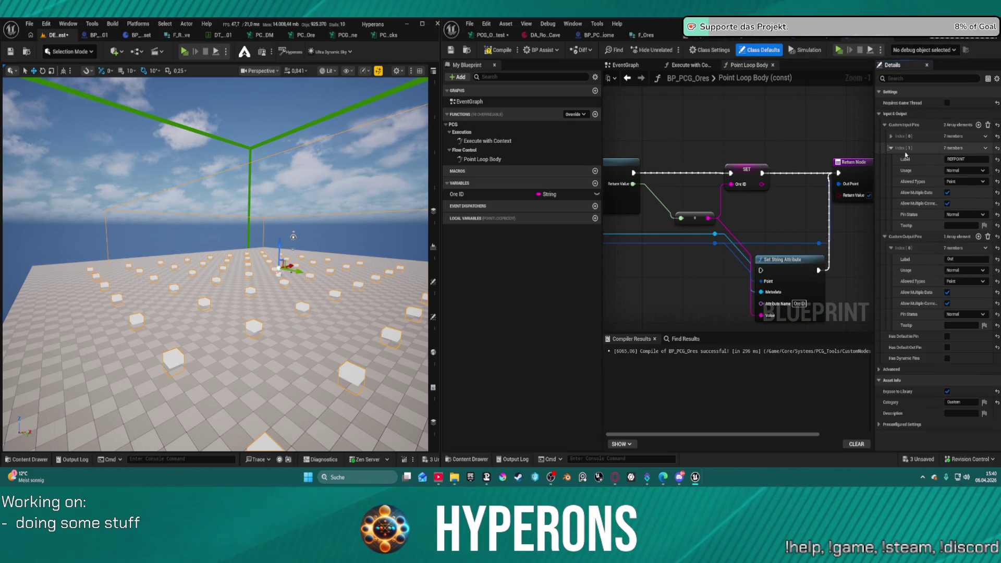
{"action": "left_click", "coordinate": [986, 148]}
{"action": "left_click", "coordinate": [983, 168]}
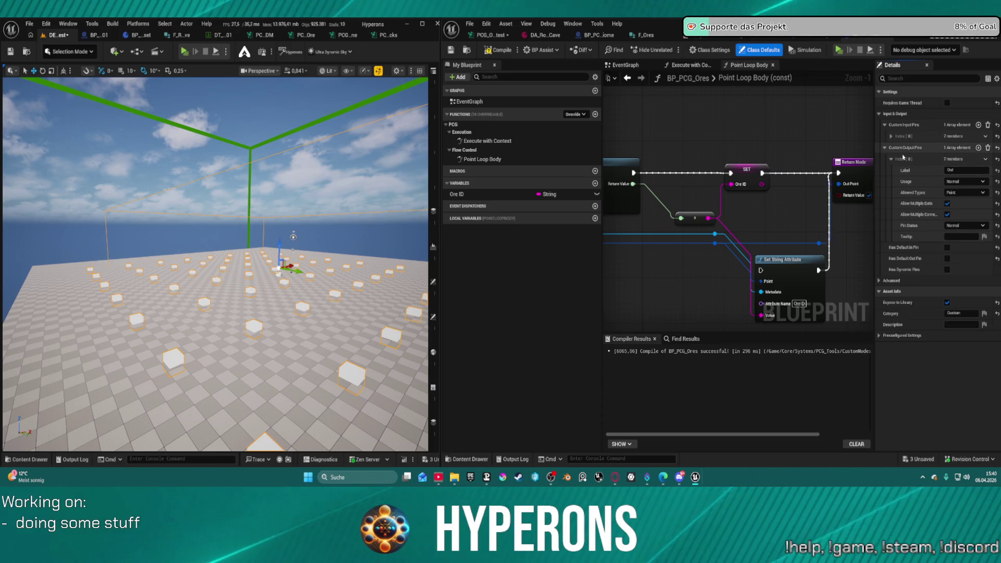
{"action": "left_click", "coordinate": [985, 171]}
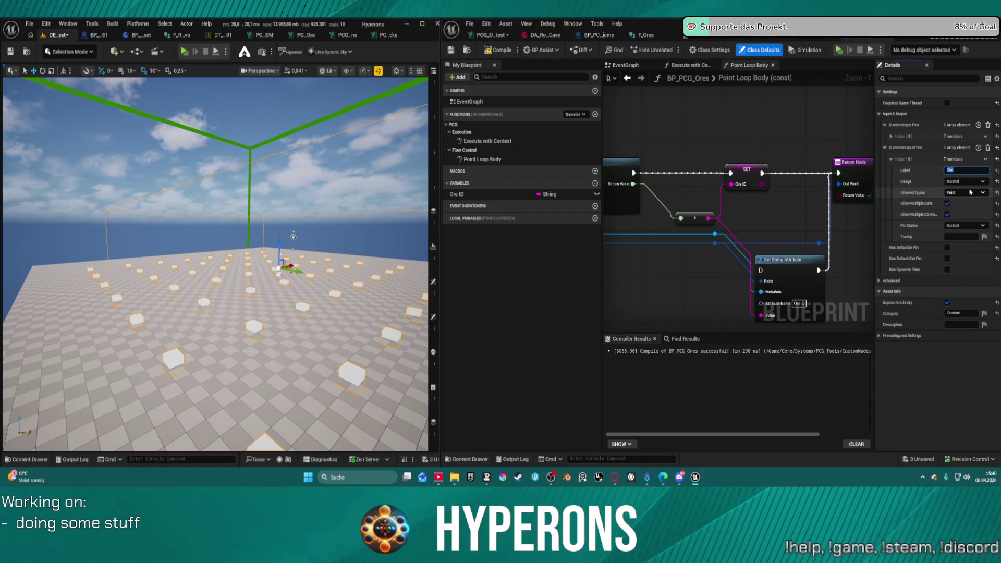
{"action": "left_click", "coordinate": [970, 193]}
{"action": "left_click", "coordinate": [971, 192]}
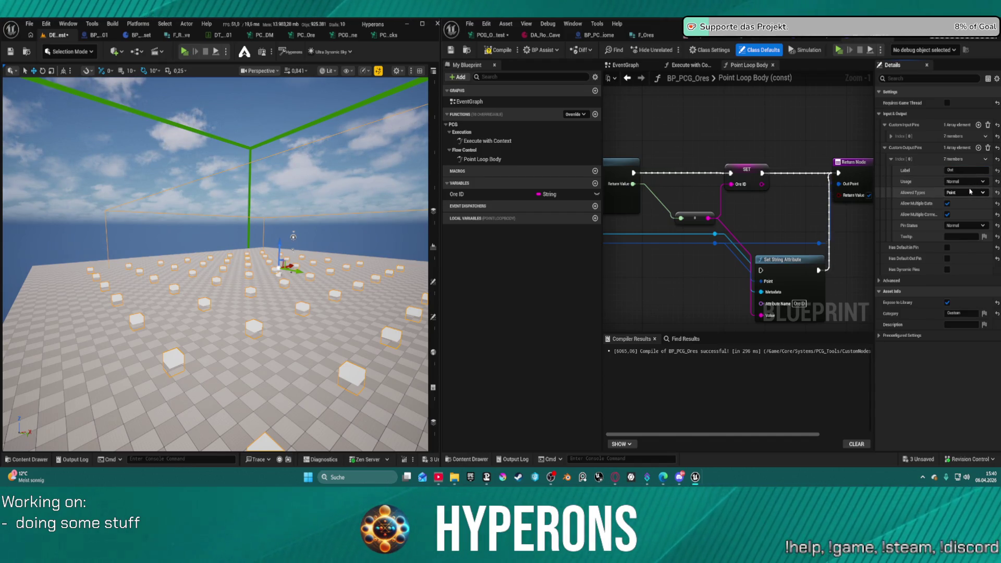
{"action": "left_click", "coordinate": [891, 159]}
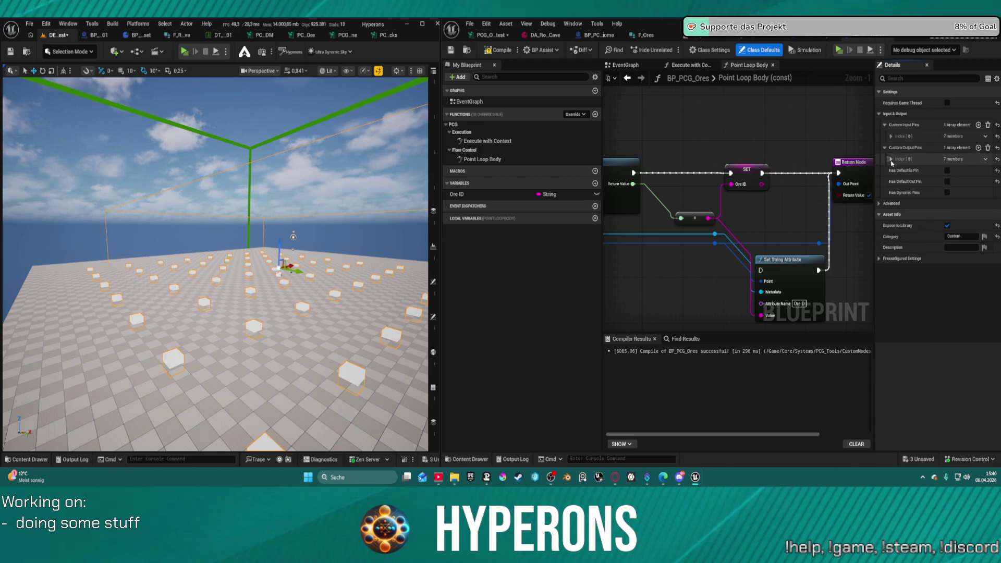
- Add a second custom output pin and keep its allowed type as Any
{"action": "left_click", "coordinate": [979, 148]}
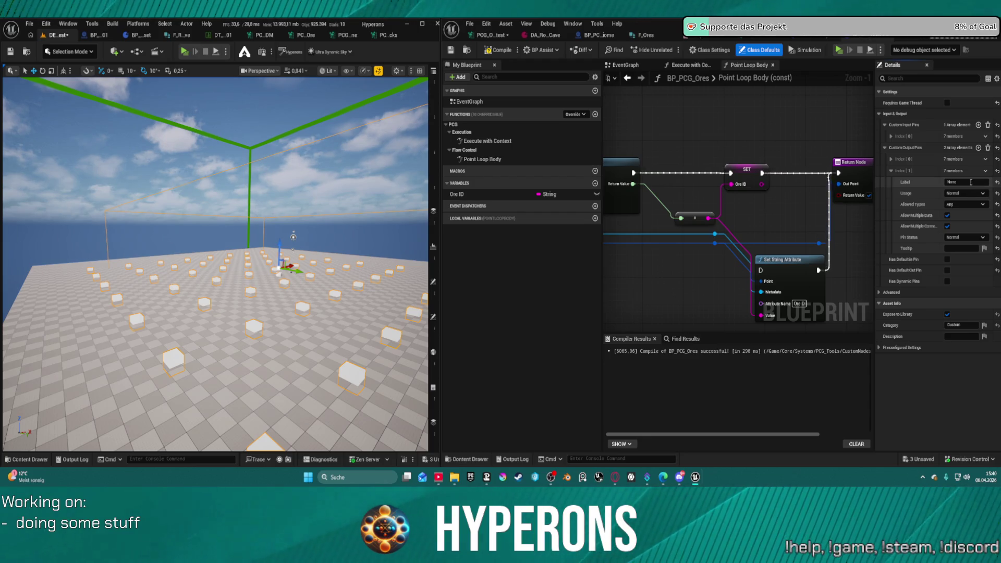
{"action": "left_click", "coordinate": [973, 194]}
{"action": "left_click", "coordinate": [976, 198]}
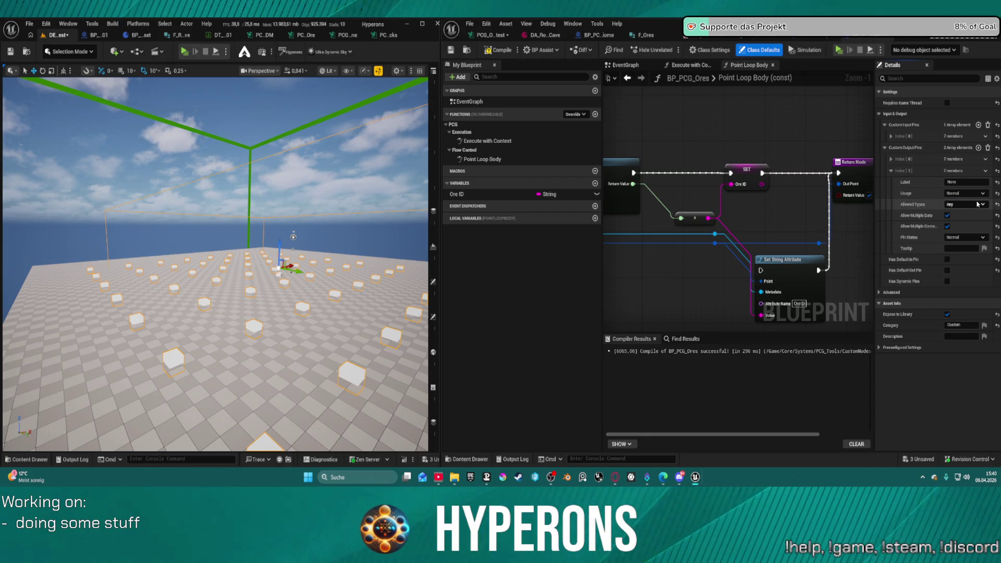
{"action": "left_click", "coordinate": [978, 204]}
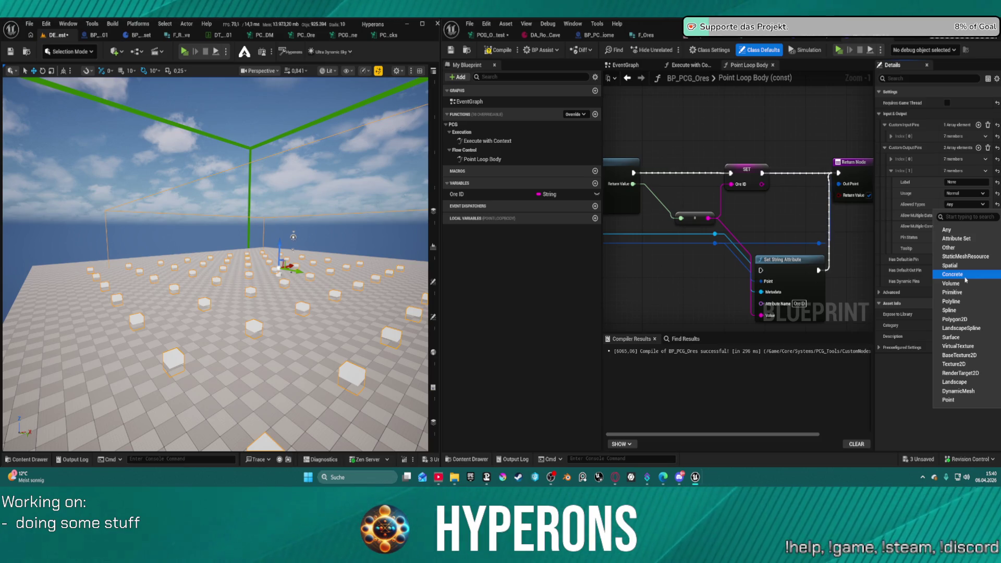
{"action": "left_click", "coordinate": [953, 230]}
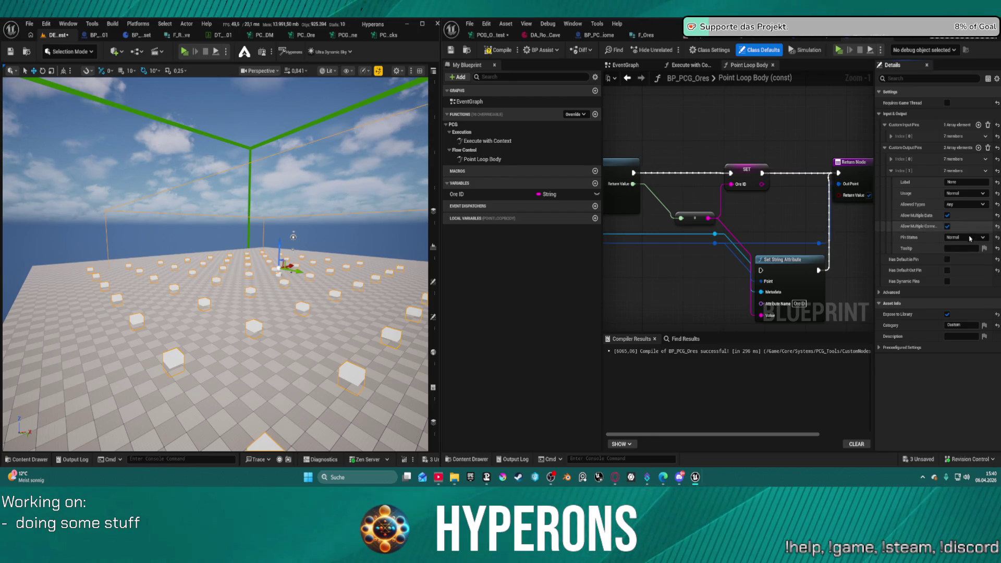
{"action": "left_click", "coordinate": [970, 237]}
{"action": "left_click", "coordinate": [970, 245]}
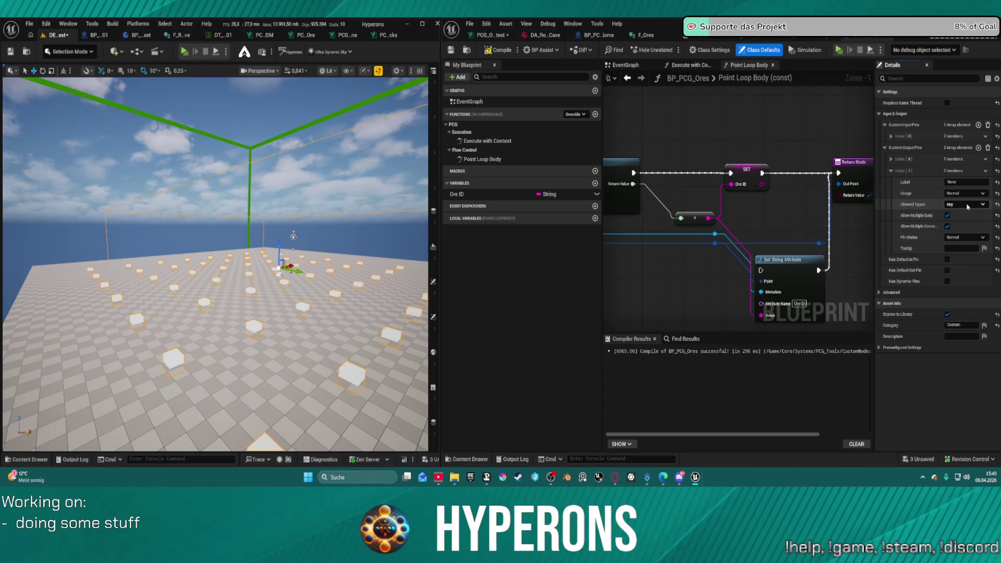
{"action": "left_click", "coordinate": [968, 206]}
{"action": "left_click", "coordinate": [968, 205]}
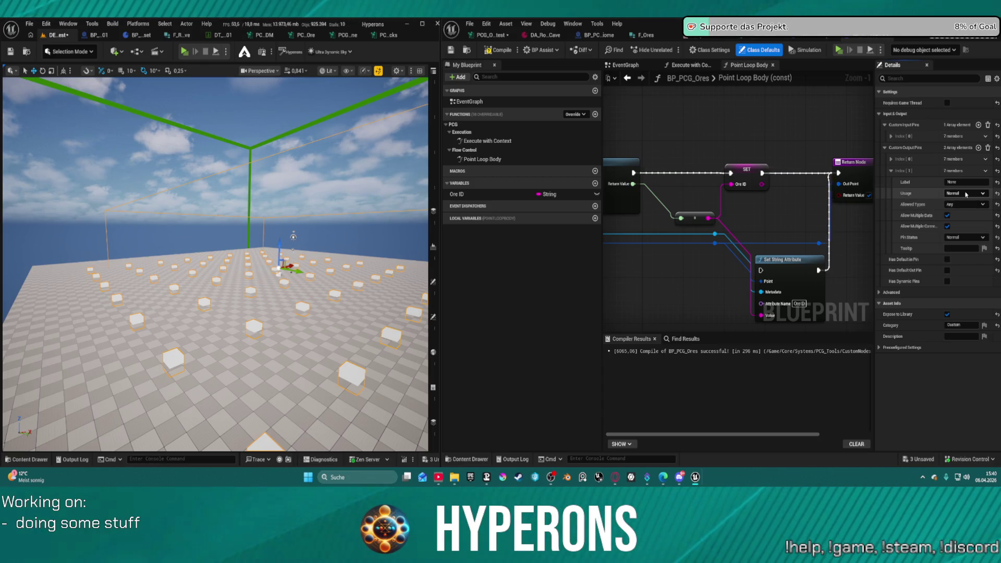
- Set the new output pin's usage to Feedback and label it Ore ID
{"action": "left_click", "coordinate": [964, 182]}
{"action": "left_click", "coordinate": [965, 193]}
{"action": "left_click", "coordinate": [964, 208]}
{"action": "left_click", "coordinate": [963, 194]}
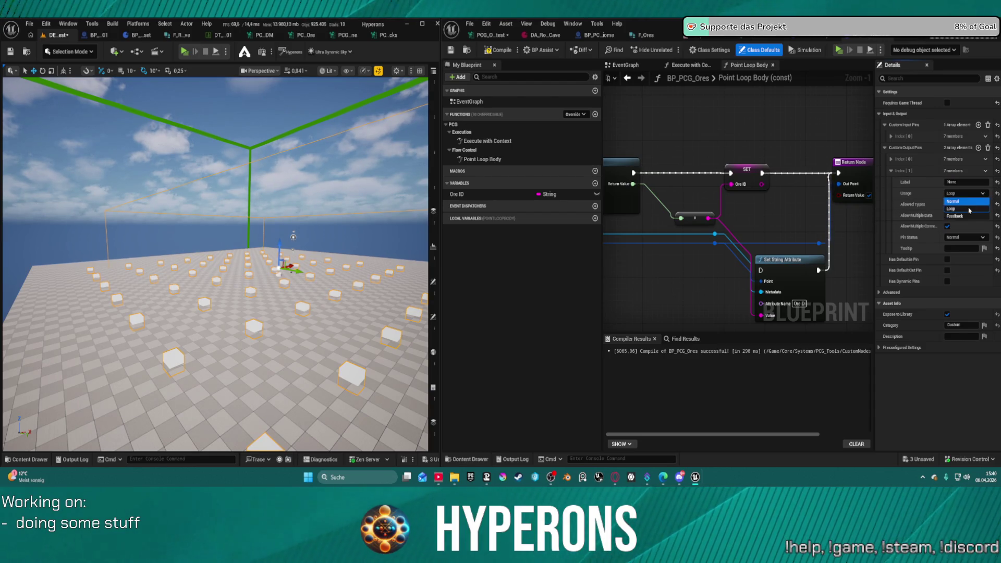
{"action": "left_click", "coordinate": [964, 216]}
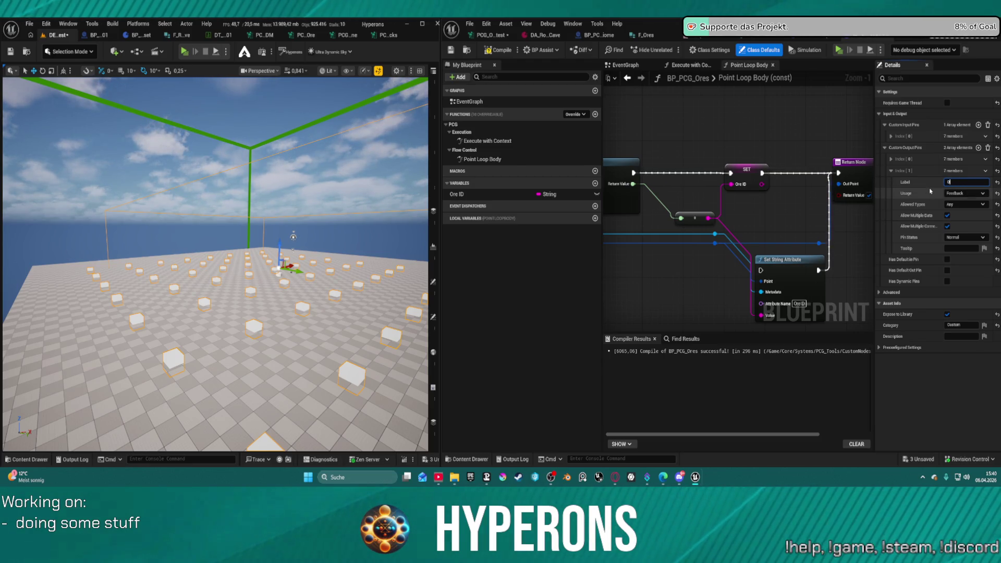
{"action": "type", "text": "re ID"}
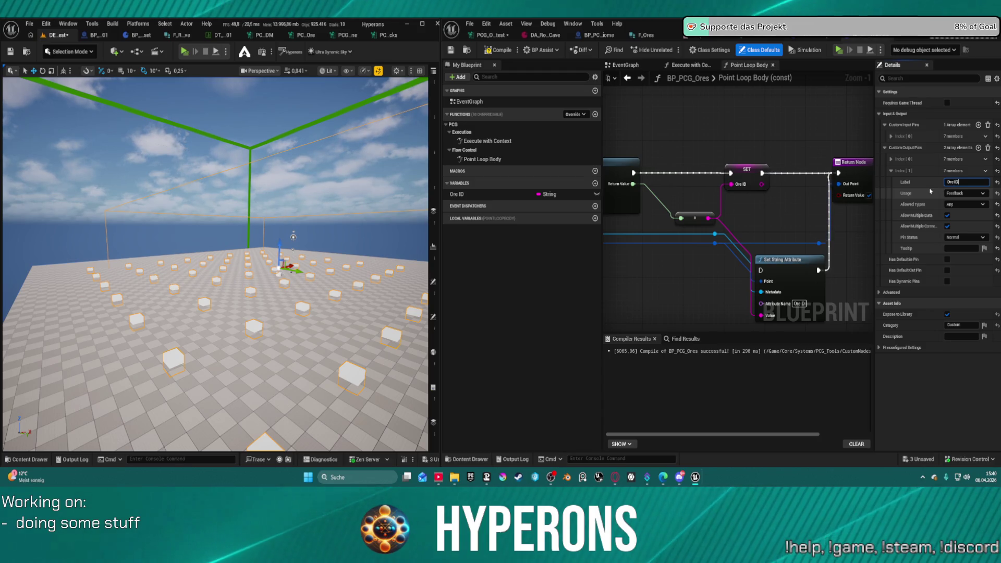